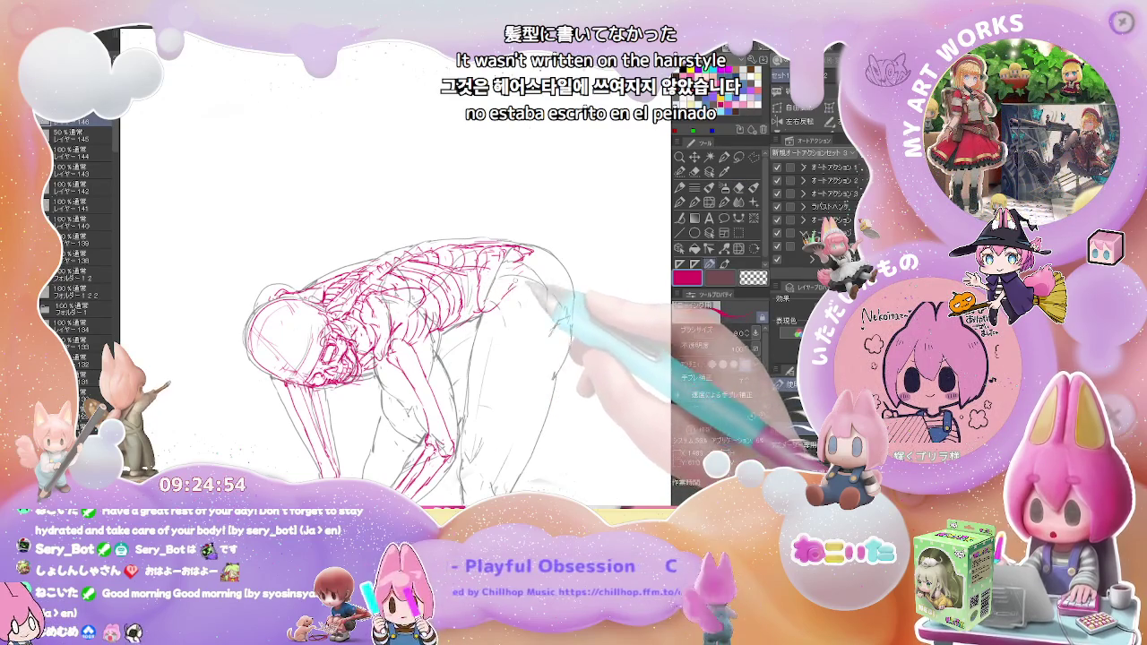
Add short red skeleton strokes over the spine and ribcage, erasing and correcting lines
drag(507, 291, 516, 285)
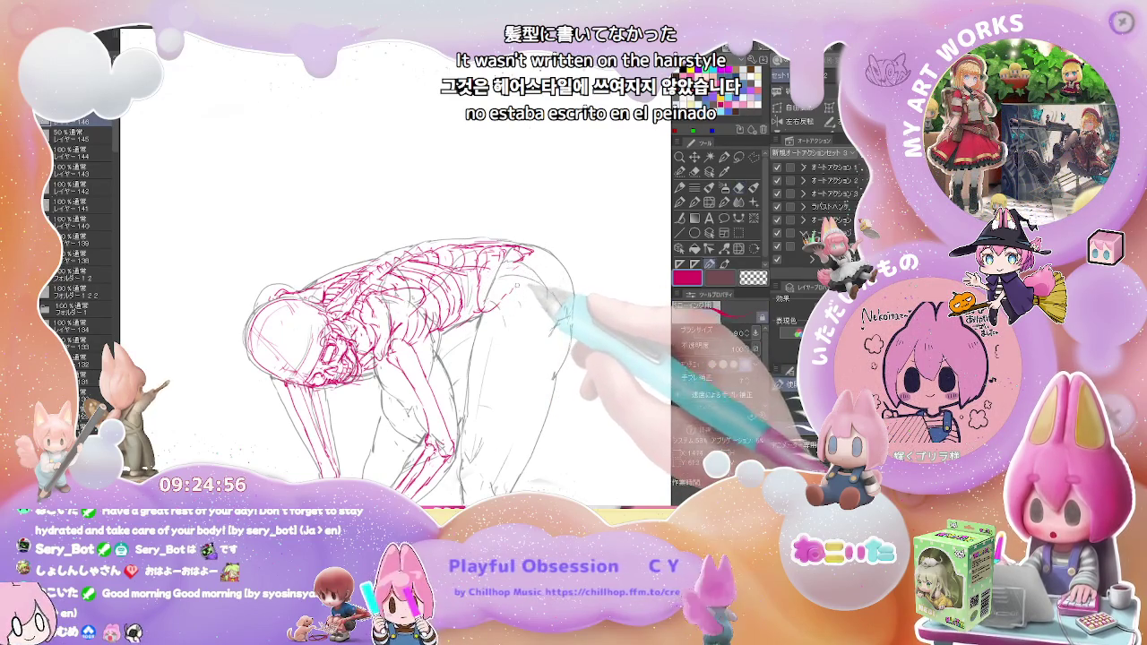
key(e)
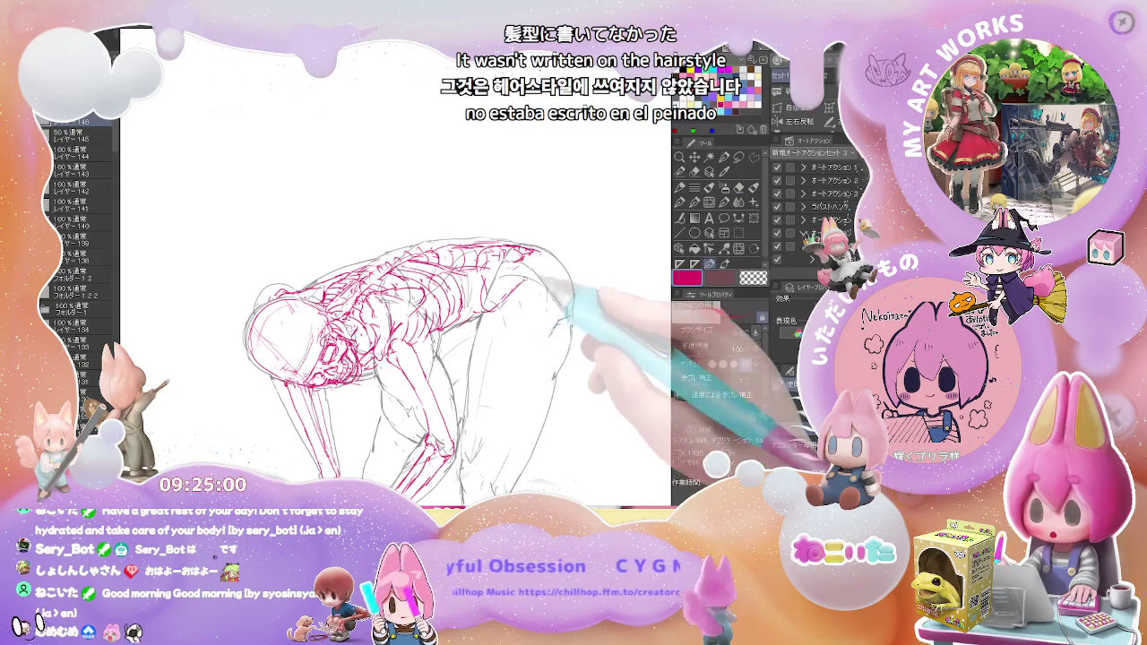
key(p)
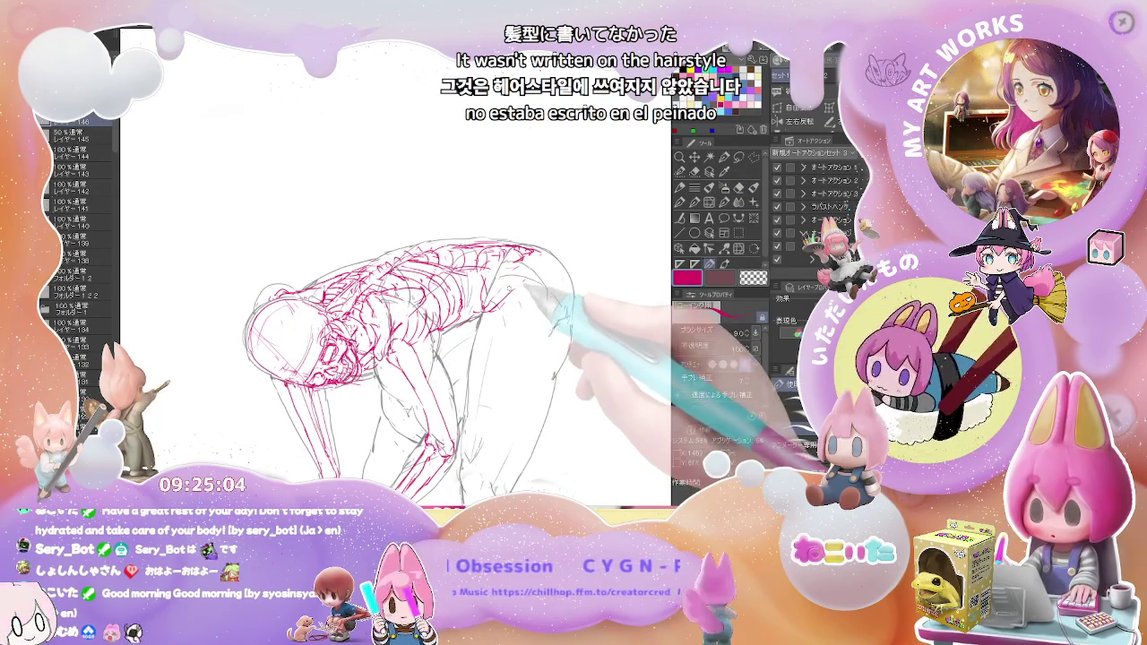
drag(527, 283, 539, 289)
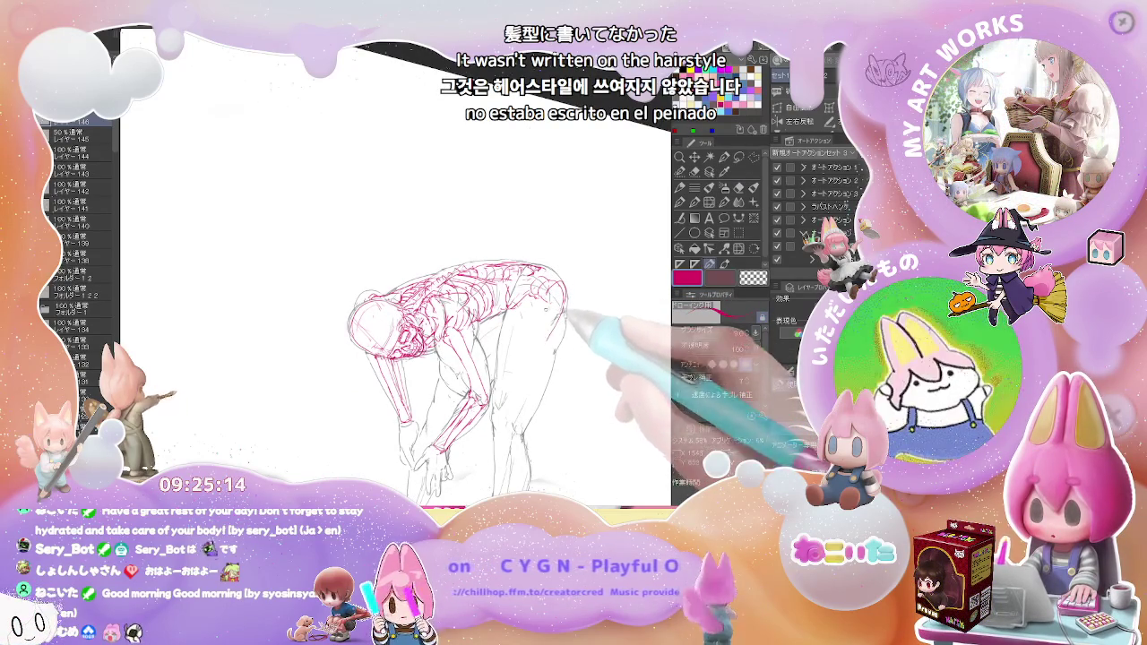
key(e)
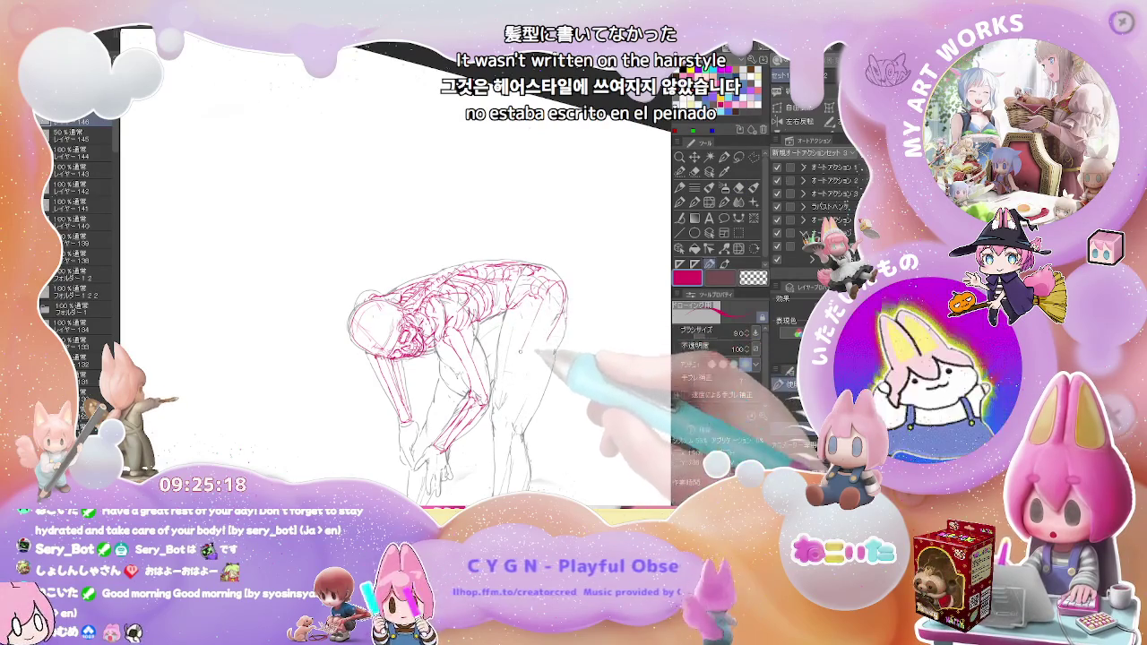
key(e)
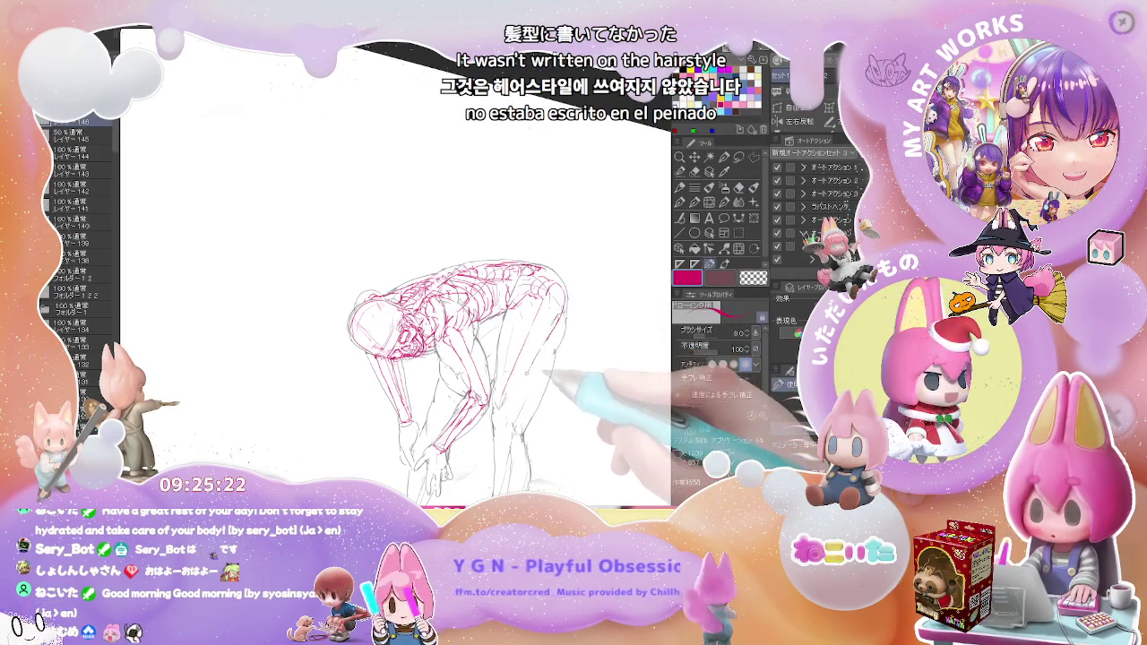
key(e)
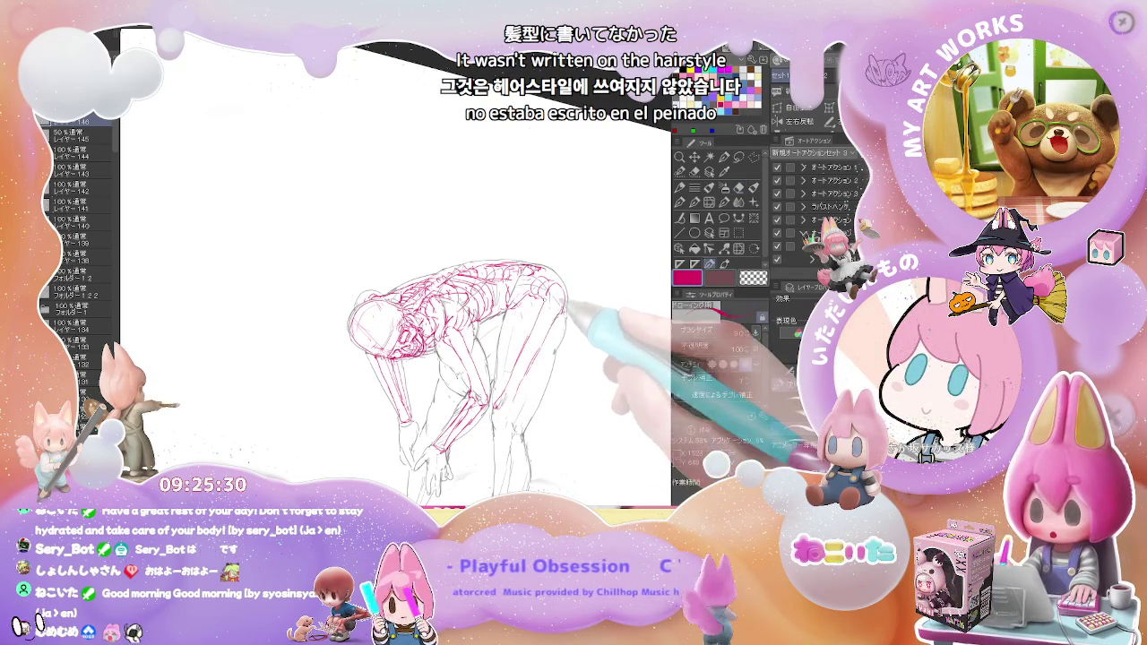
Rotate and zoom the canvas so the figure sits upright, ready to draw the legs
drag(569, 304, 542, 309)
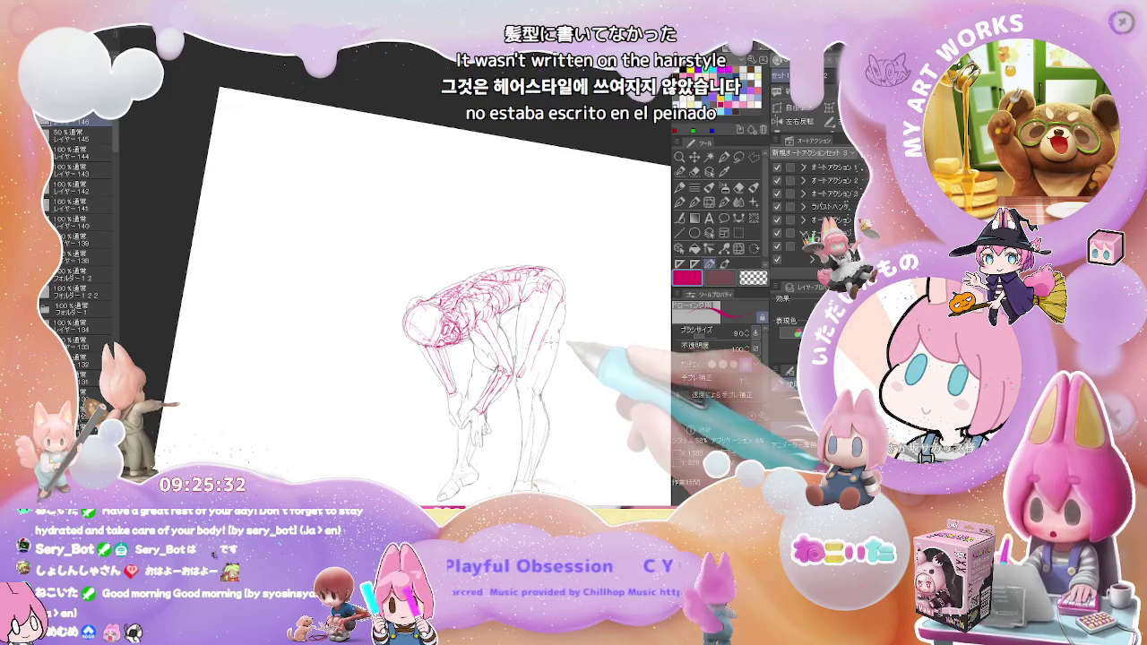
key(ctrl+plus)
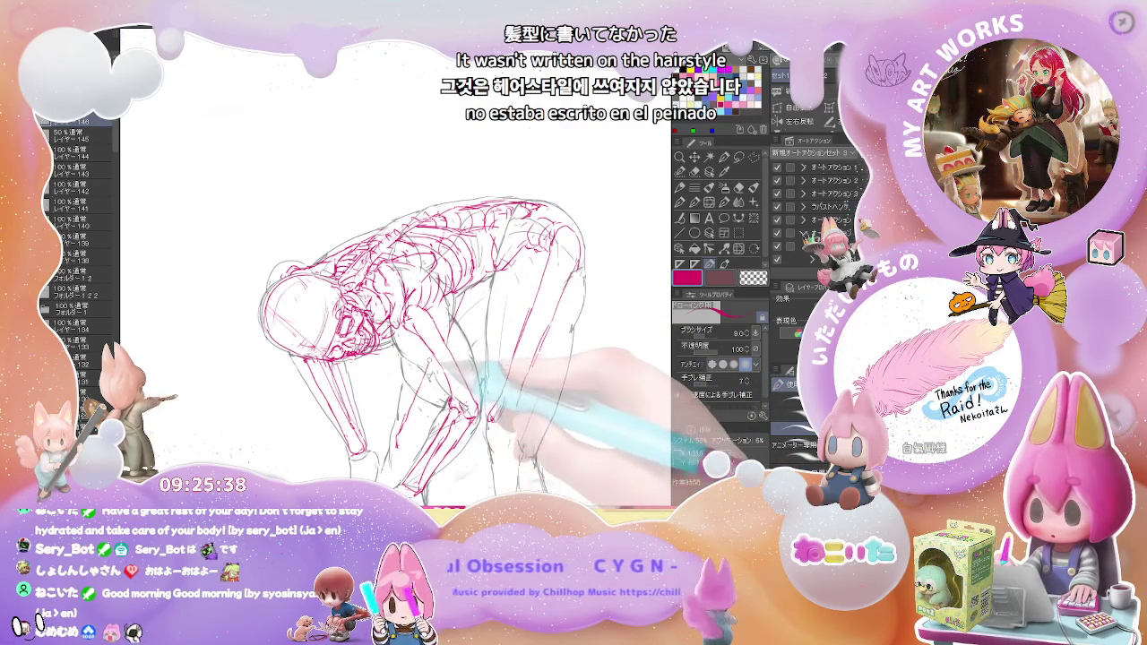
key(ctrl+minus)
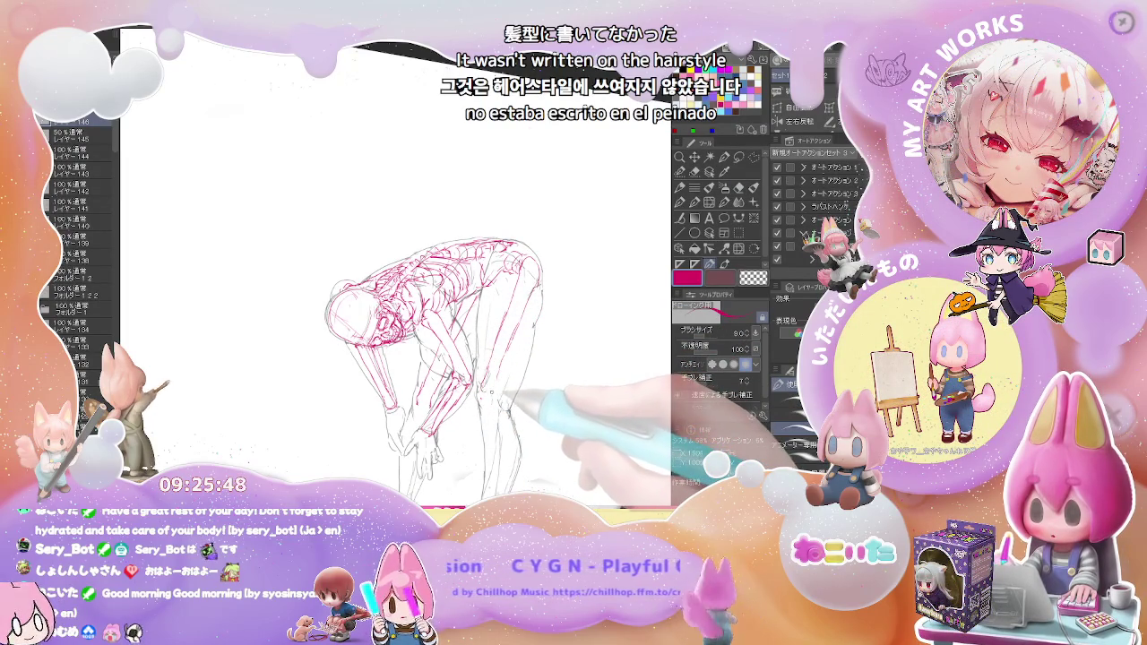
drag(430, 358, 421, 331)
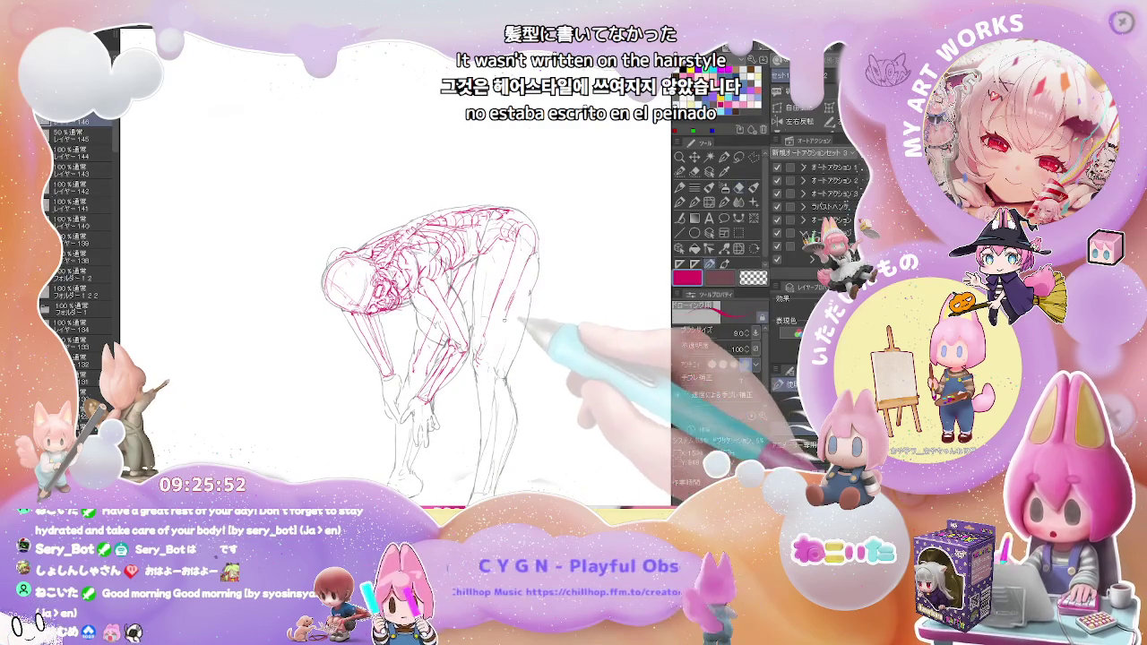
key(p)
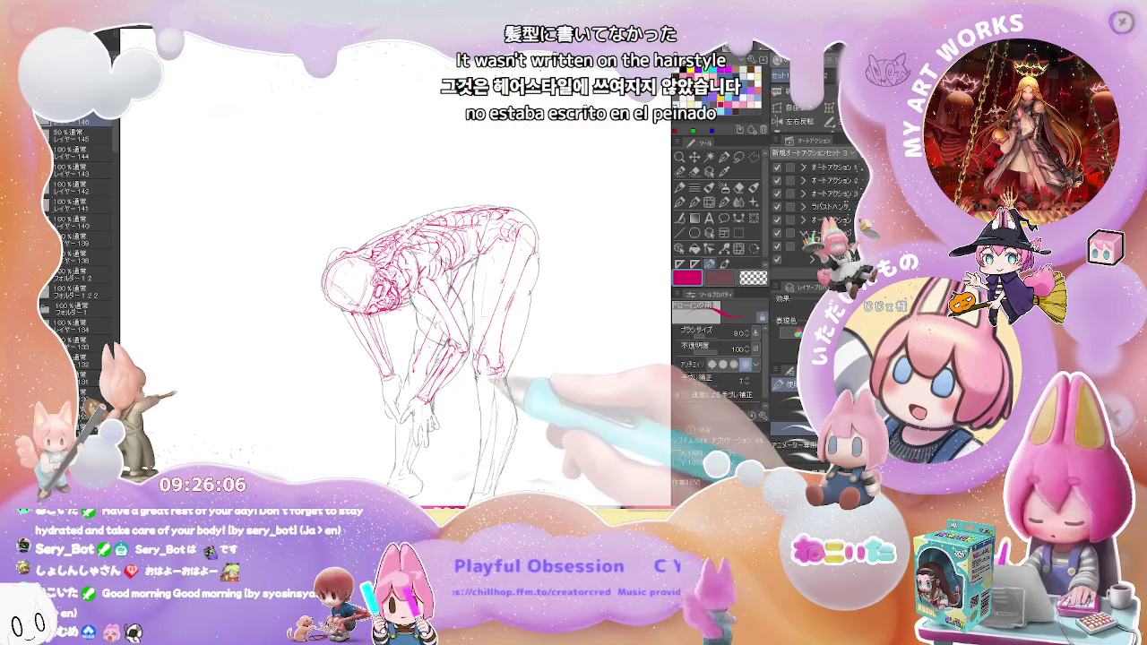
Draw the red tibia and fibula down the far leg, correcting strokes with the eraser
scroll(422, 296, down, 2)
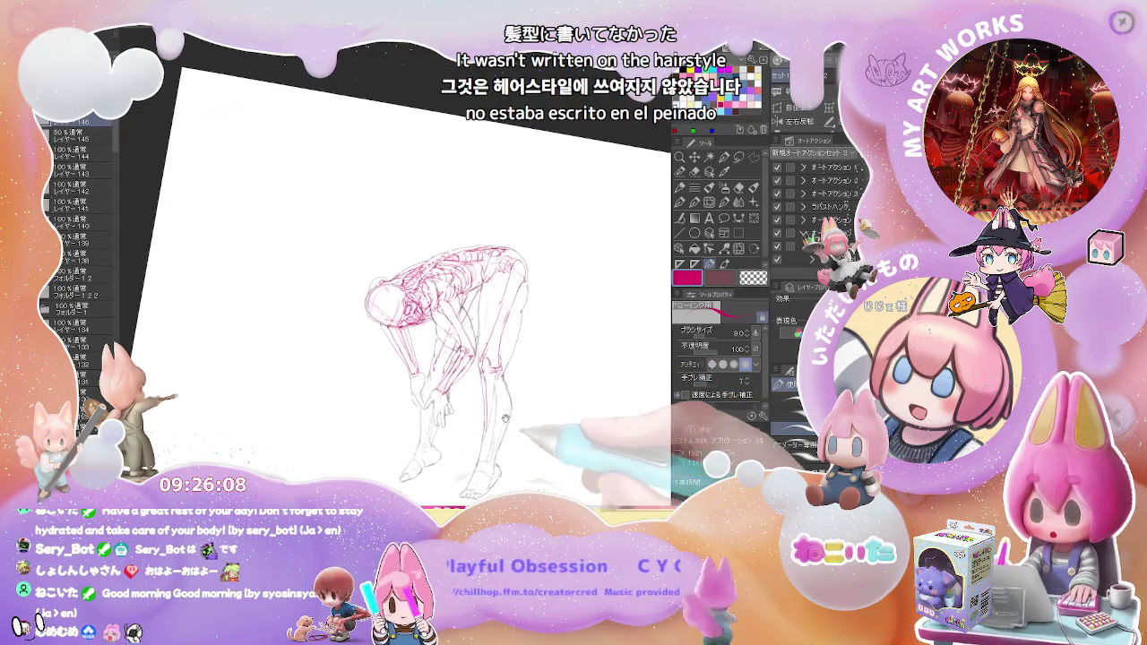
scroll(483, 325, up, 2)
scroll(475, 325, up, 1)
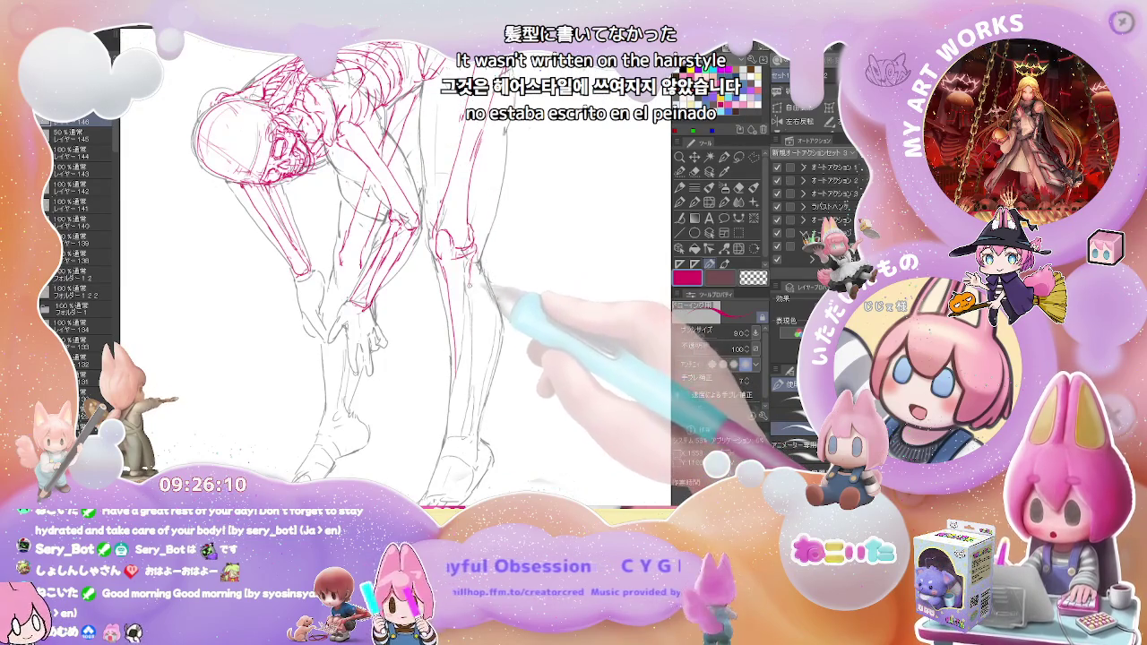
scroll(467, 341, down, 2)
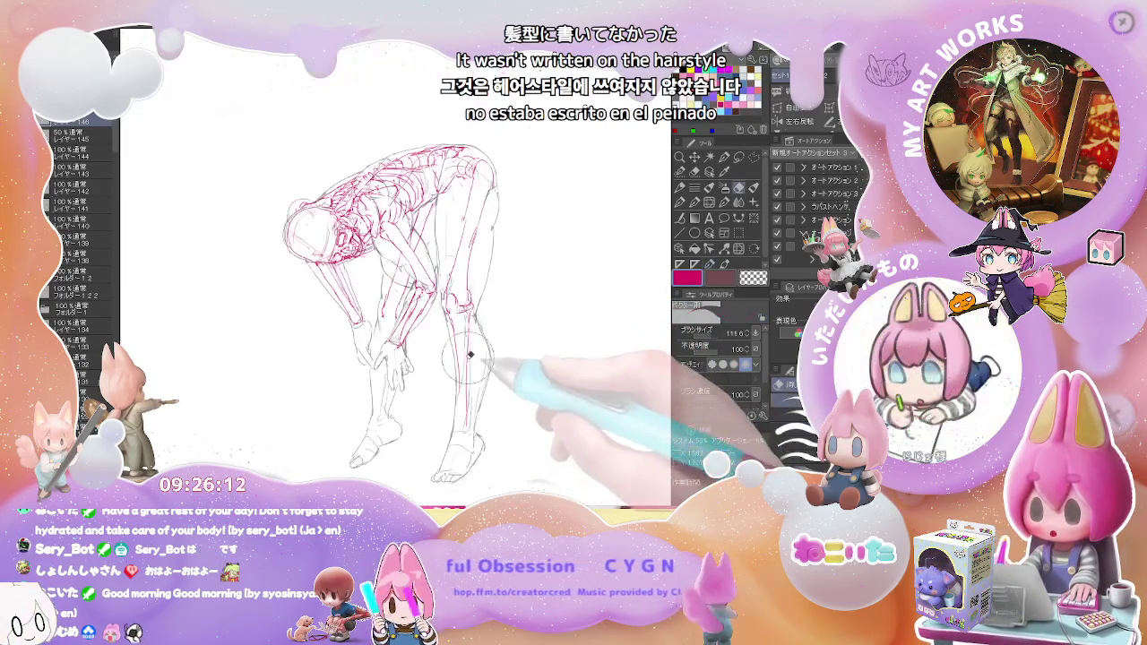
key(p)
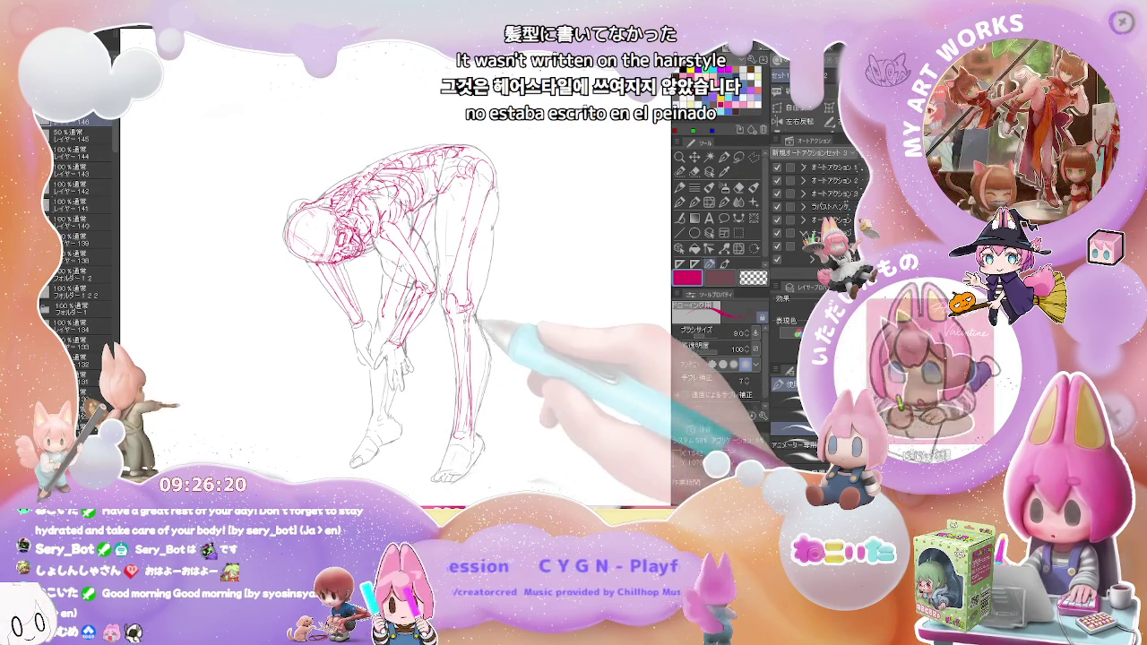
key(e)
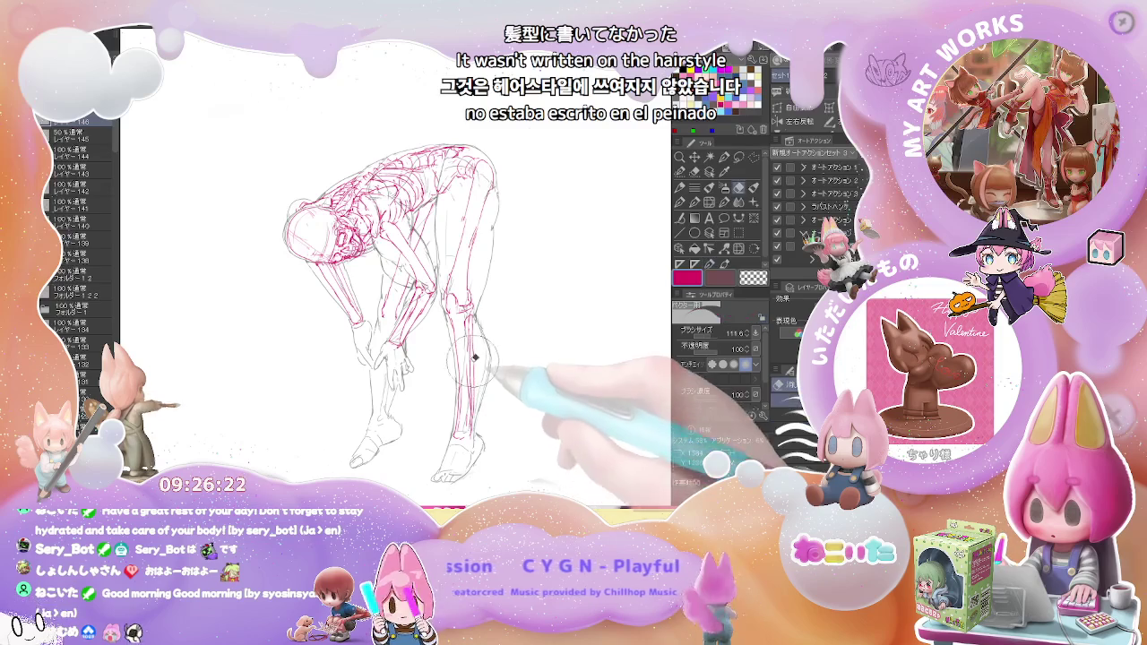
key(p)
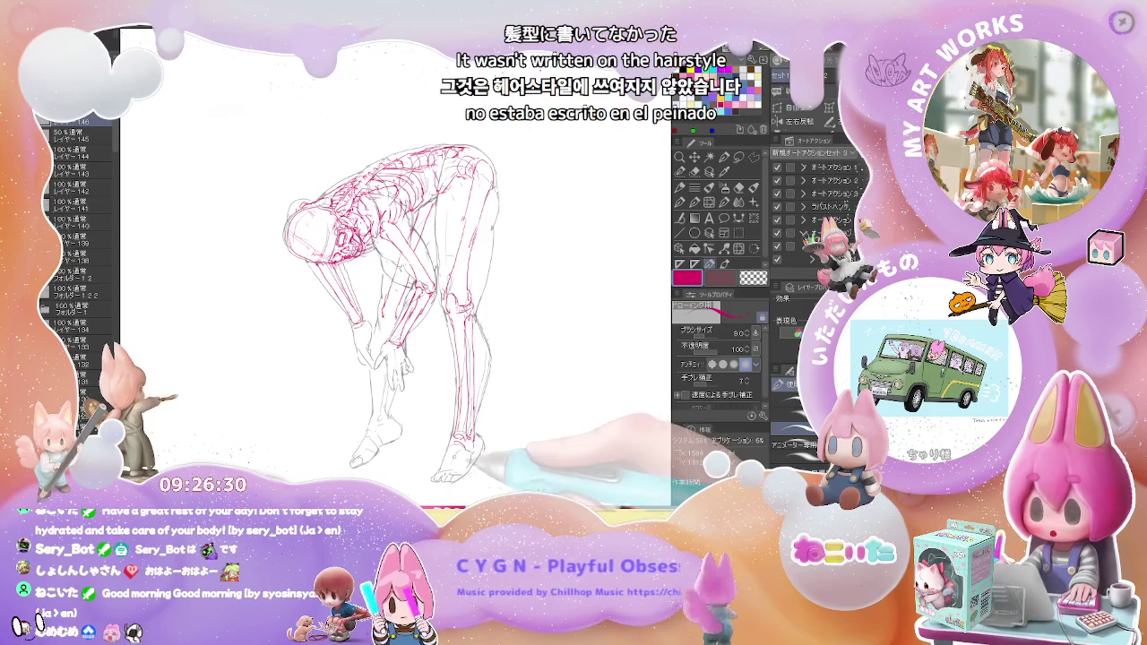
Zoom in on the legs and draw the foot bones through the ankle to the toes
key(ctrl+minus)
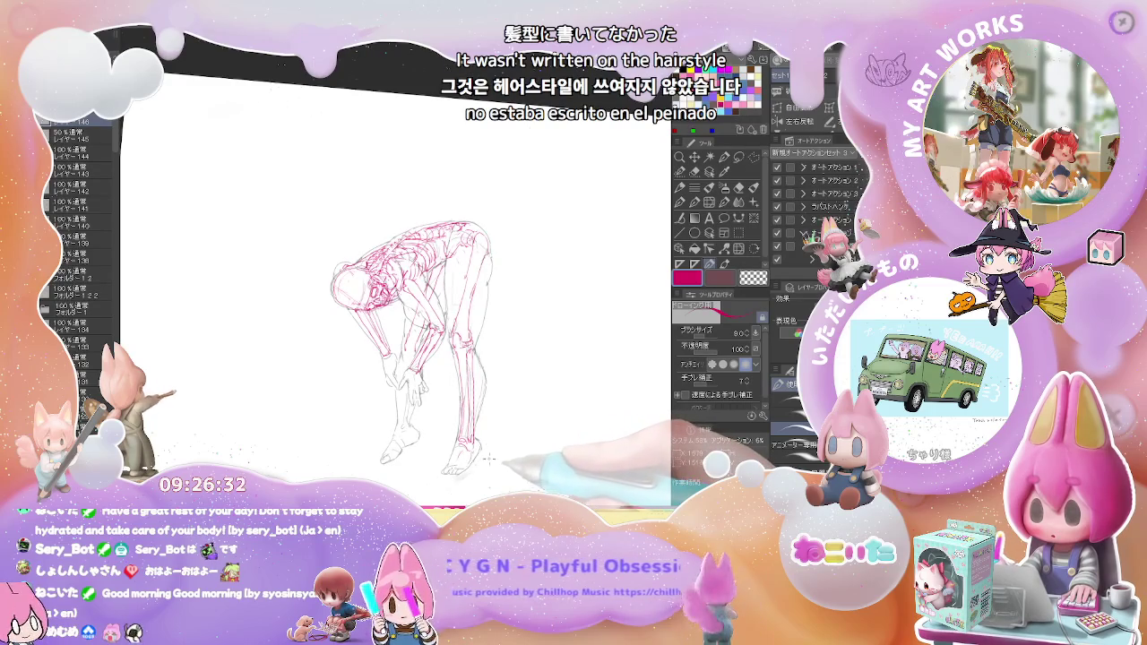
key(ctrl+plus)
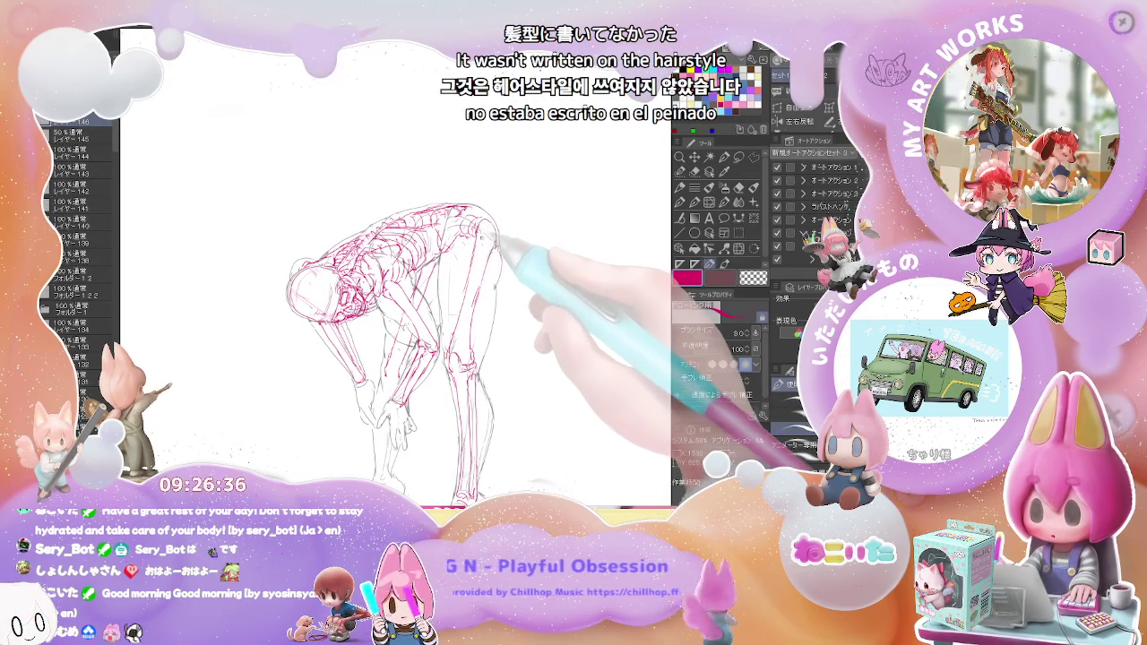
key(ctrl+minus)
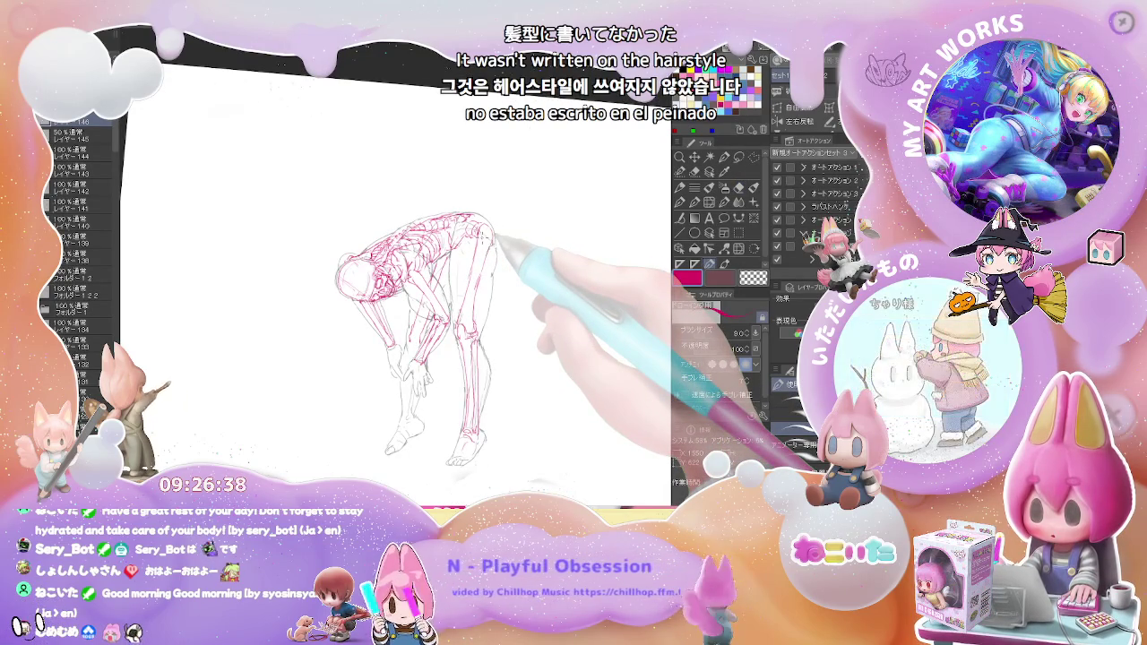
key(ctrl+plus)
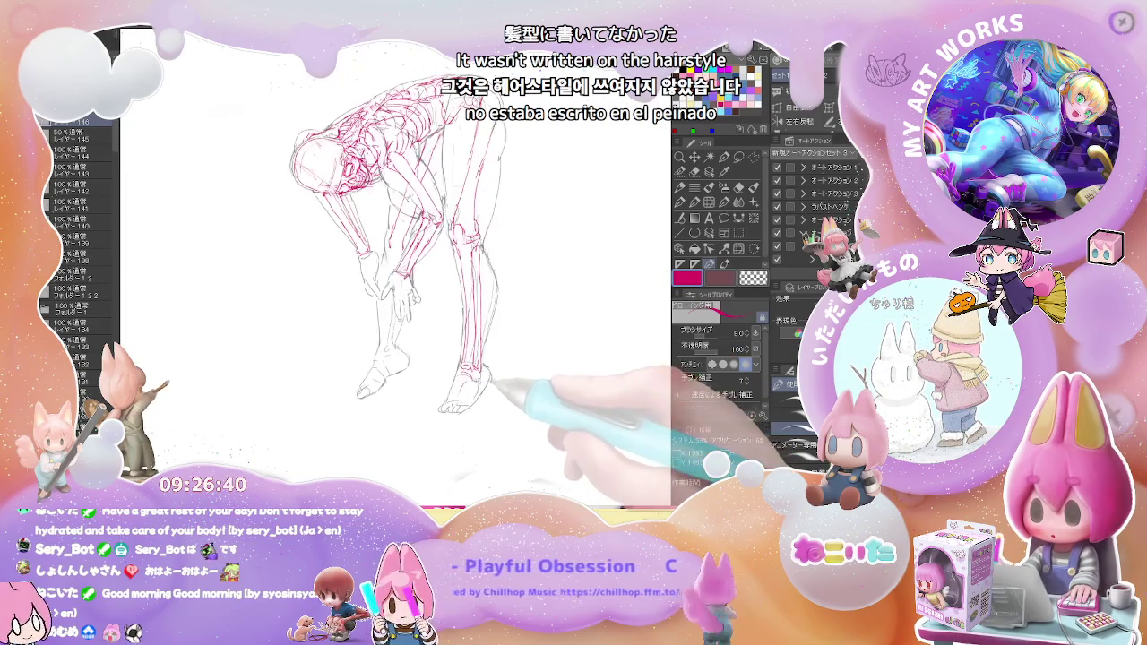
key(ctrl+plus)
key(ctrl+plus)
key(p)
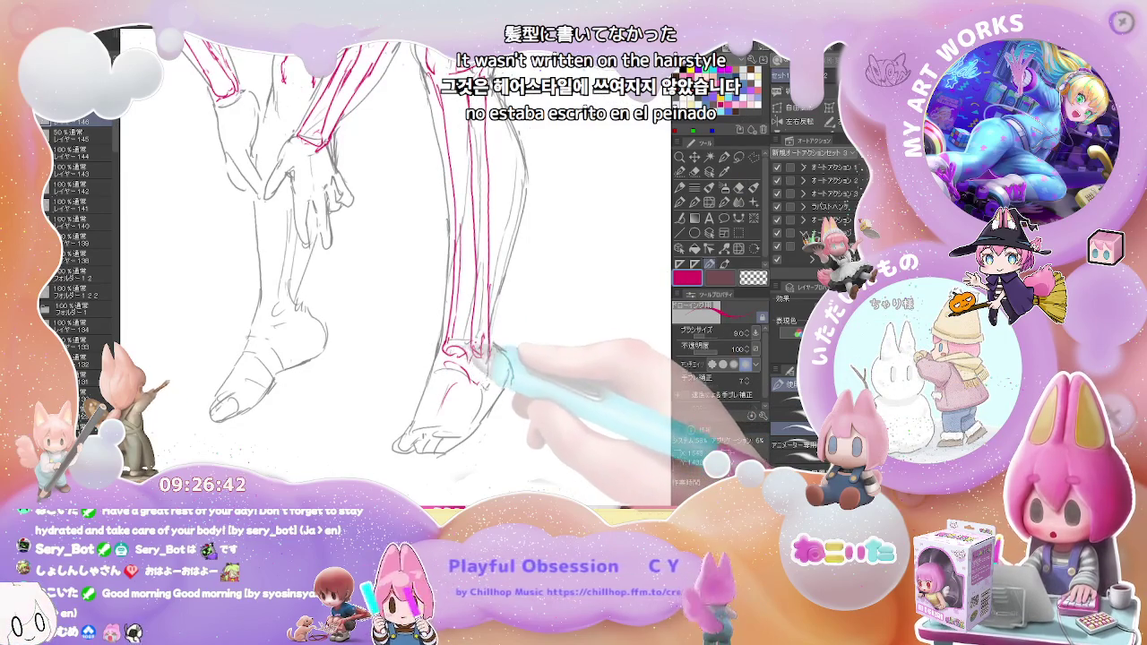
key(ctrl+minus)
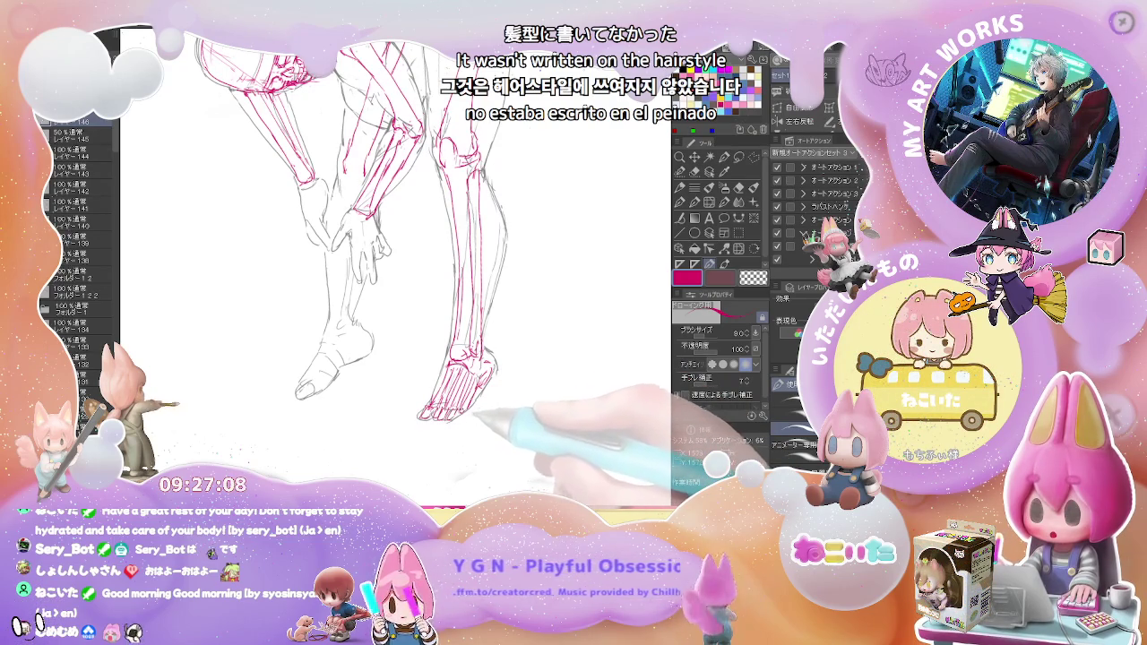
Mirror the canvas horizontally and continue the red leg and foot bones on both legs
scroll(475, 385, down, 3)
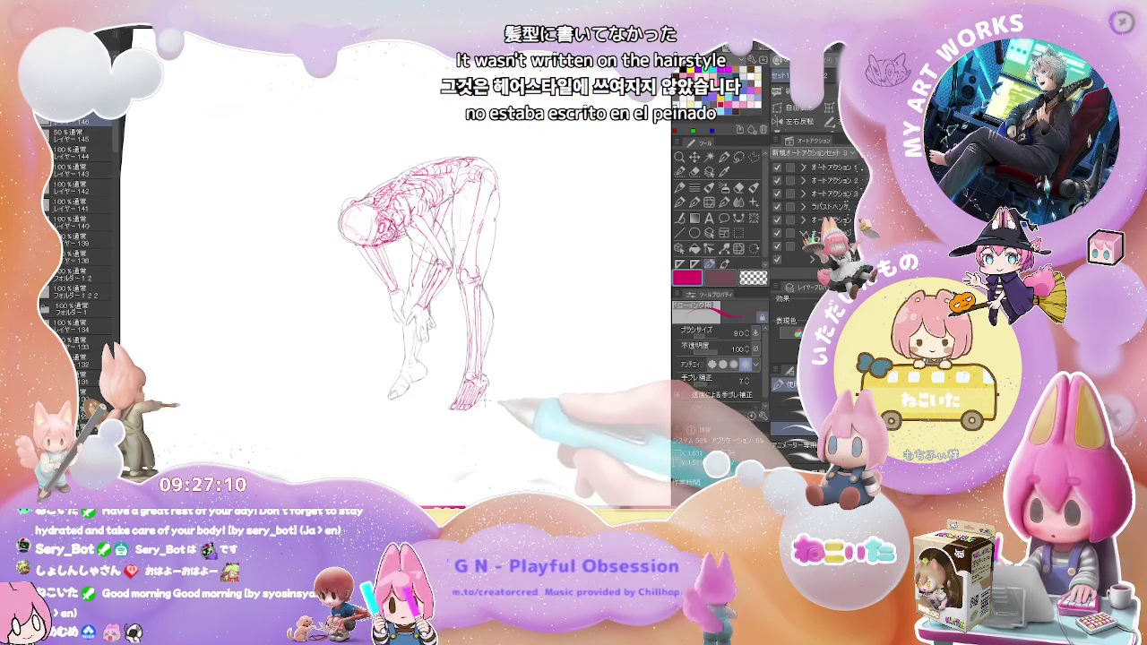
key(h)
scroll(376, 269, up, 3)
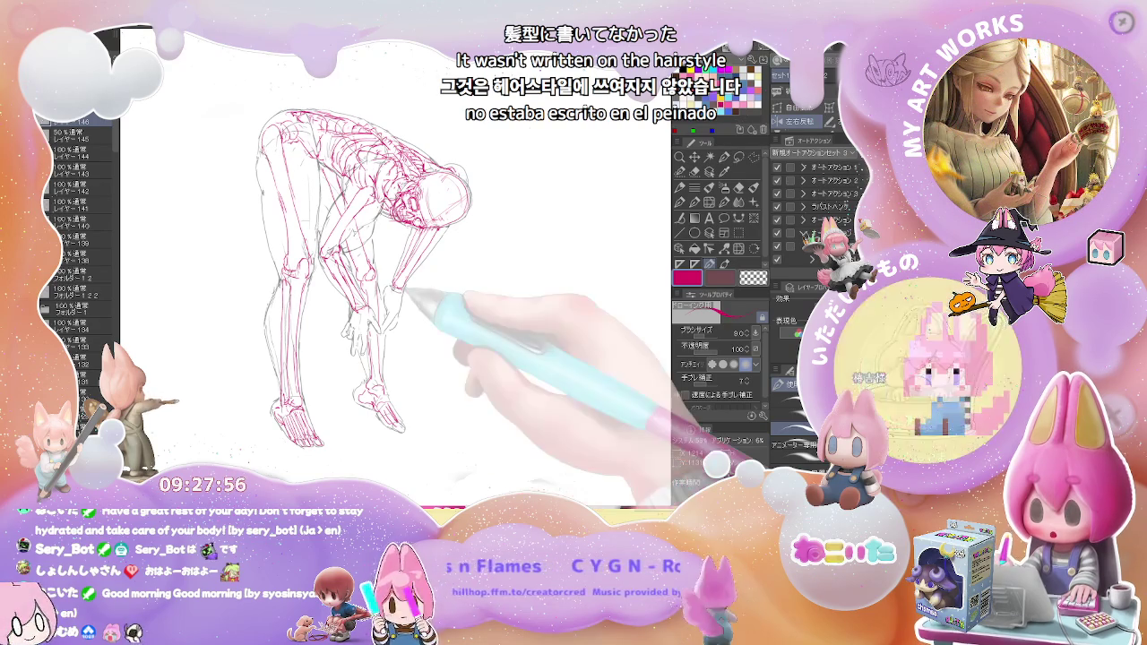
Draw the hand and foot bones up close, then hide the grey pencil sketch layer
key(ctrl+plus)
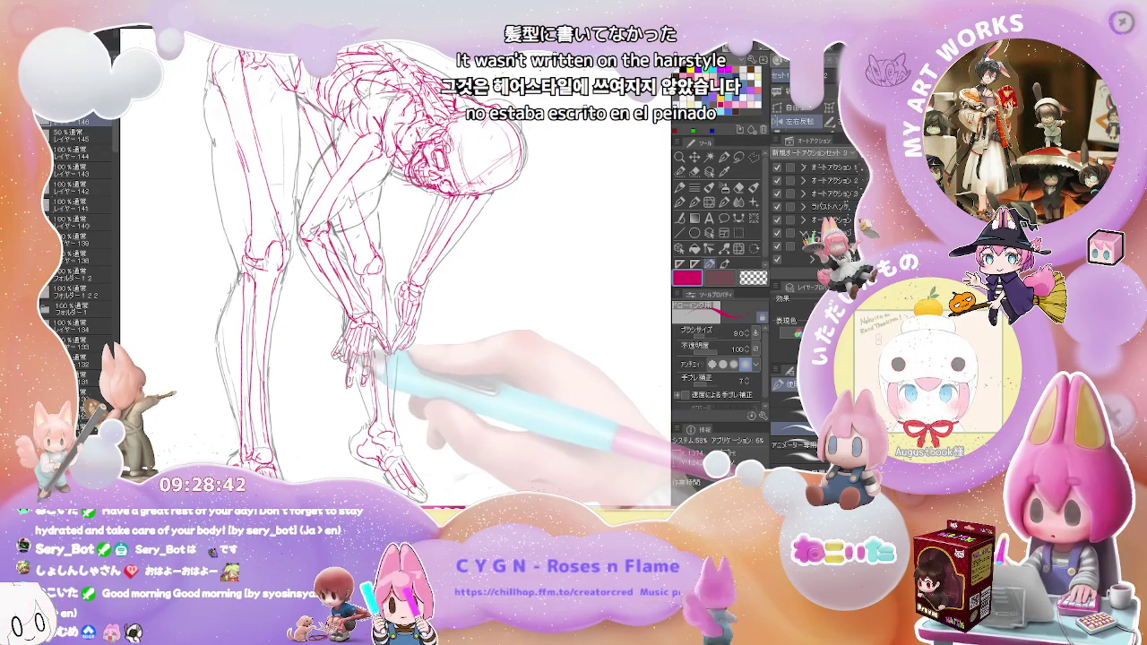
key(ctrl+minus)
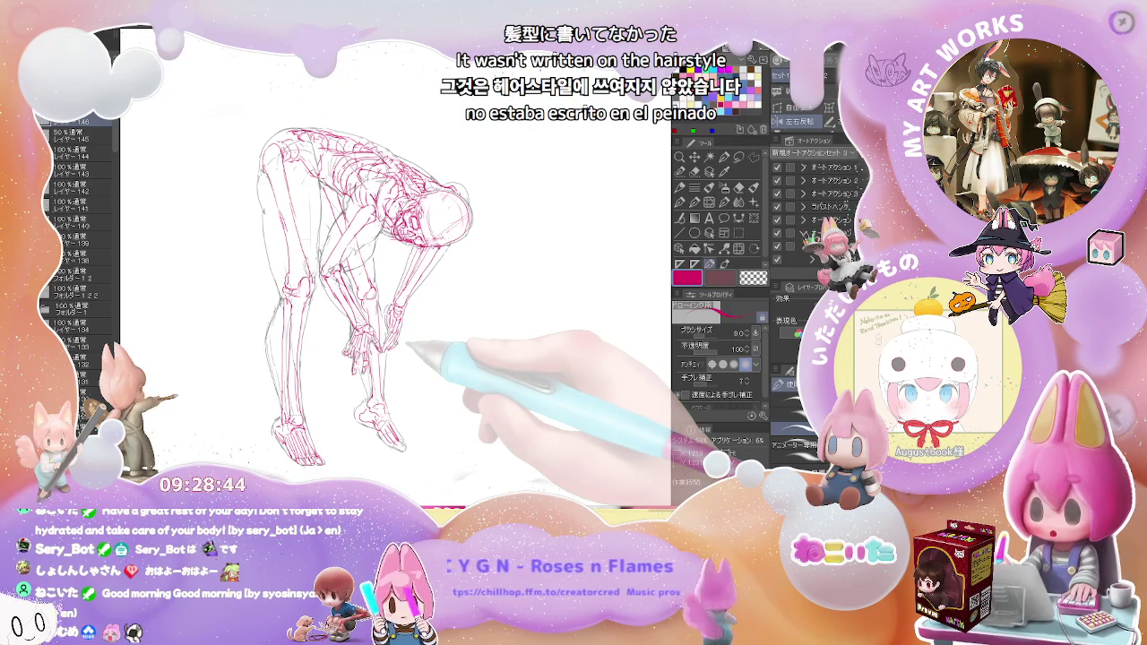
key(ctrl+plus)
key(ctrl+comma)
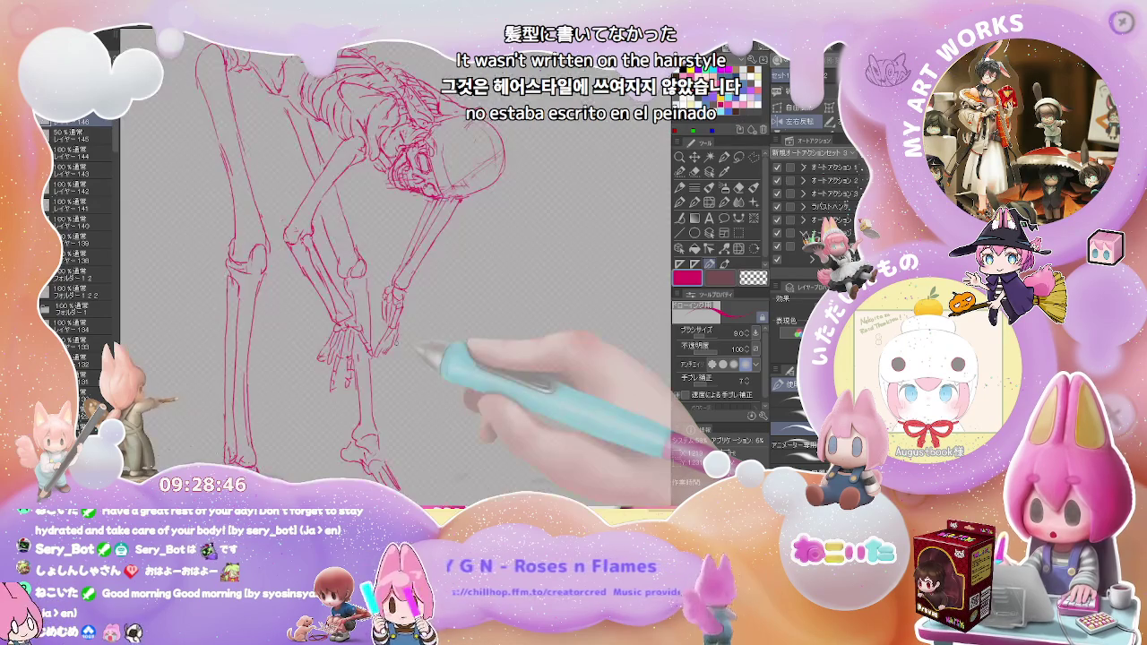
Redraw the shoulder and upper-back bone lines in thin red, erasing stray strokes
key(ctrl+minus)
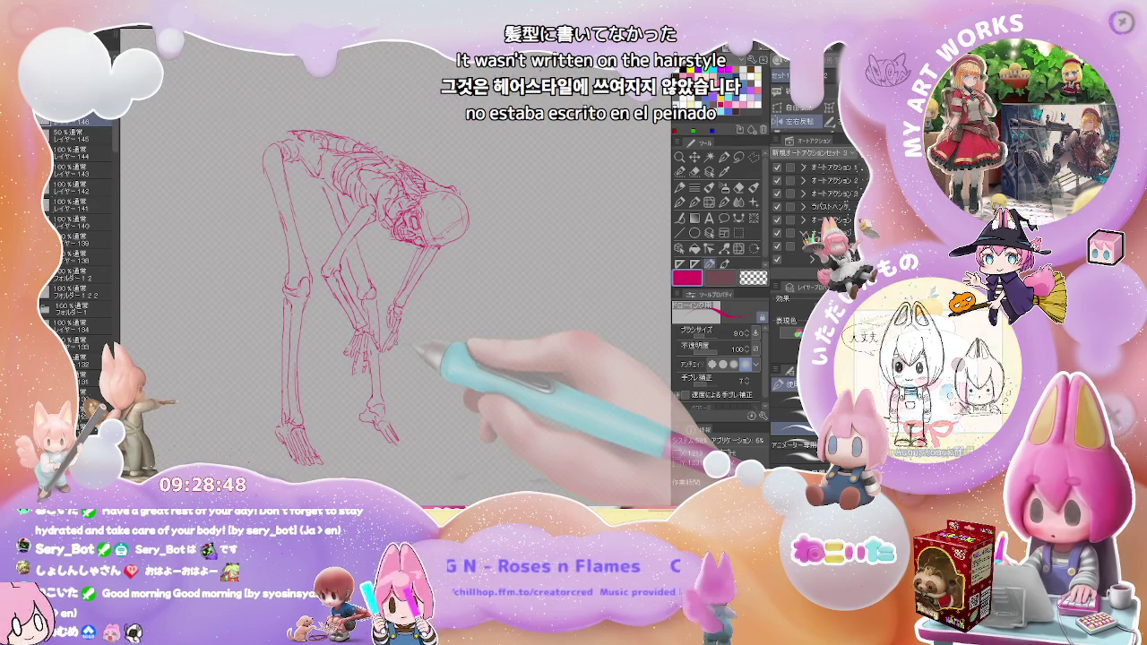
key(ctrl+plus)
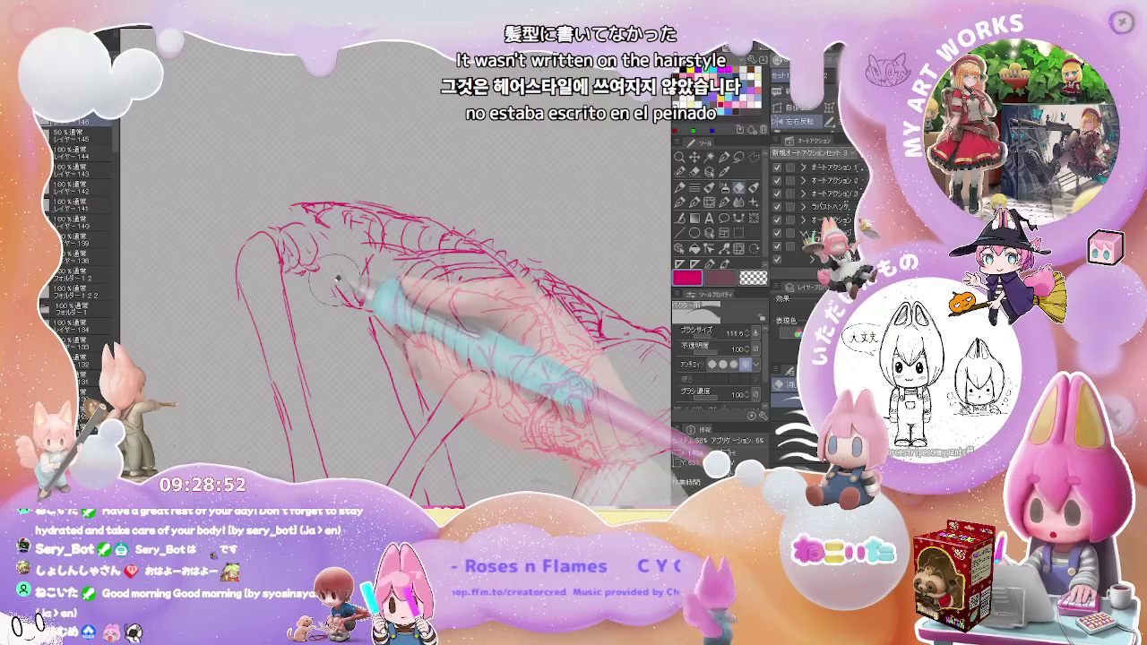
key(e)
key(p)
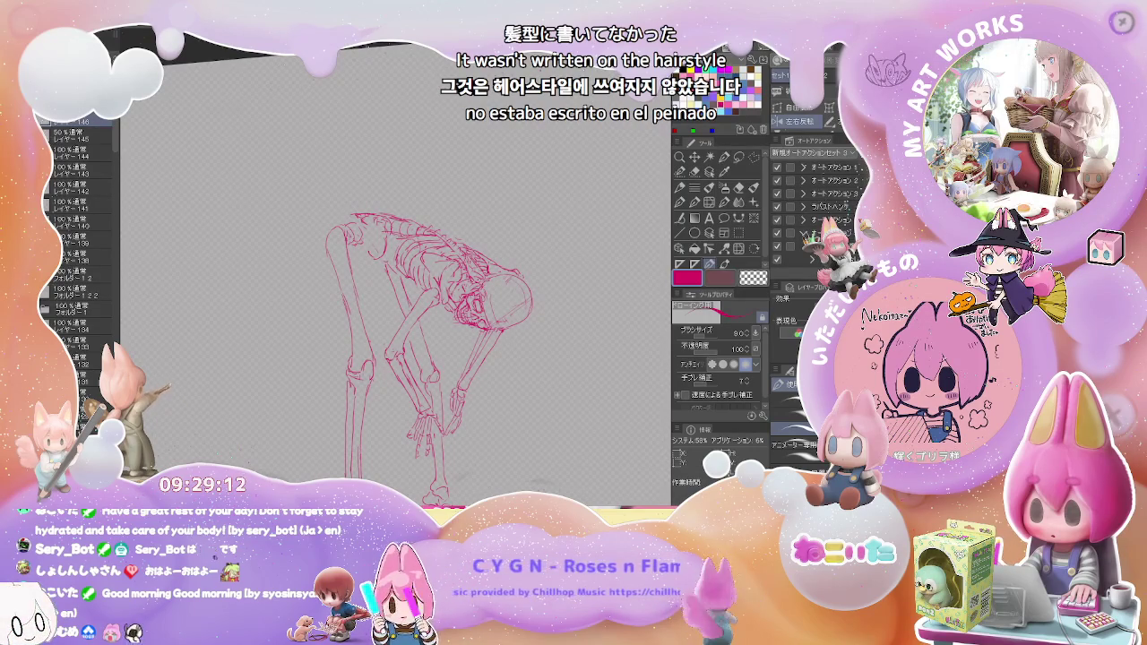
scroll(387, 234, up, 5)
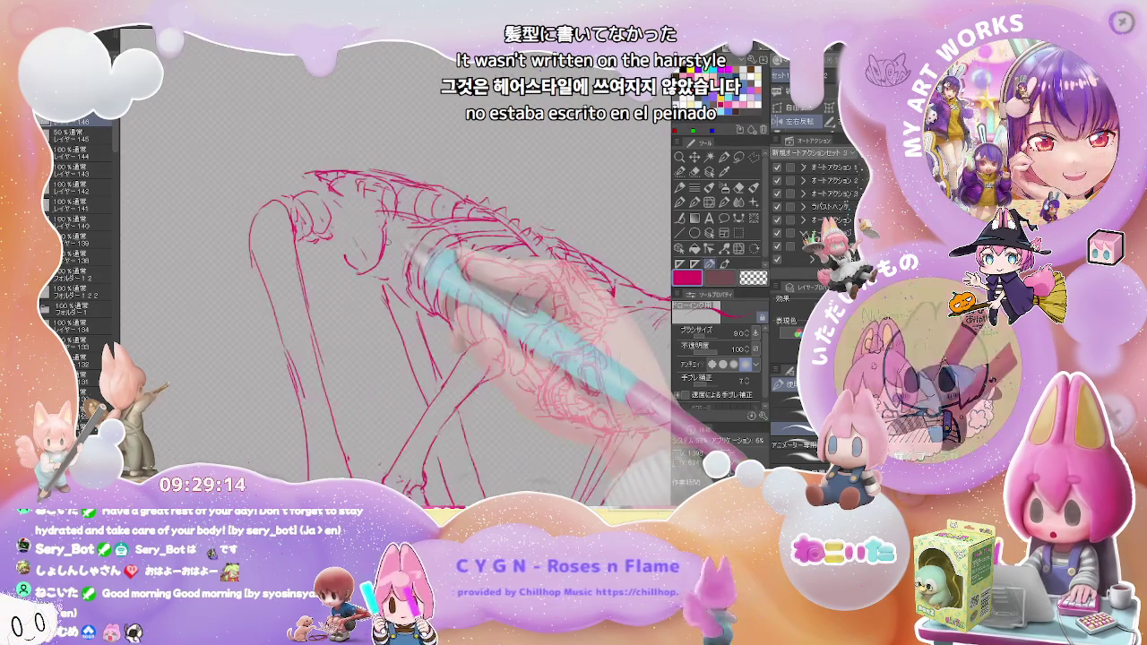
key(p)
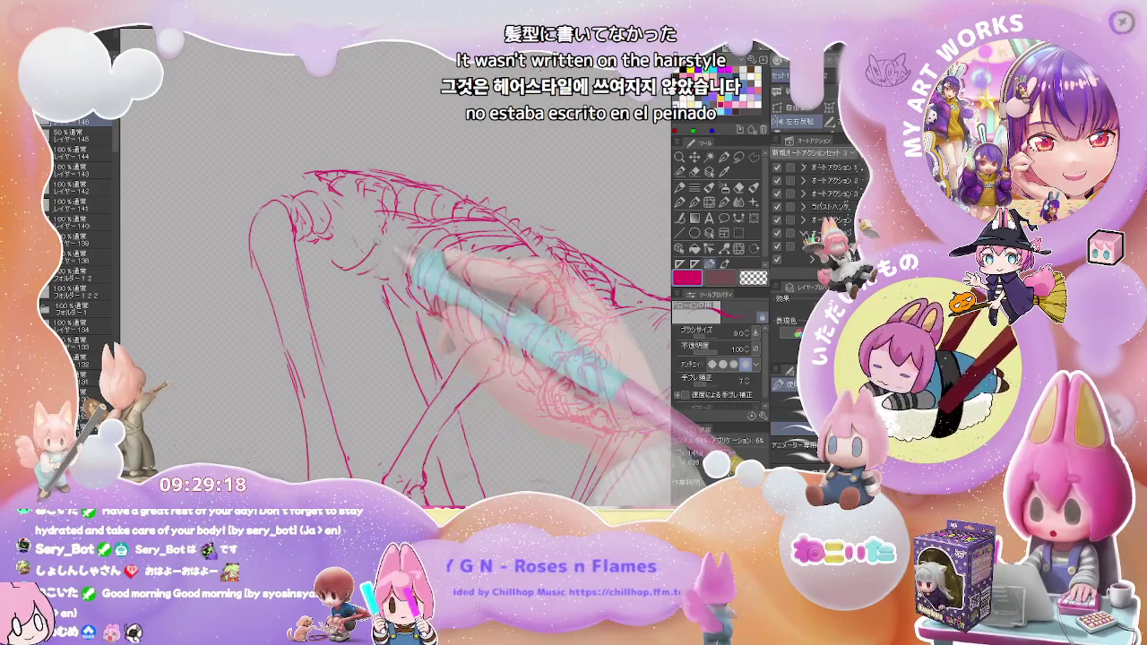
key(e)
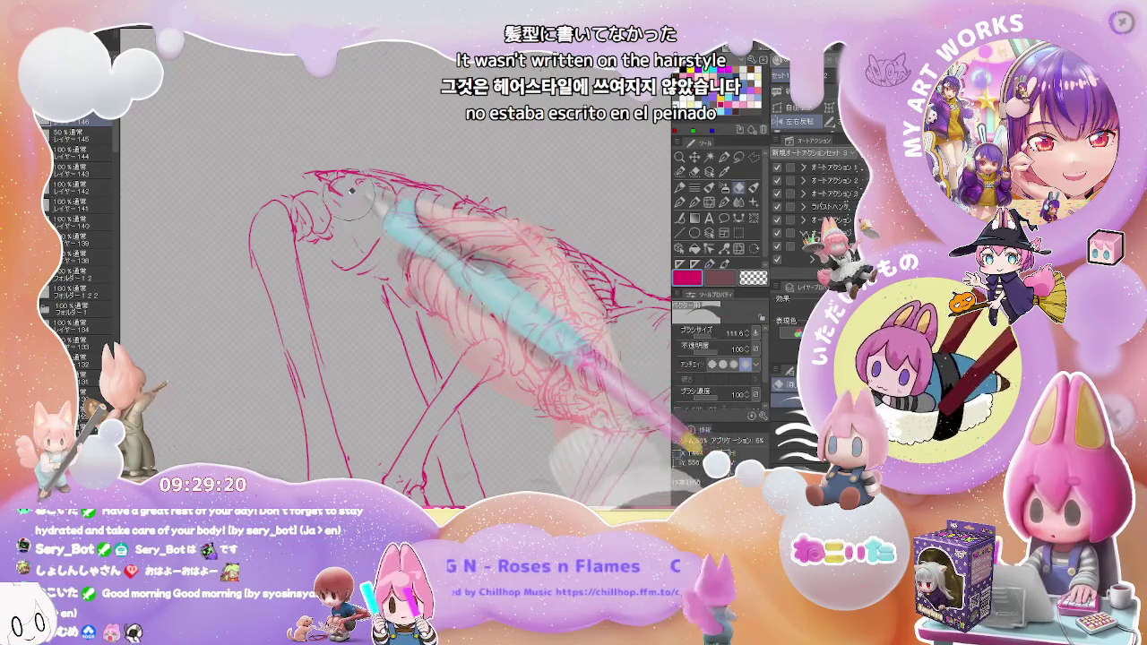
key(p)
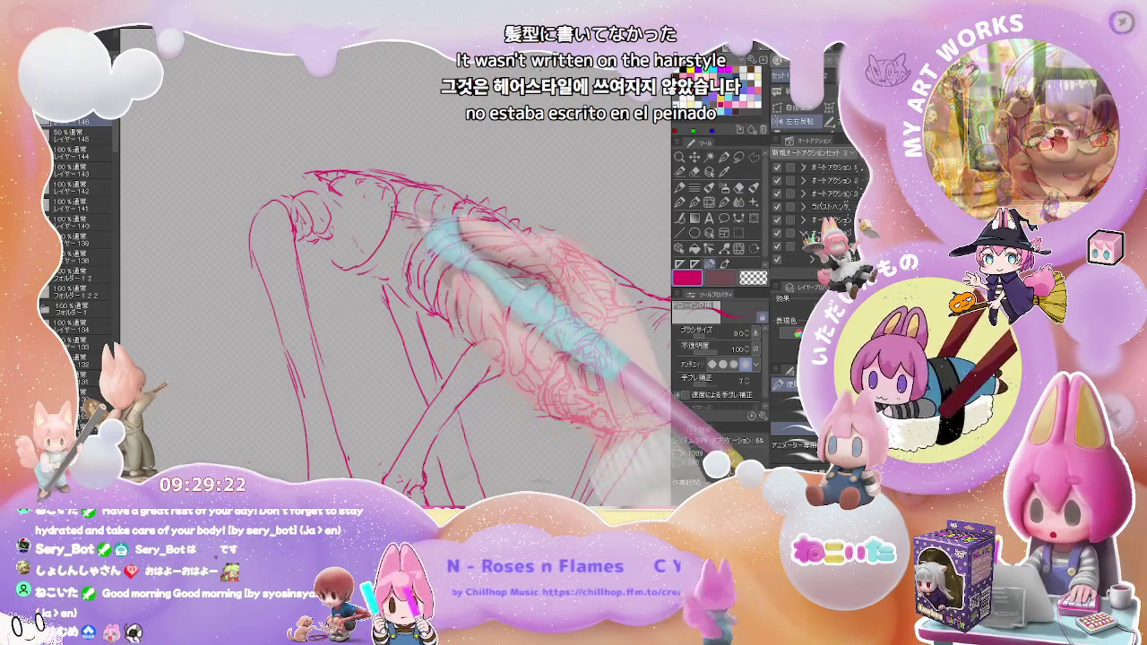
key(e)
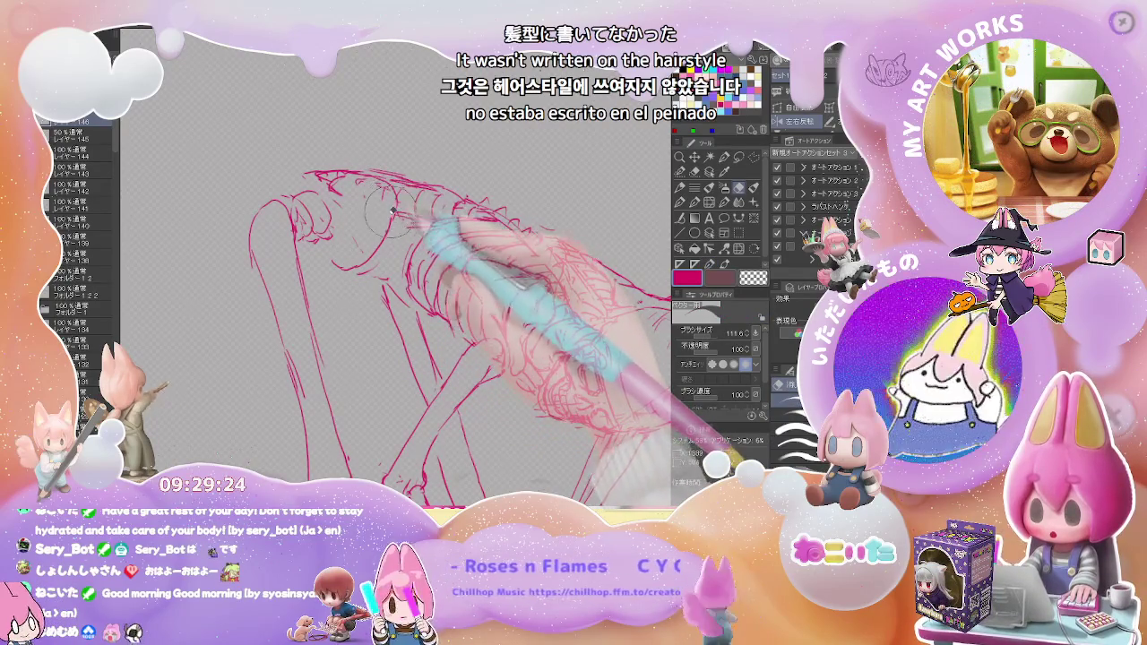
key(p)
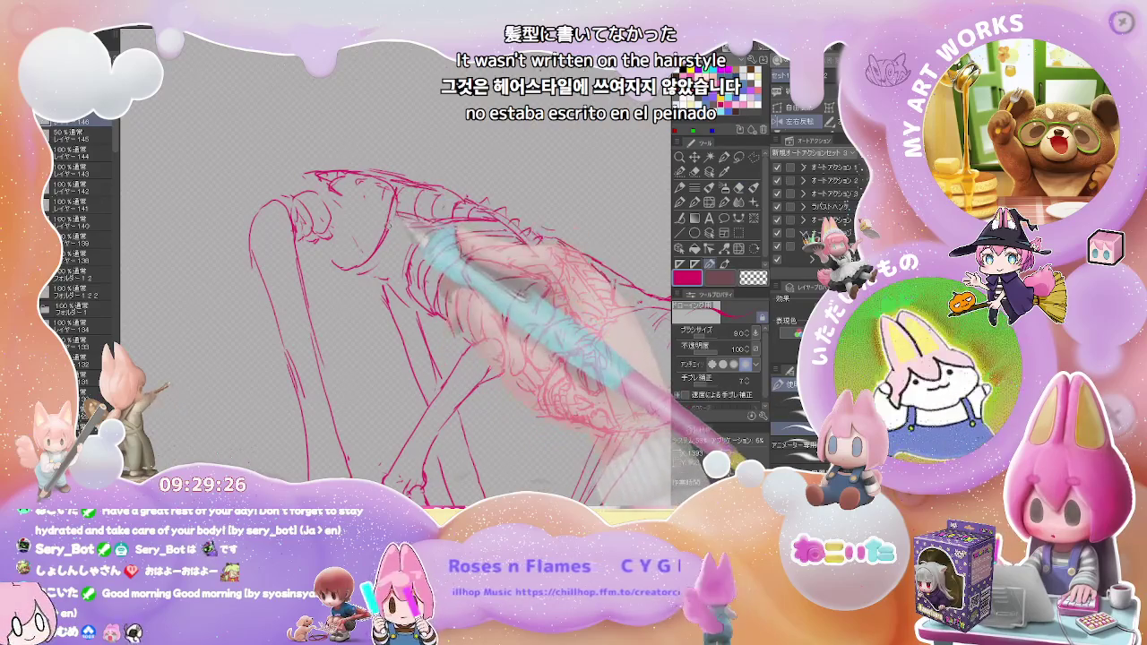
Add hatching strokes near the shoulder and clean away the extra marks
mouse_move(421, 199)
mouse_down()
mouse_move(367, 274)
mouse_move(340, 285)
mouse_up()
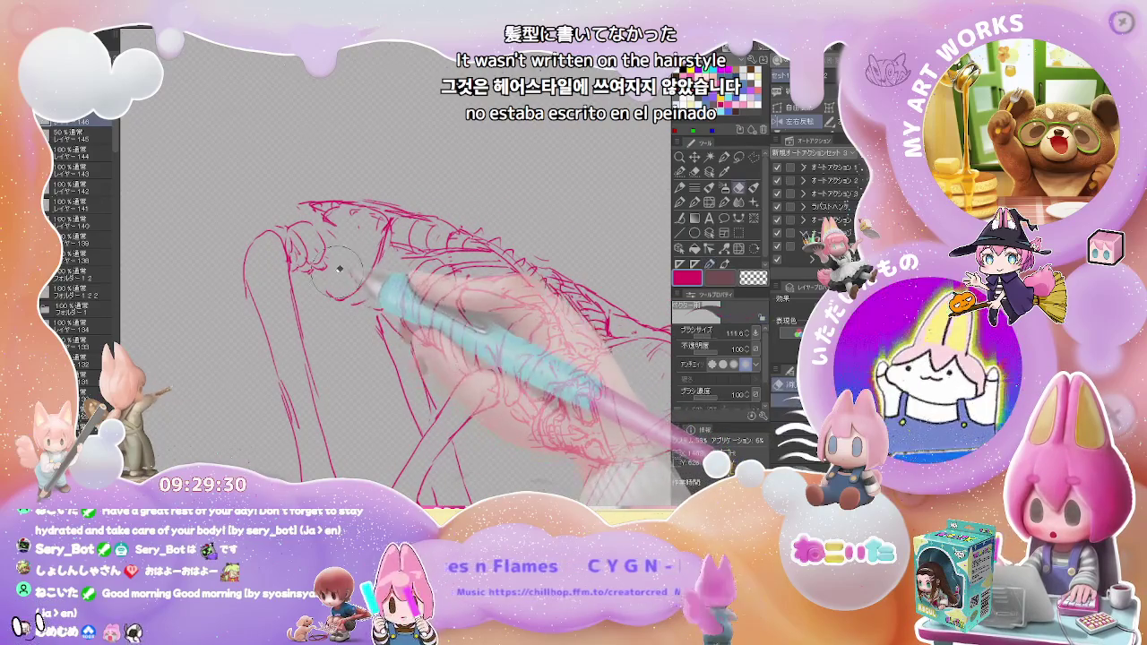
key(e)
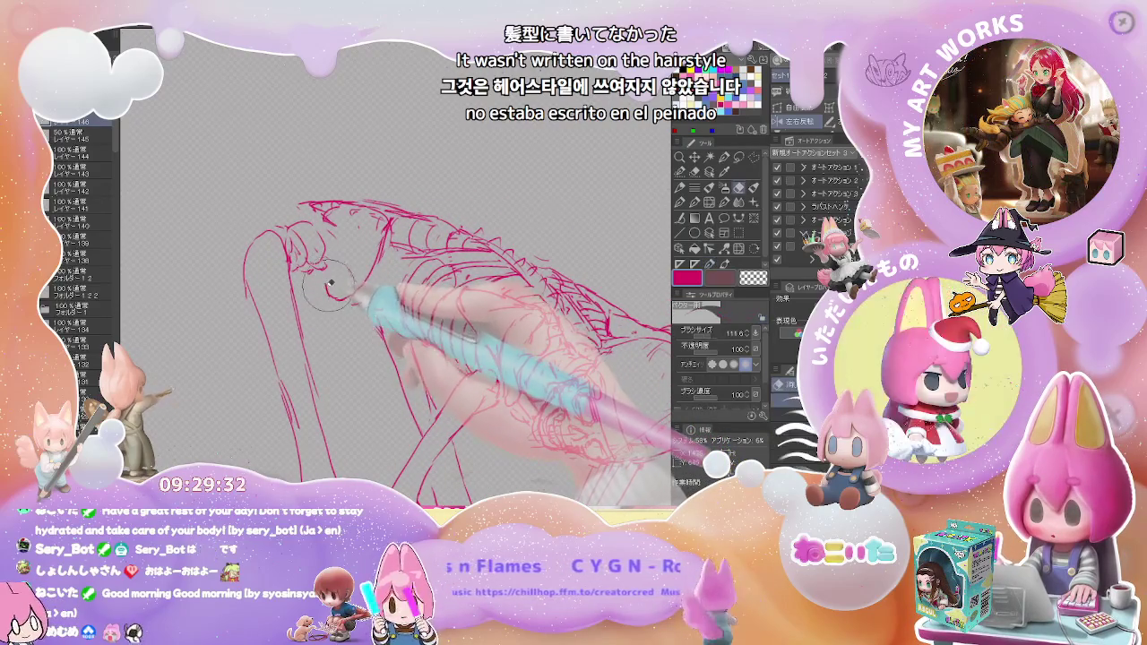
key(p)
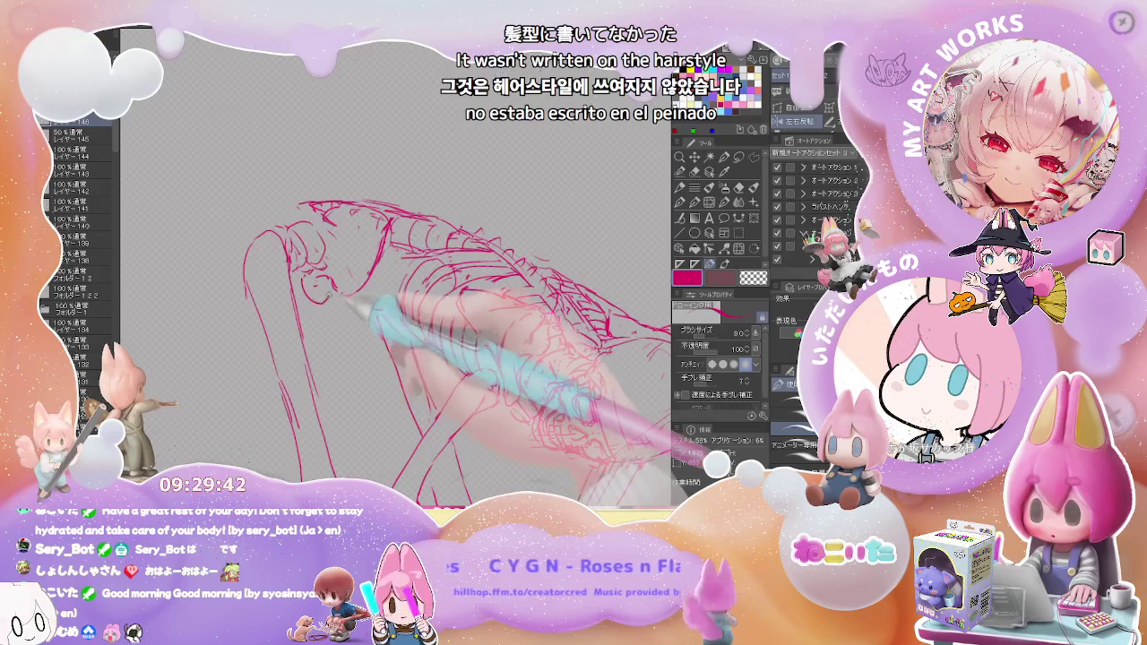
mouse_move(372, 282)
mouse_down()
mouse_move(487, 294)
mouse_move(525, 260)
mouse_move(538, 346)
mouse_move(466, 340)
mouse_up()
Redraw the knee bones with fine red lines, erasing the stray marks around them
key(p)
key(p)
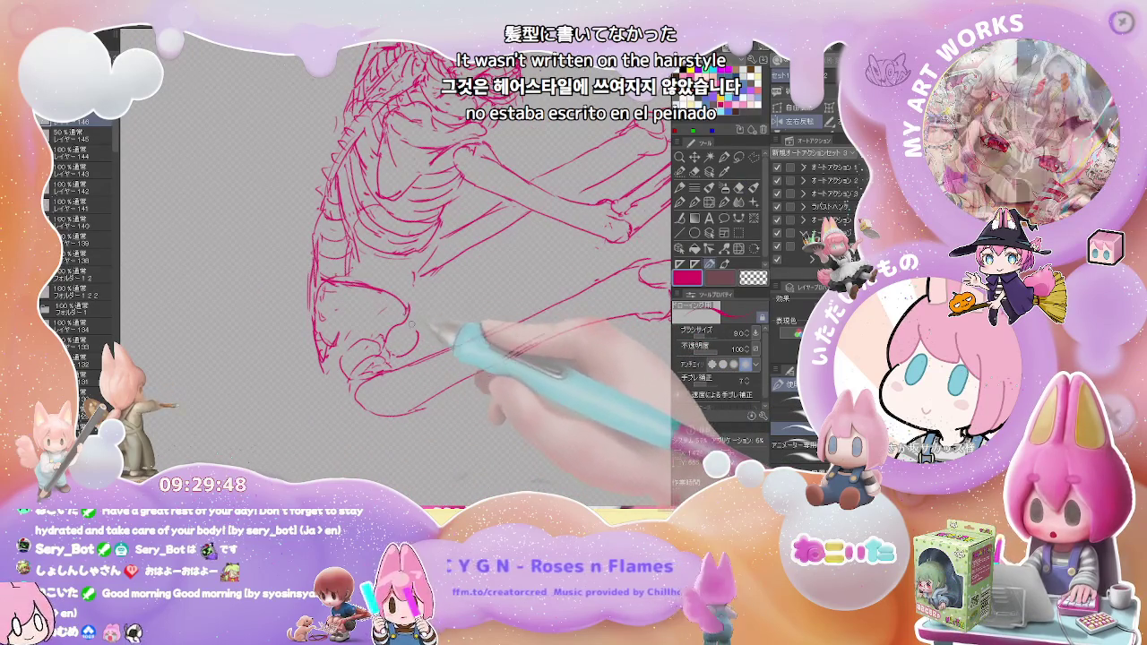
key(p)
key(p)
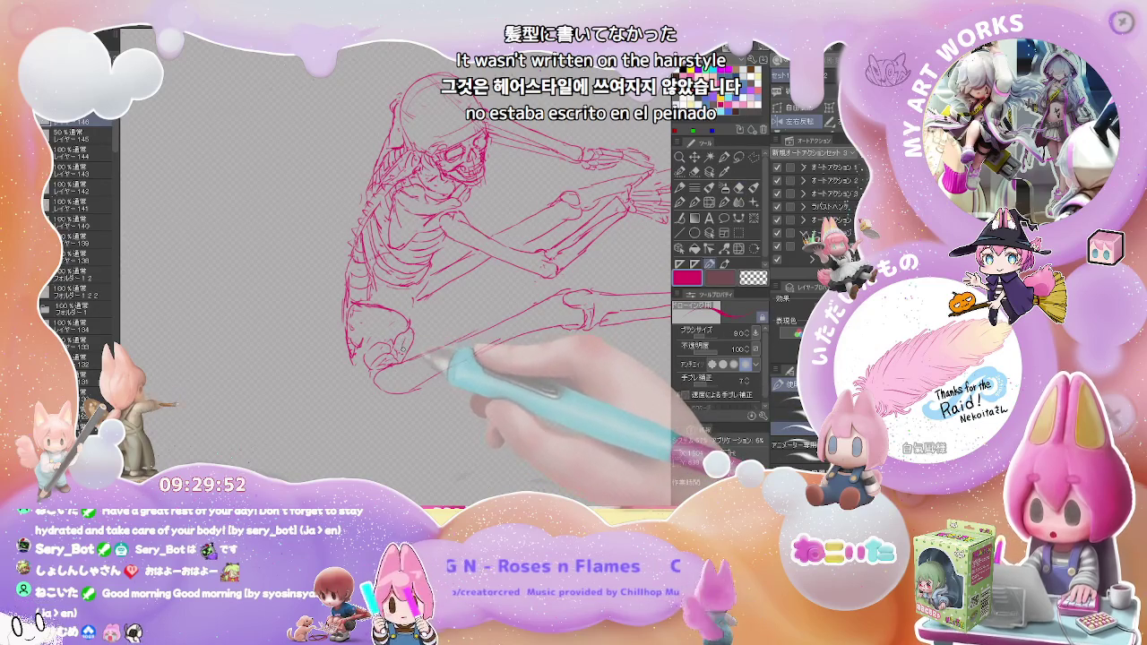
key(e)
key(p)
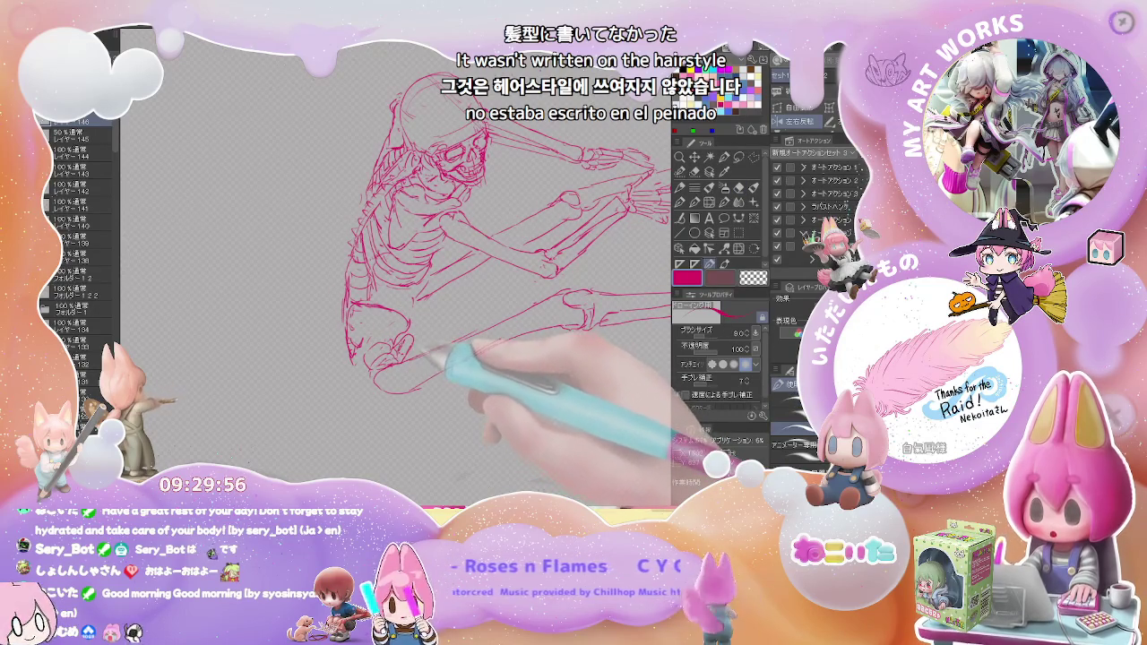
key(e)
key(p)
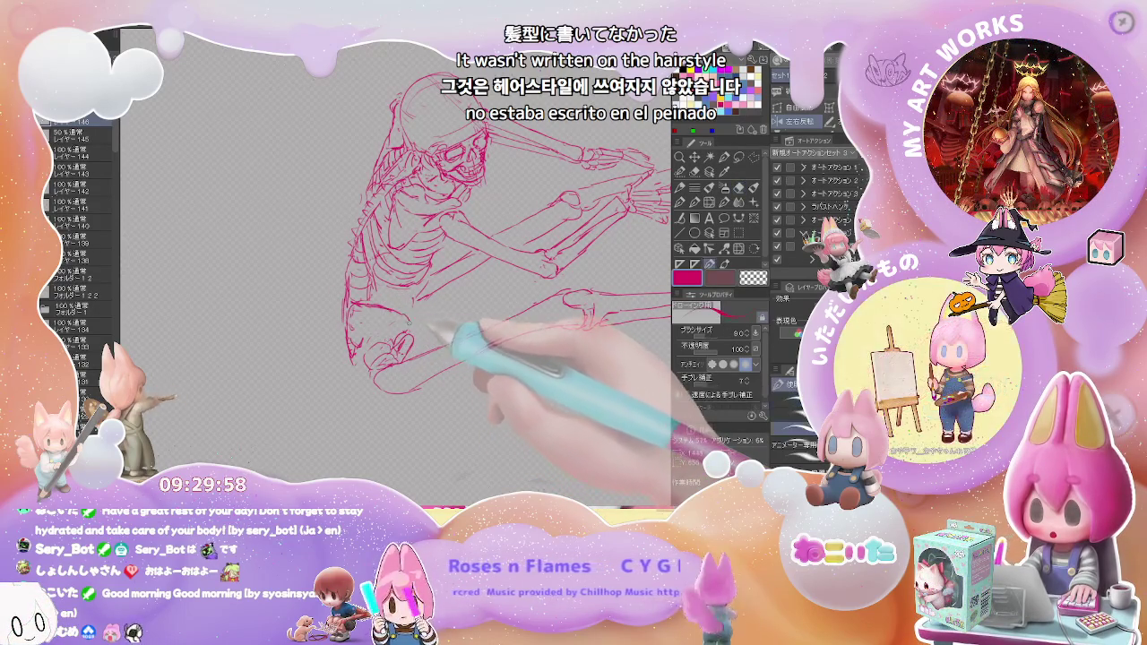
key(e)
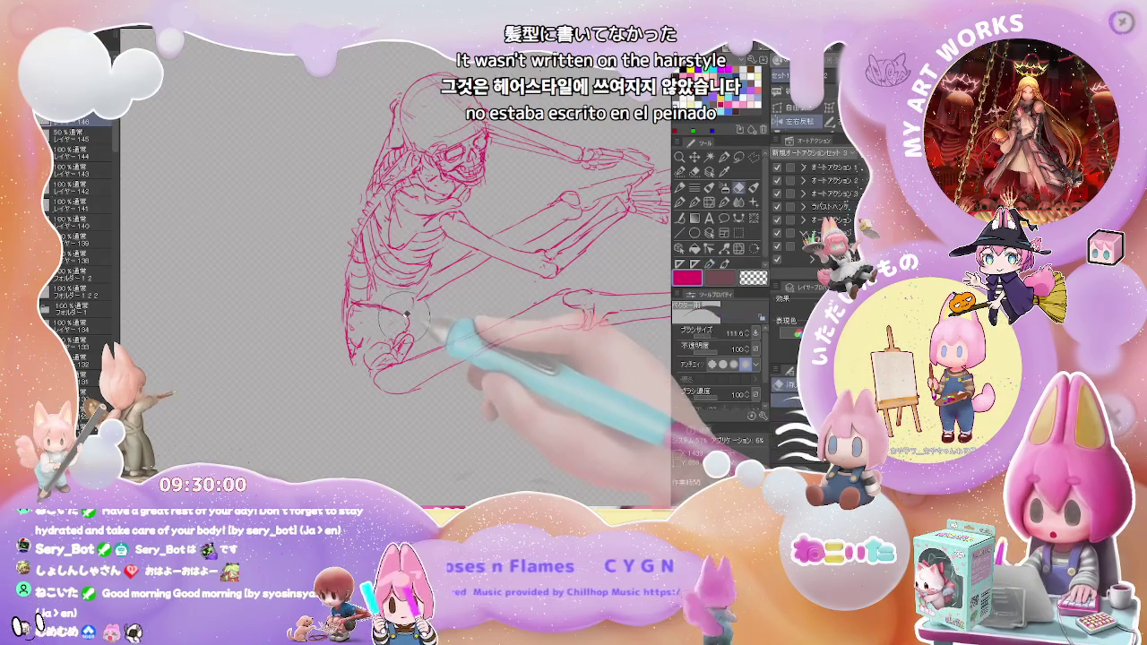
key(p)
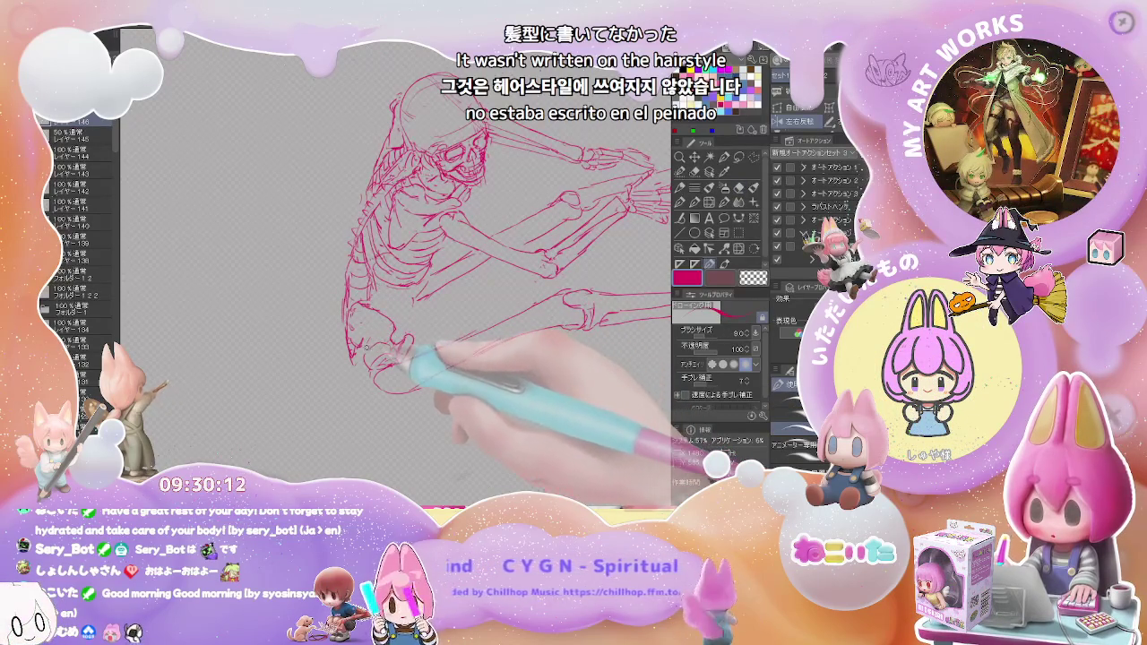
key(e)
key(p)
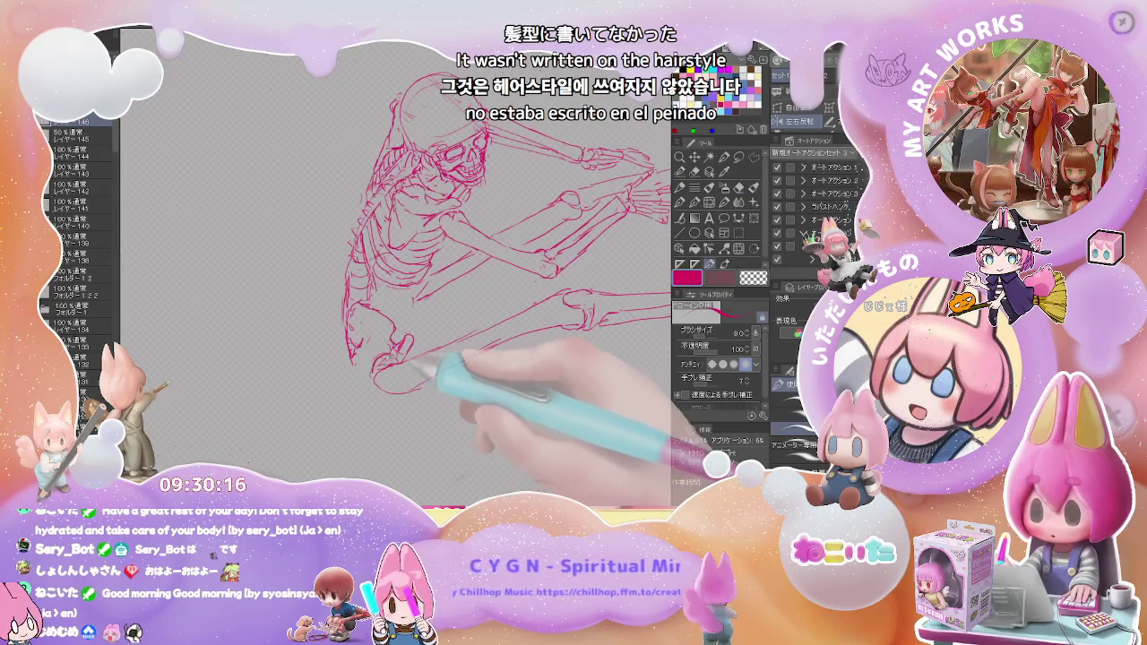
Sketch the shin bone down the lower leg toward the foot, cleaning up stray lines
key(e)
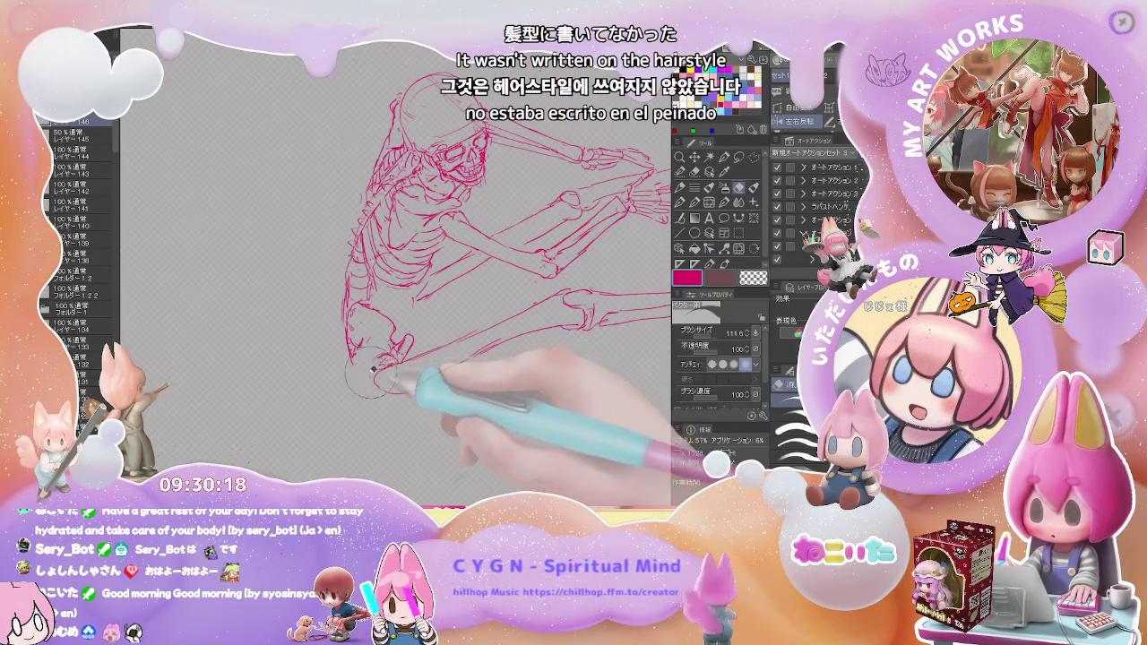
key(p)
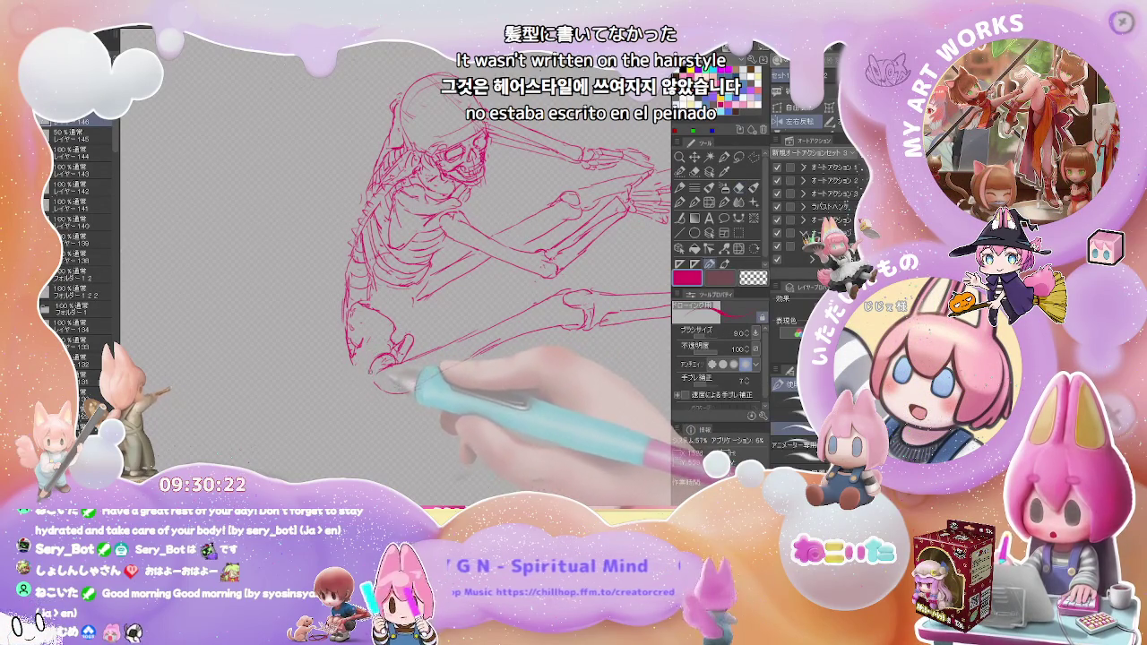
key(e)
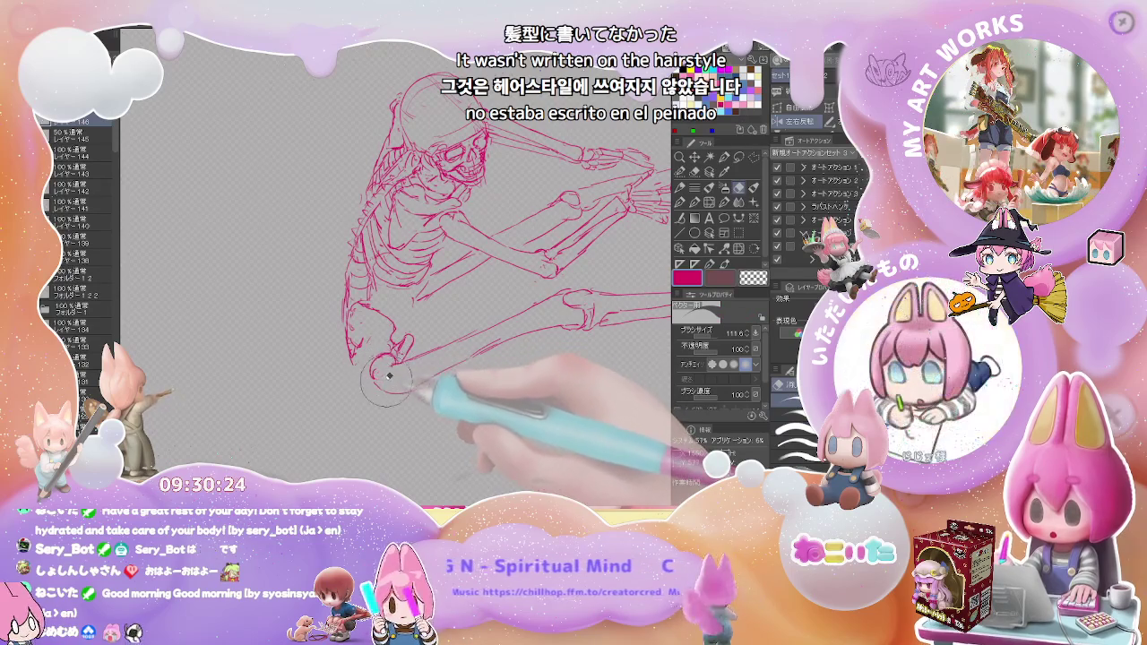
key(p)
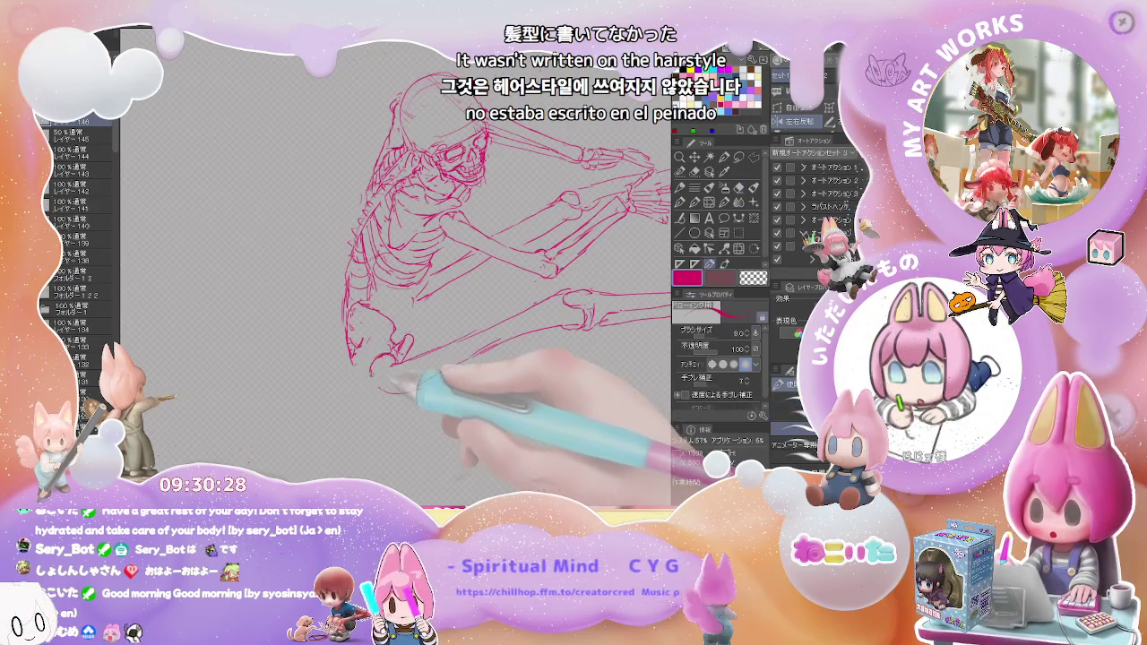
key(e)
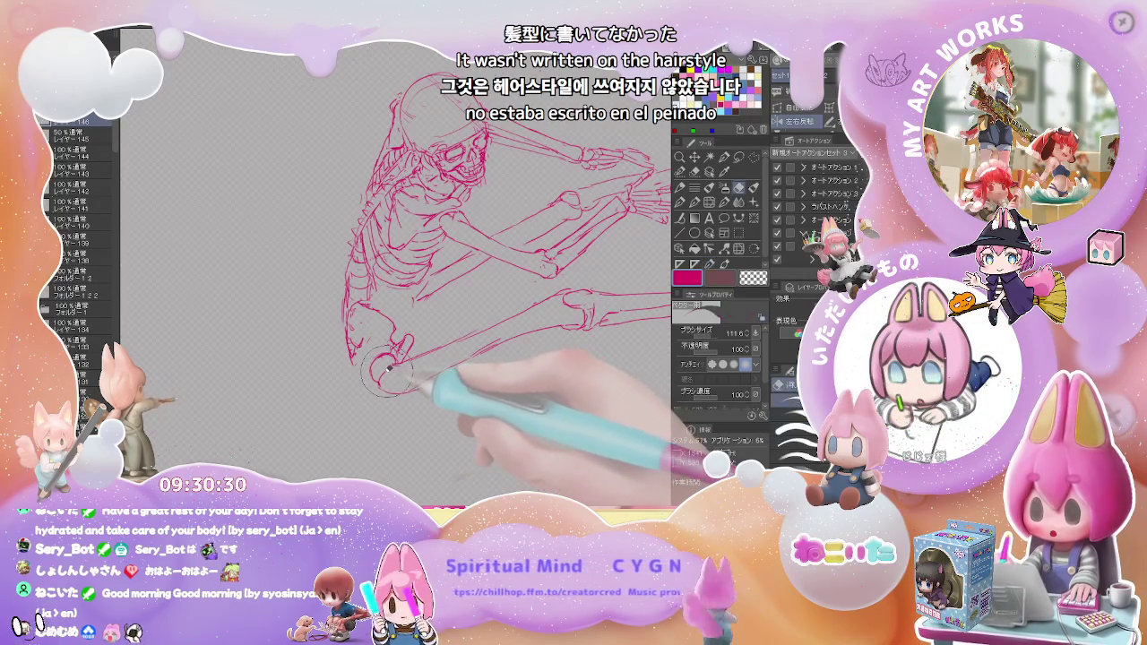
key(p)
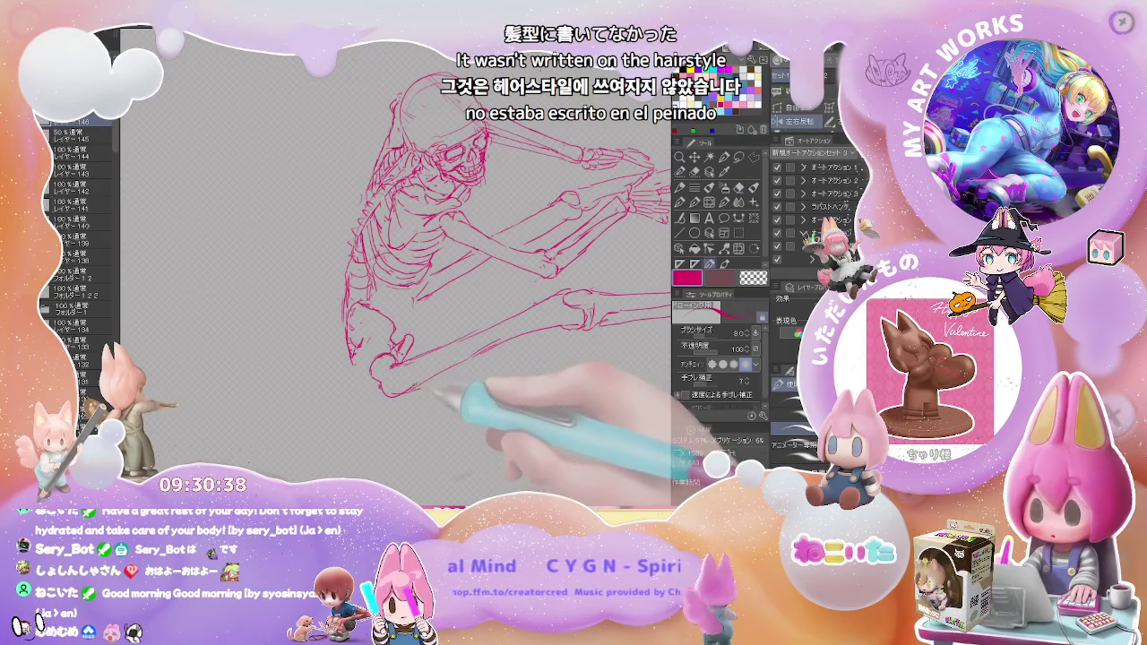
mouse_move(421, 376)
mouse_down()
mouse_move(391, 395)
mouse_move(425, 380)
mouse_up()
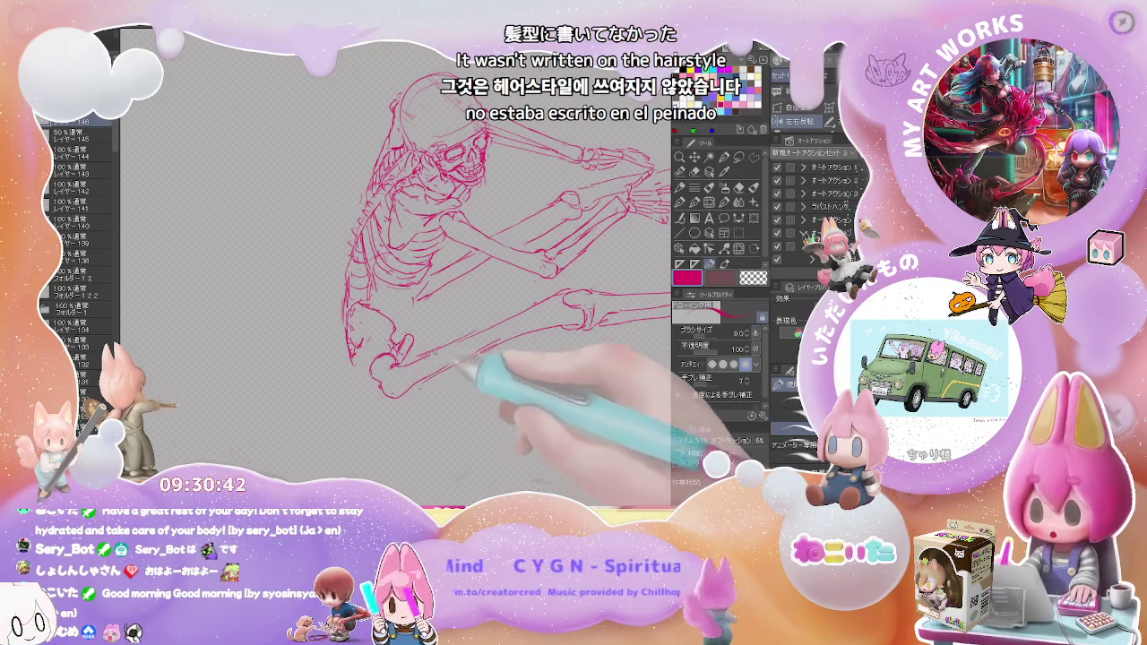
drag(486, 358, 563, 306)
key(ctrl+minus)
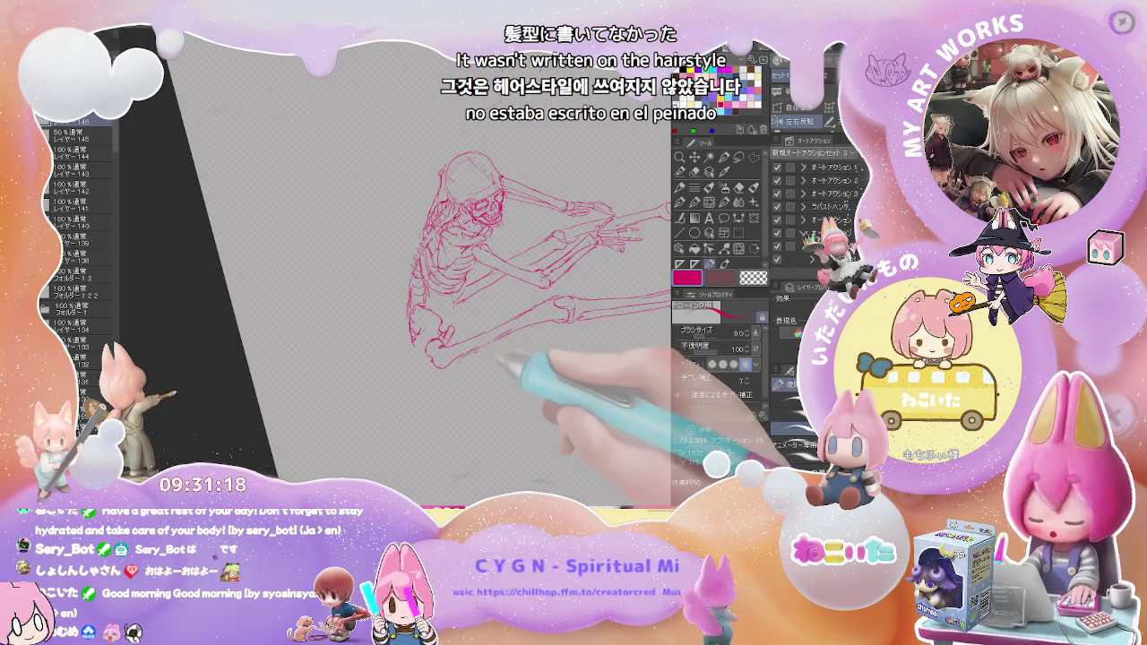
Extend the lower sketch line toward the forearm and add strokes around the skull's jaw
scroll(485, 338, up, 5)
drag(485, 339, 413, 365)
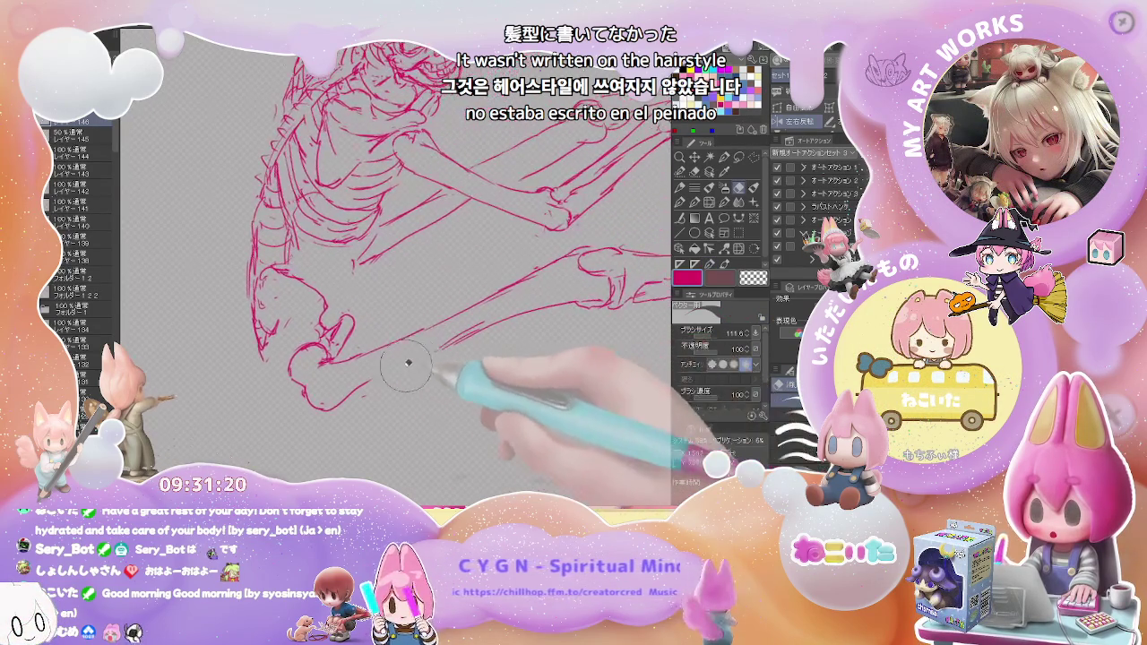
mouse_move(496, 318)
mouse_down()
mouse_move(566, 298)
mouse_move(414, 360)
mouse_up()
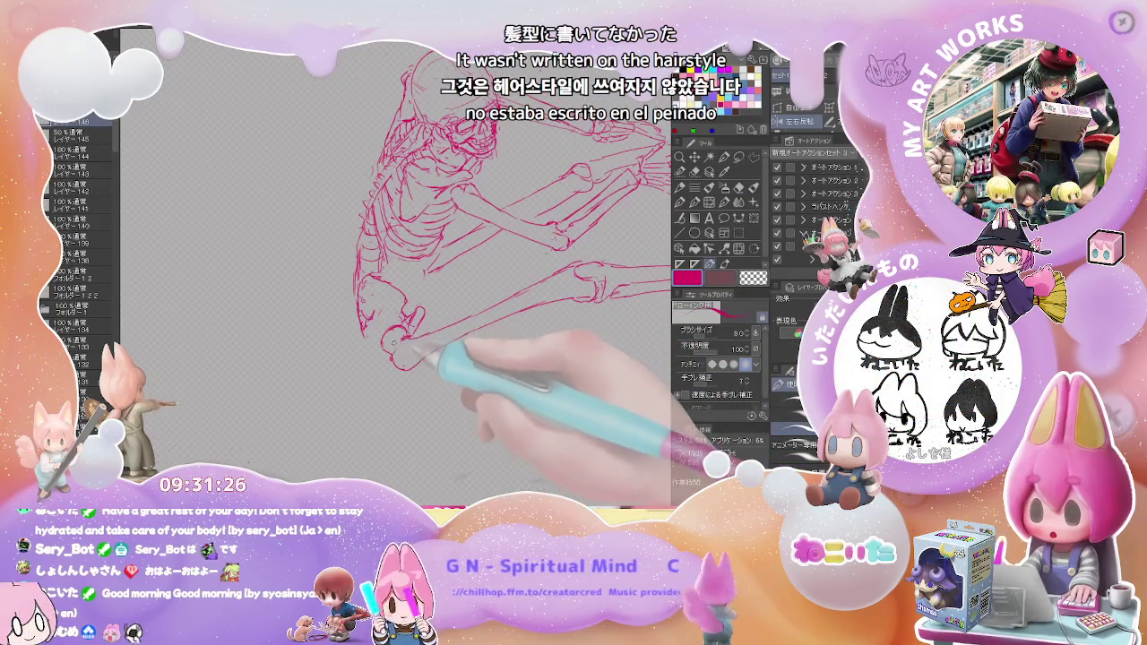
scroll(377, 323, up, 3)
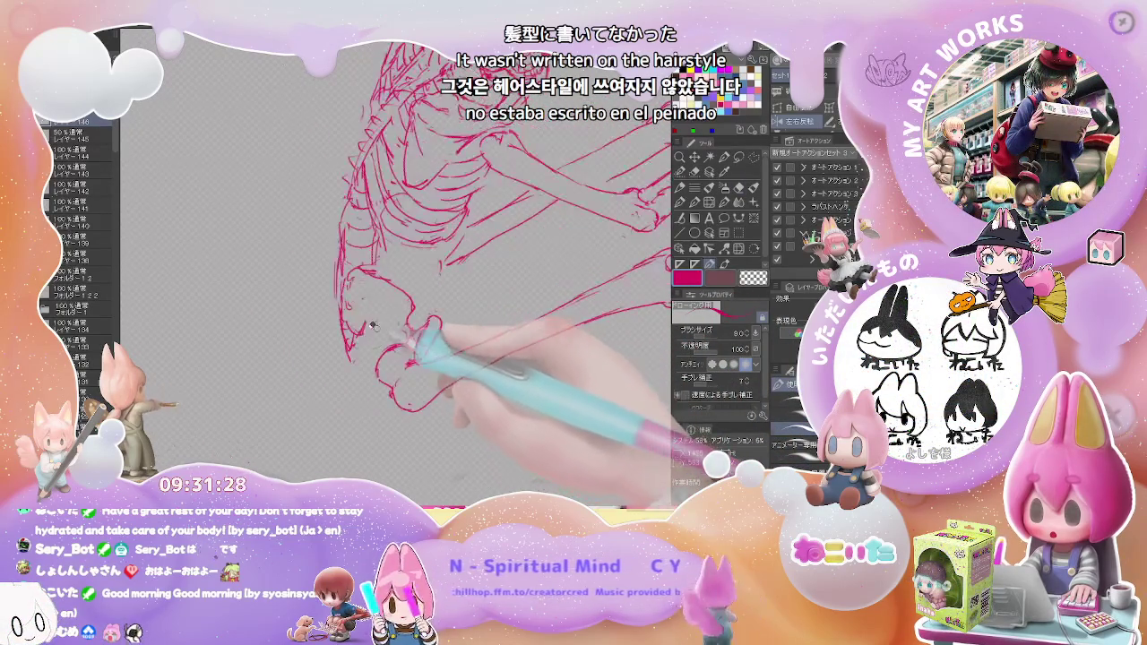
drag(357, 296, 410, 309)
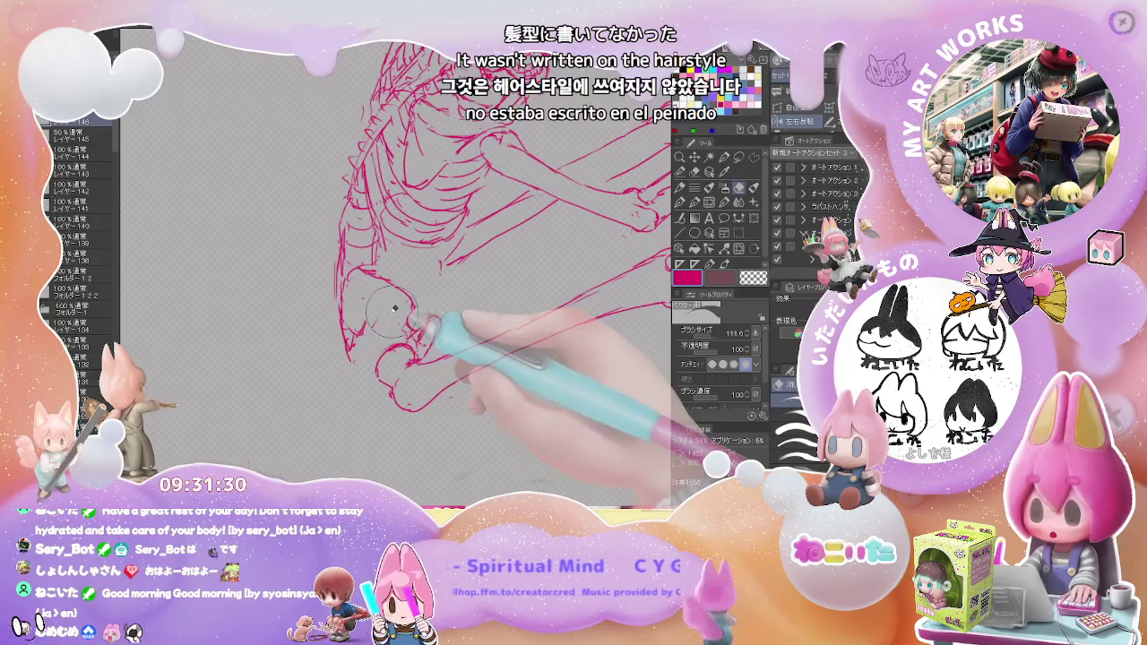
scroll(409, 309, down, 3)
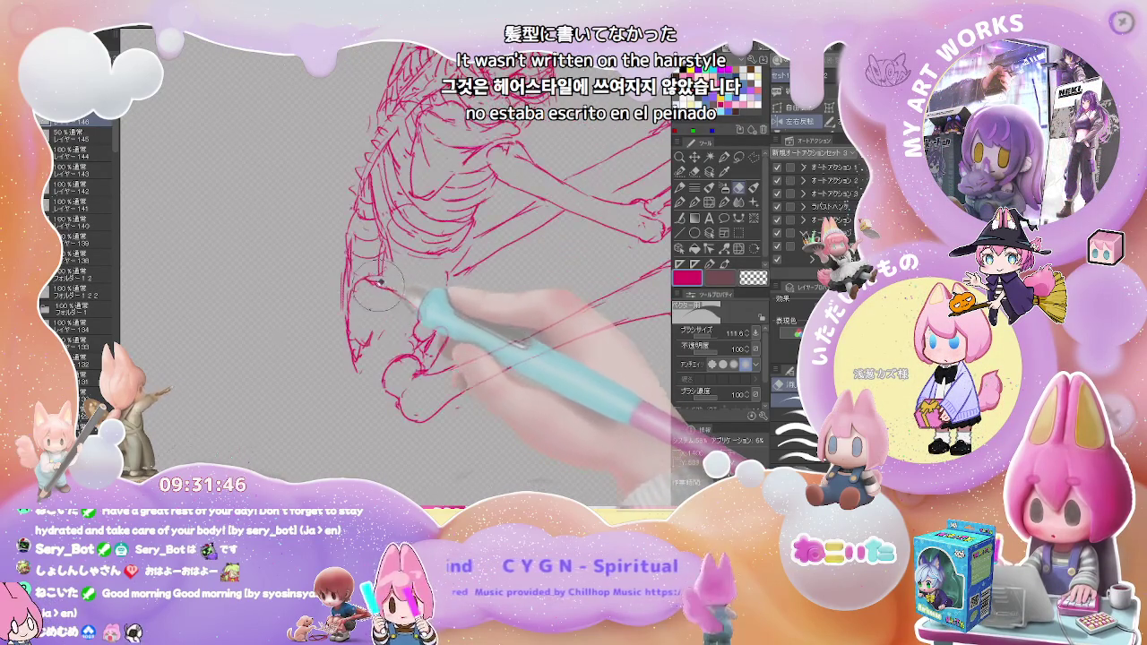
Fix the pelvis and thigh strokes with the fine pen and large eraser, rotating the view clockwise
key(p)
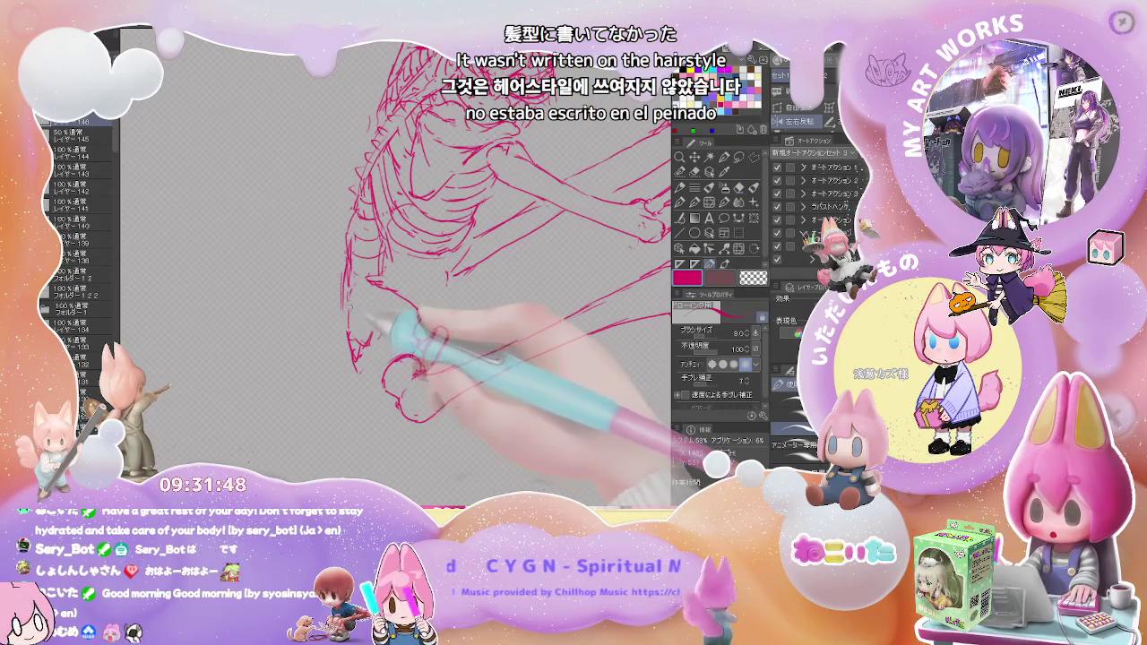
key(e)
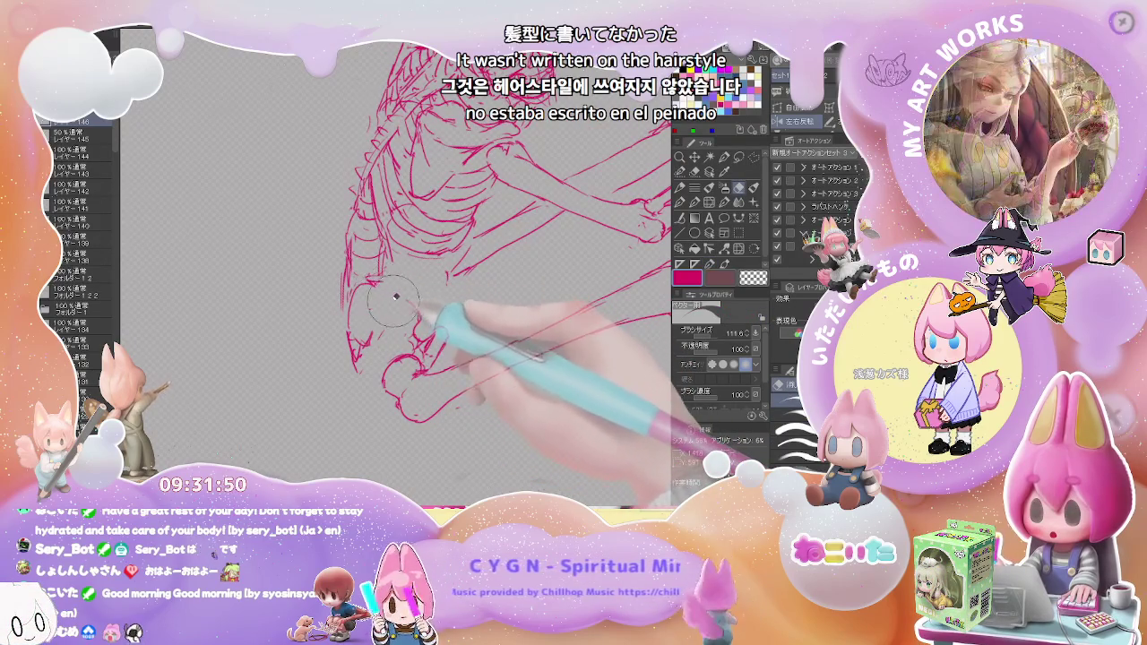
key(p)
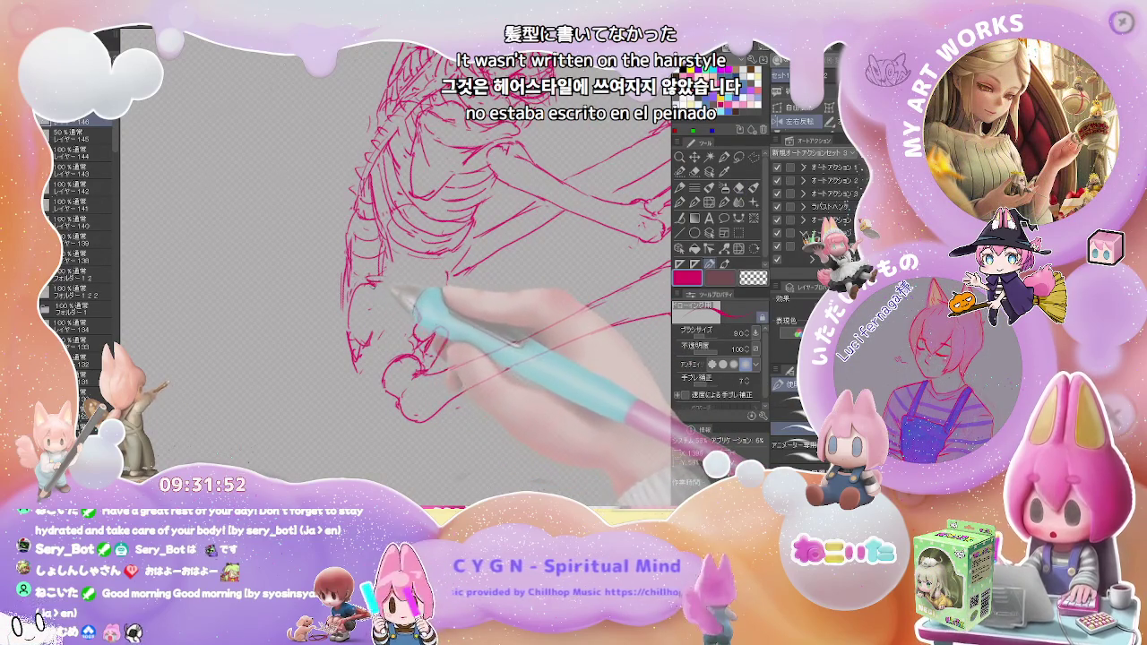
key(e)
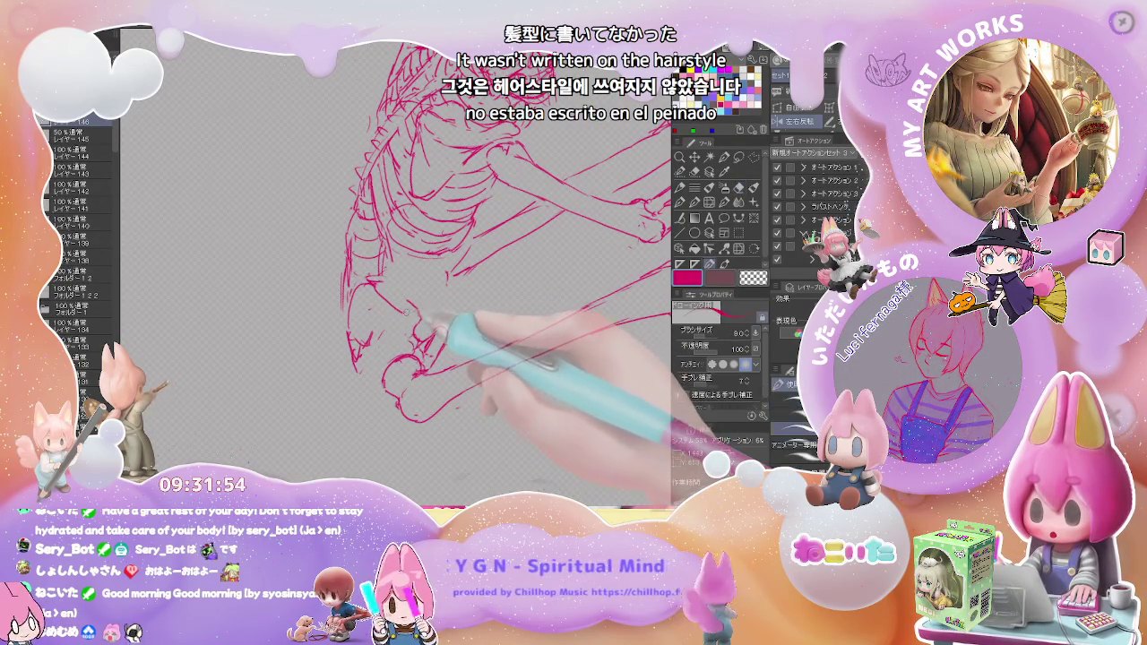
key(p)
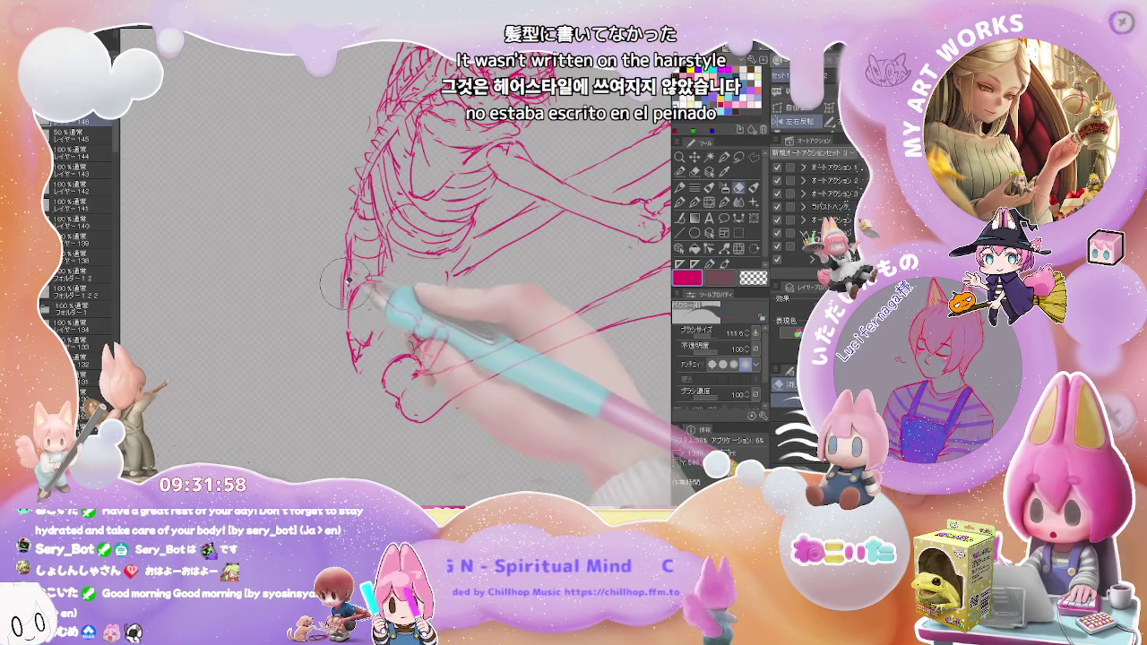
key(p)
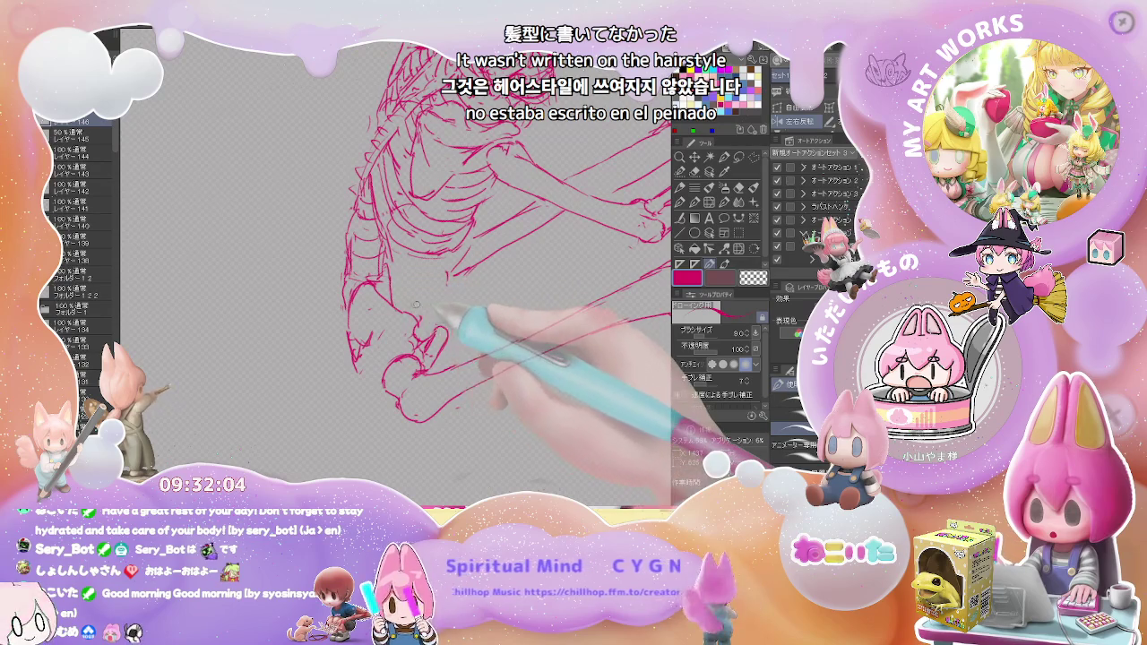
key(ctrl+minus)
key(asciicircum)
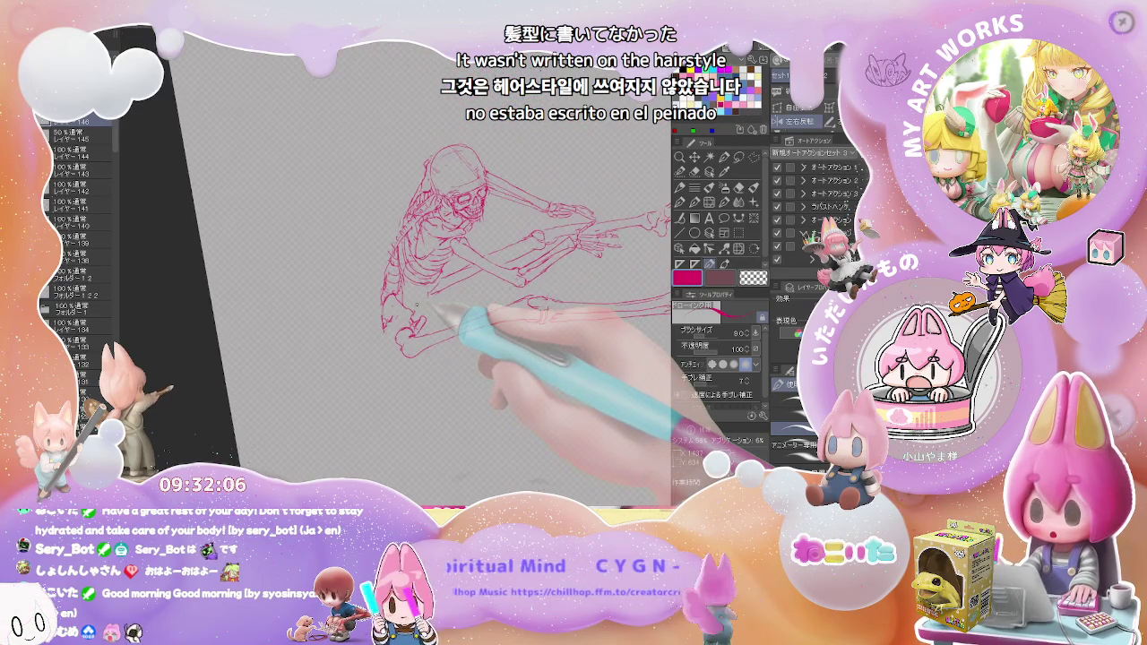
key(asciicircum)
key(asciicircum)
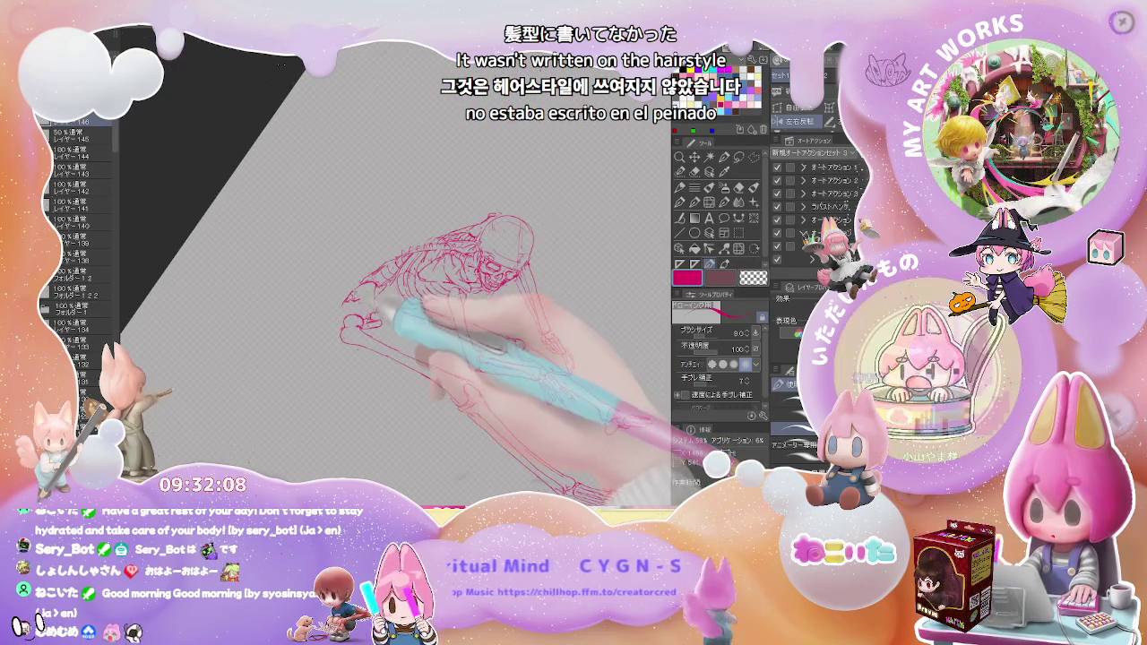
Zoom and turn the view so the skeleton stands more upright, touching up lines
key(ctrl+plus)
key(e)
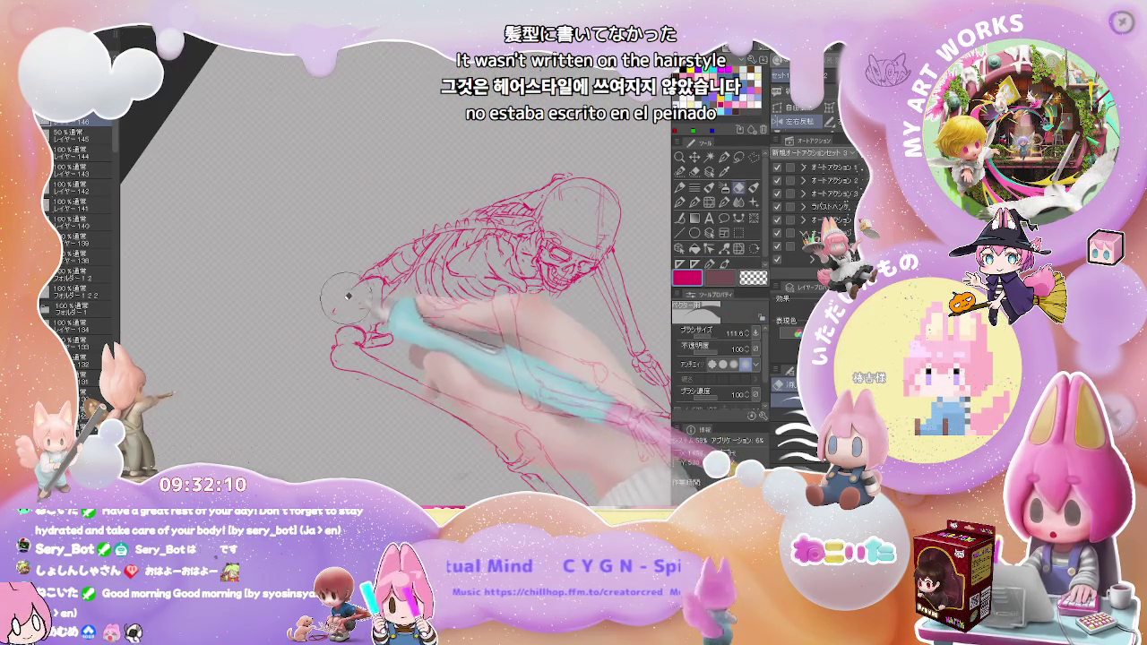
key(p)
key(ctrl+minus)
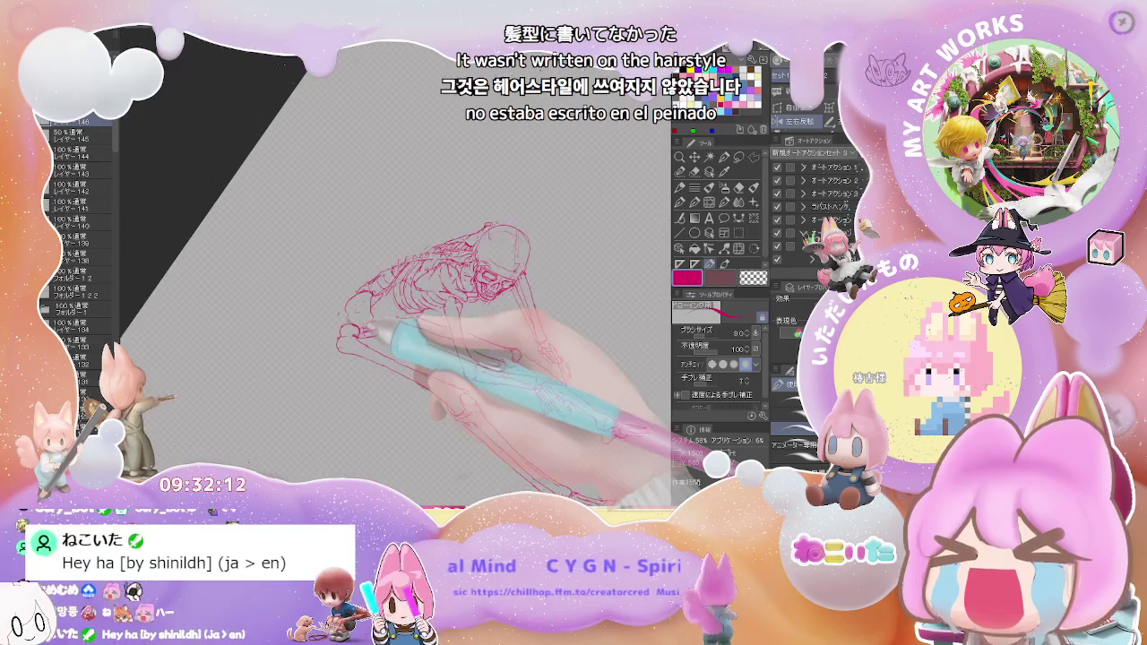
drag(385, 331, 457, 332)
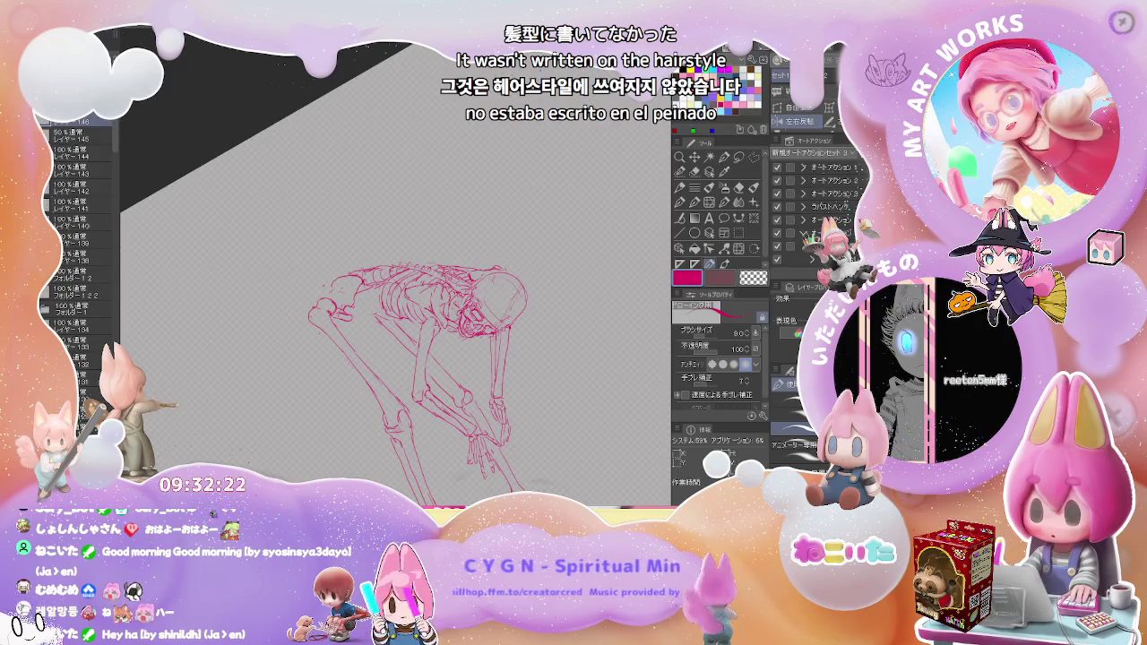
scroll(363, 309, up, 3)
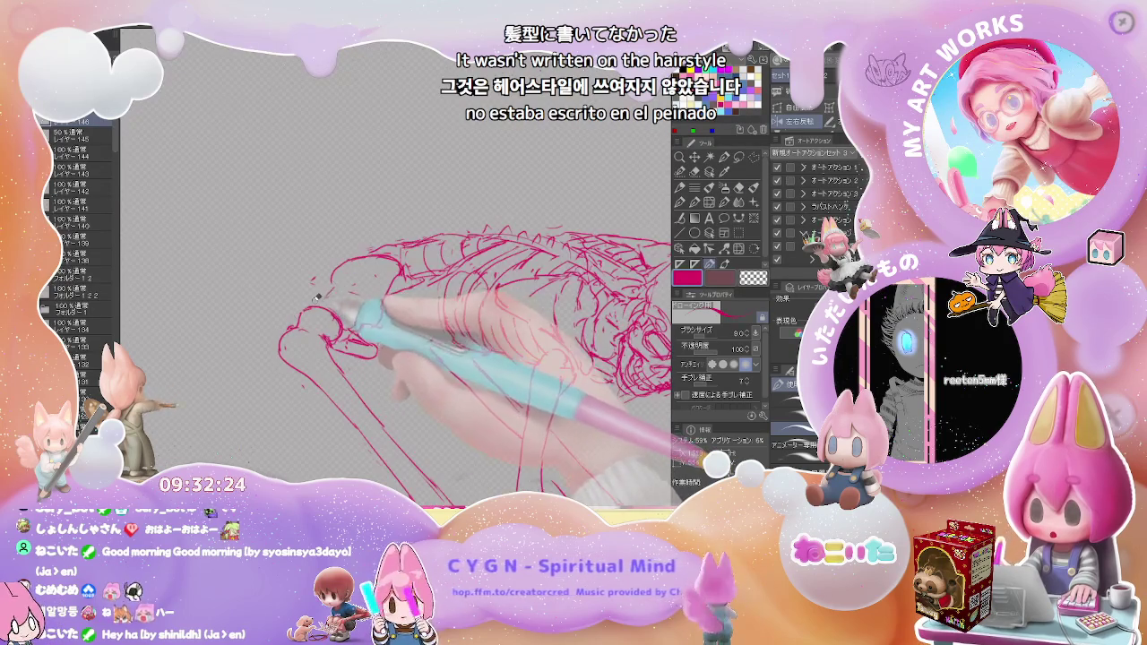
Erase and redraw the spine, ribcage and hip strokes with the fine red pen
key(e)
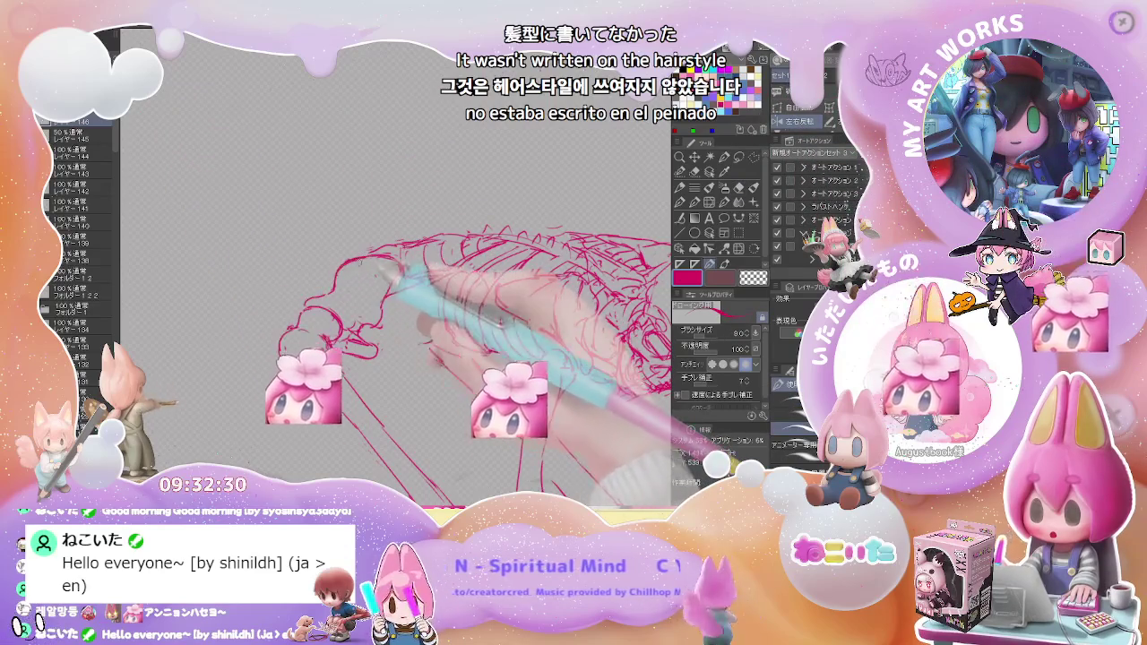
key(p)
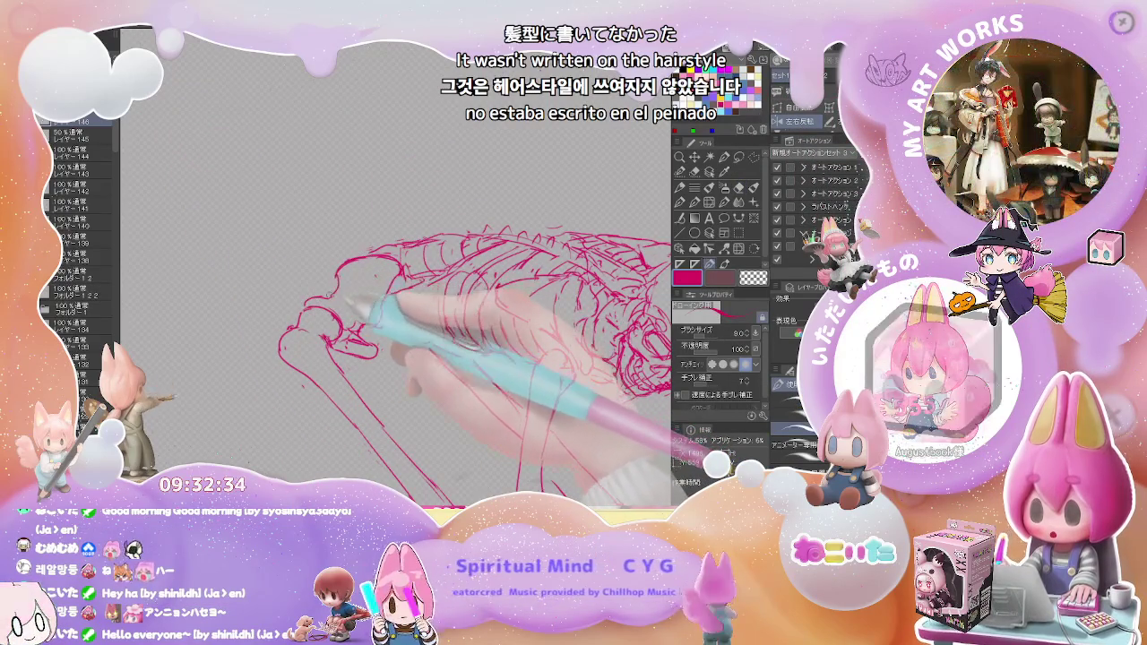
scroll(394, 358, down, 3)
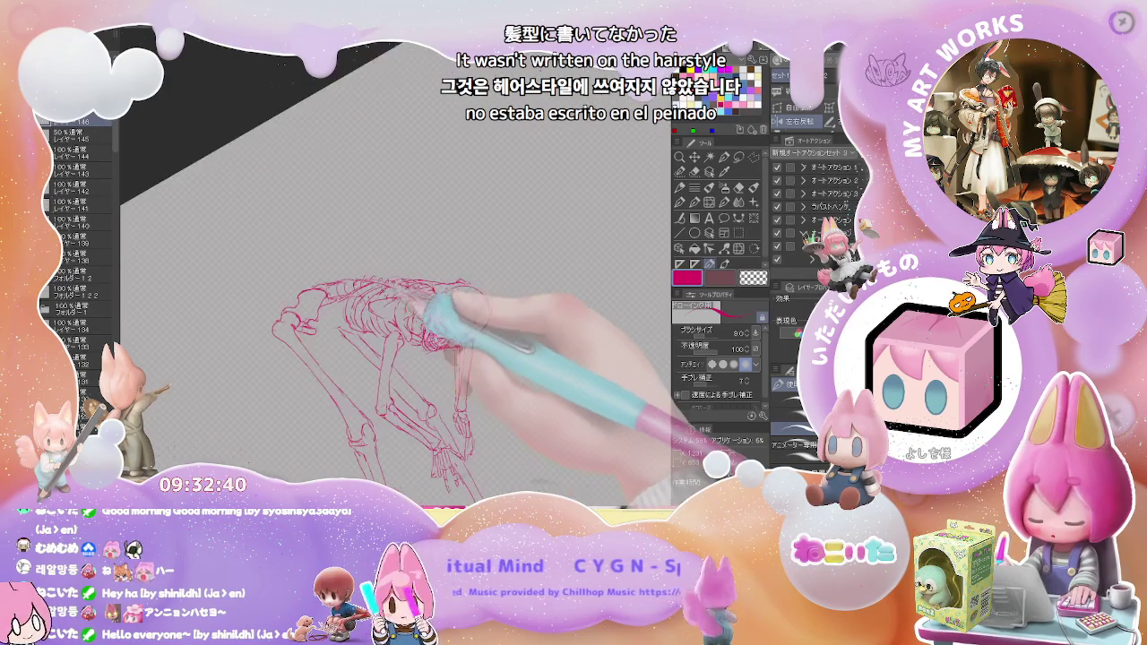
scroll(394, 340, up, 5)
key(e)
key(p)
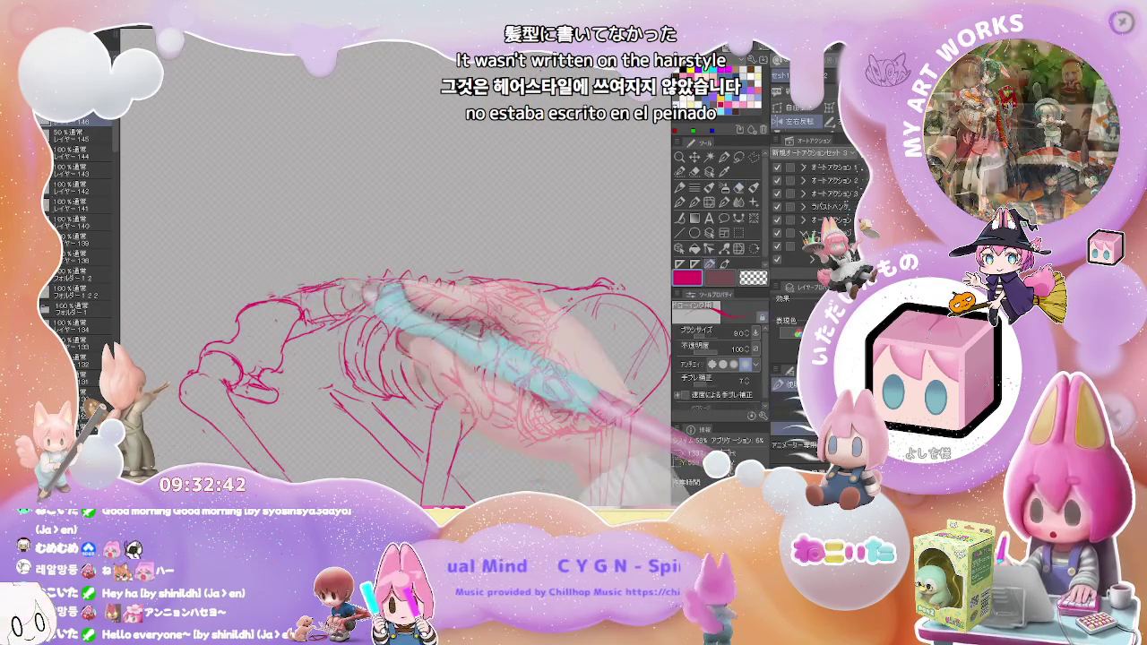
scroll(359, 340, down, 4)
scroll(395, 358, up, 2)
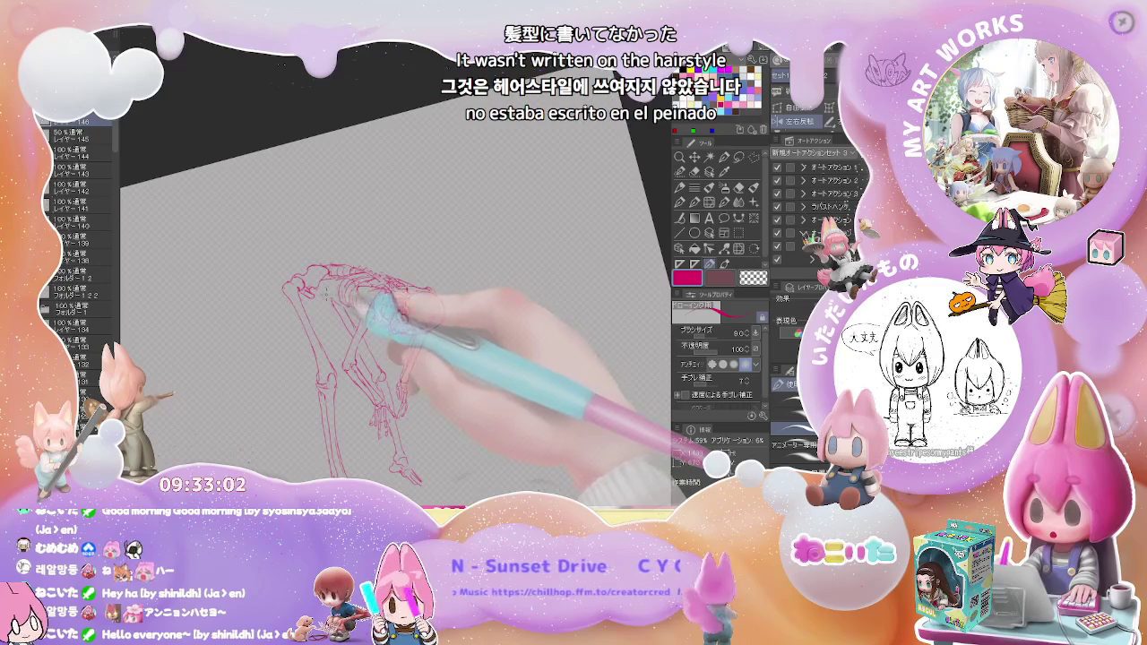
Detail the pelvis, ribcage and skull lines up close and erase the extra strokes
key(ctrl+plus)
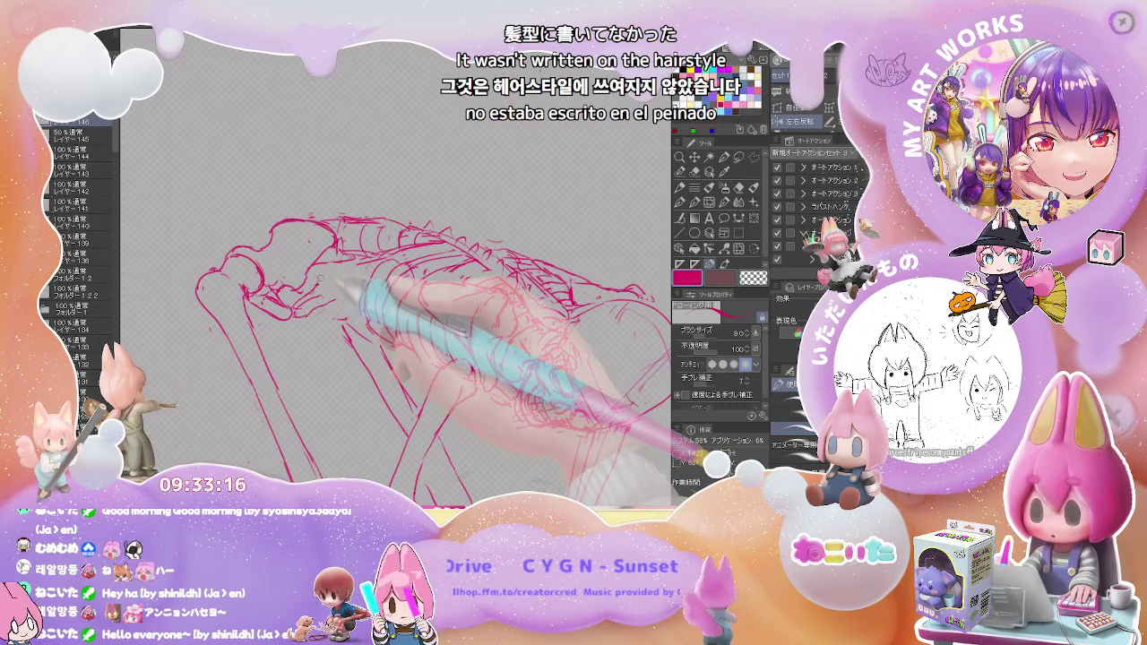
key(ctrl+0)
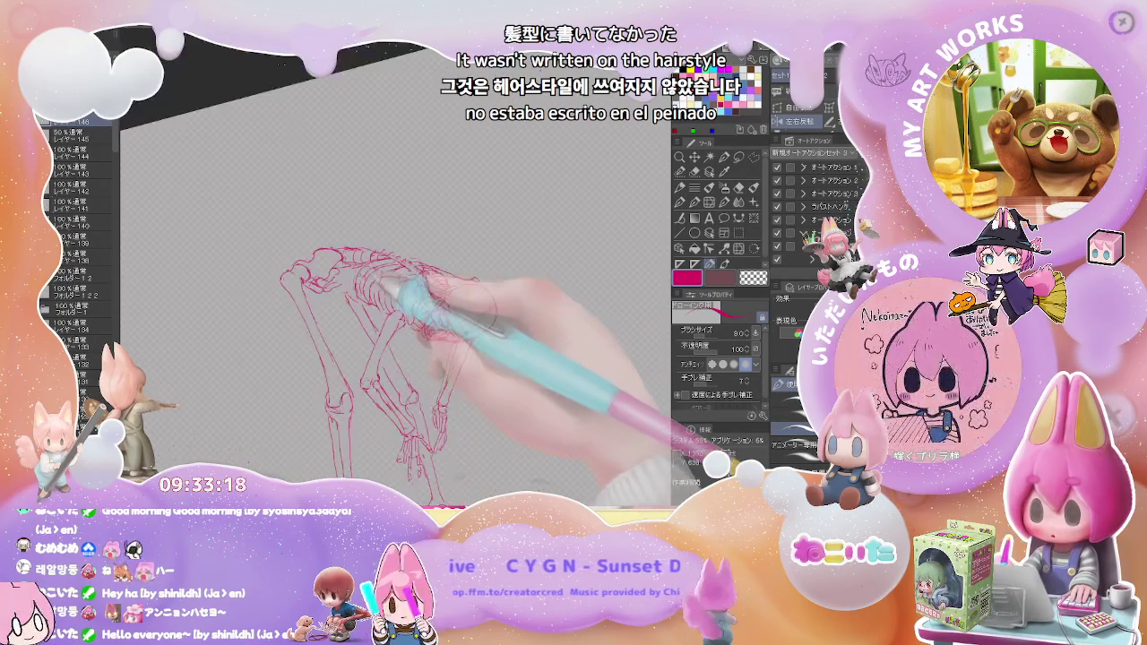
scroll(366, 281, up, 5)
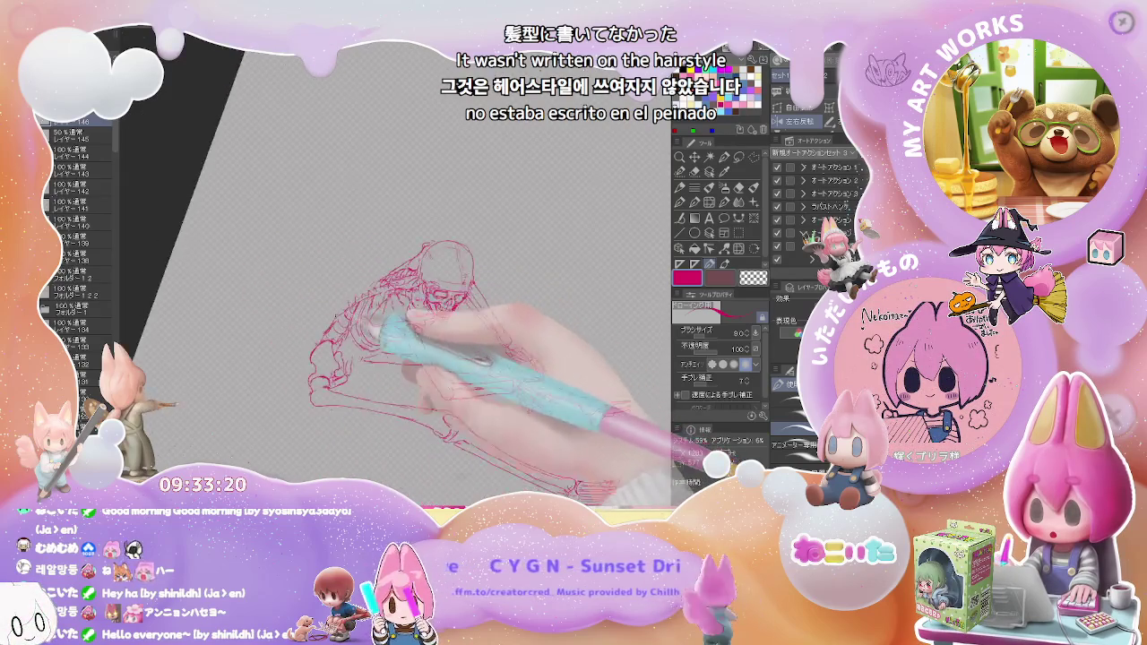
scroll(395, 286, down, 3)
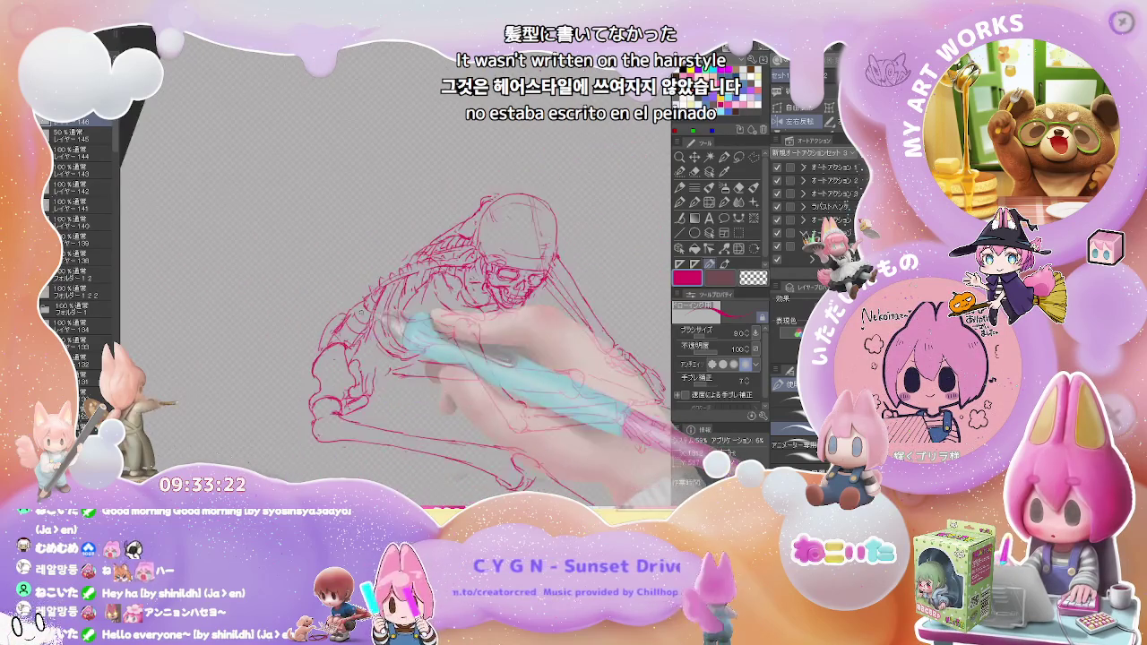
scroll(395, 287, down, 2)
scroll(403, 314, up, 3)
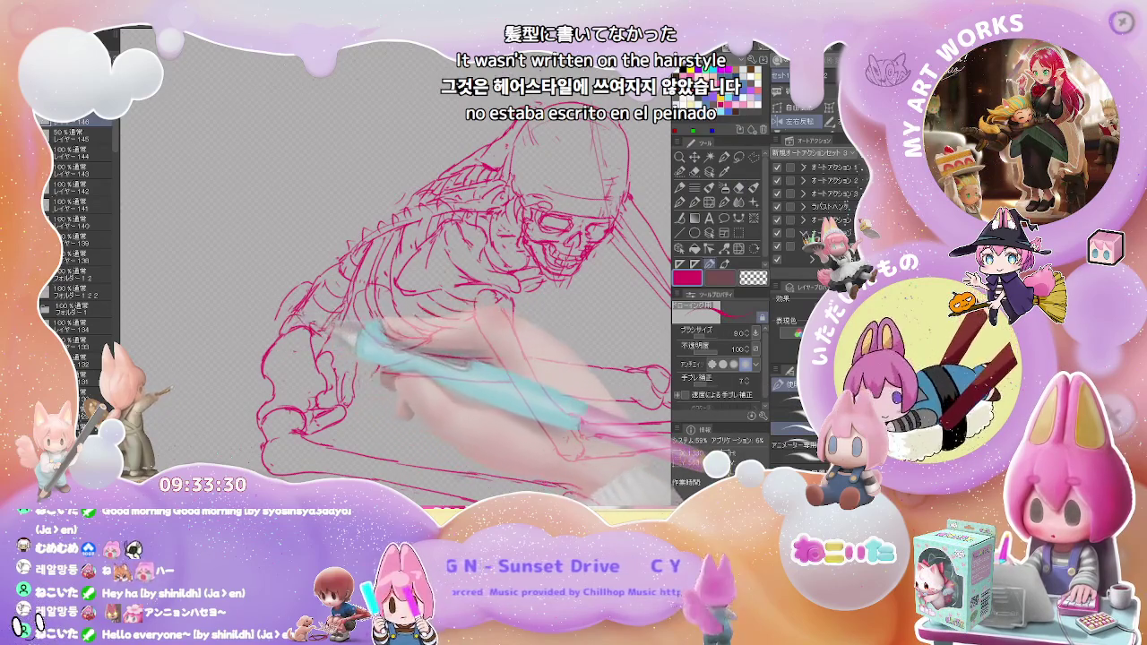
key(e)
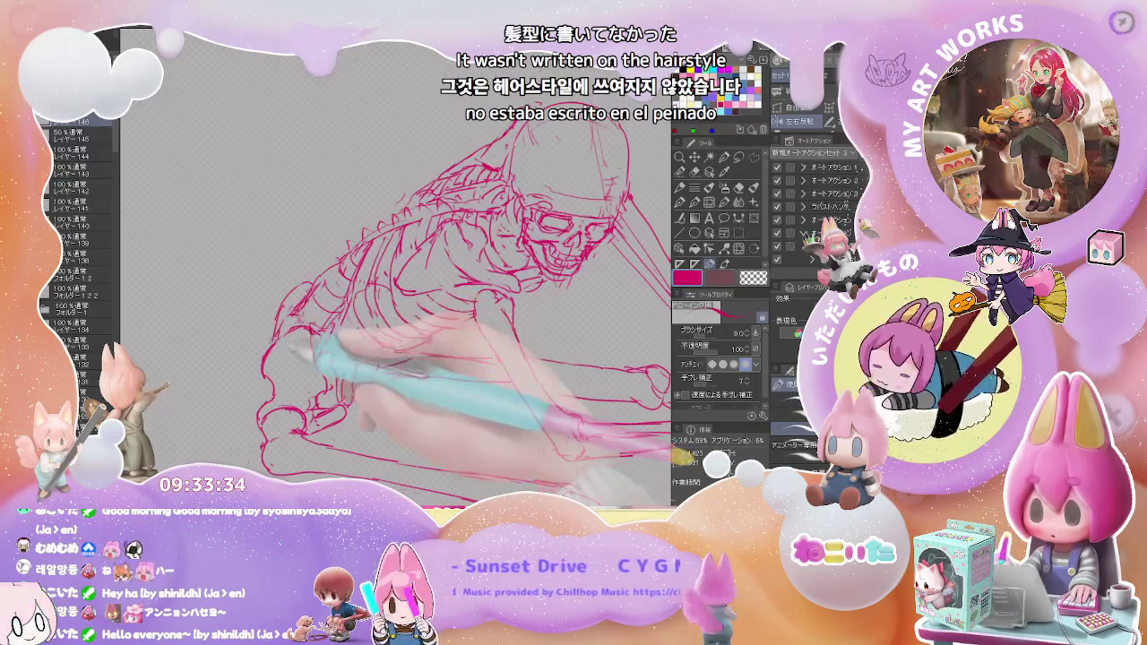
key(ctrl+minus)
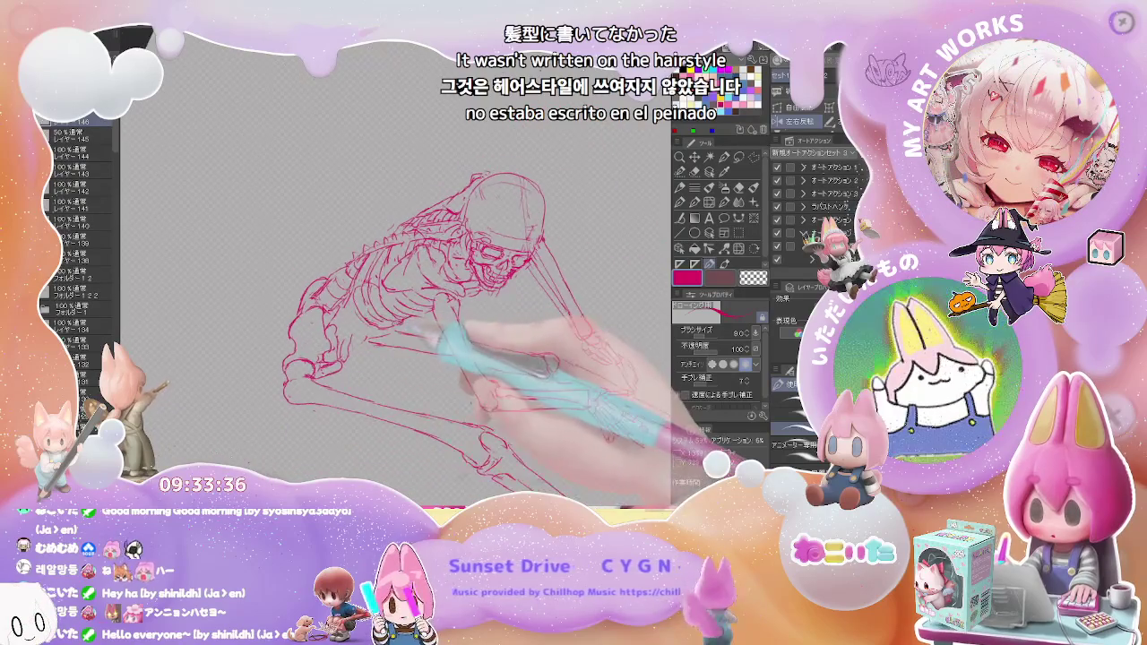
key(ctrl+plus)
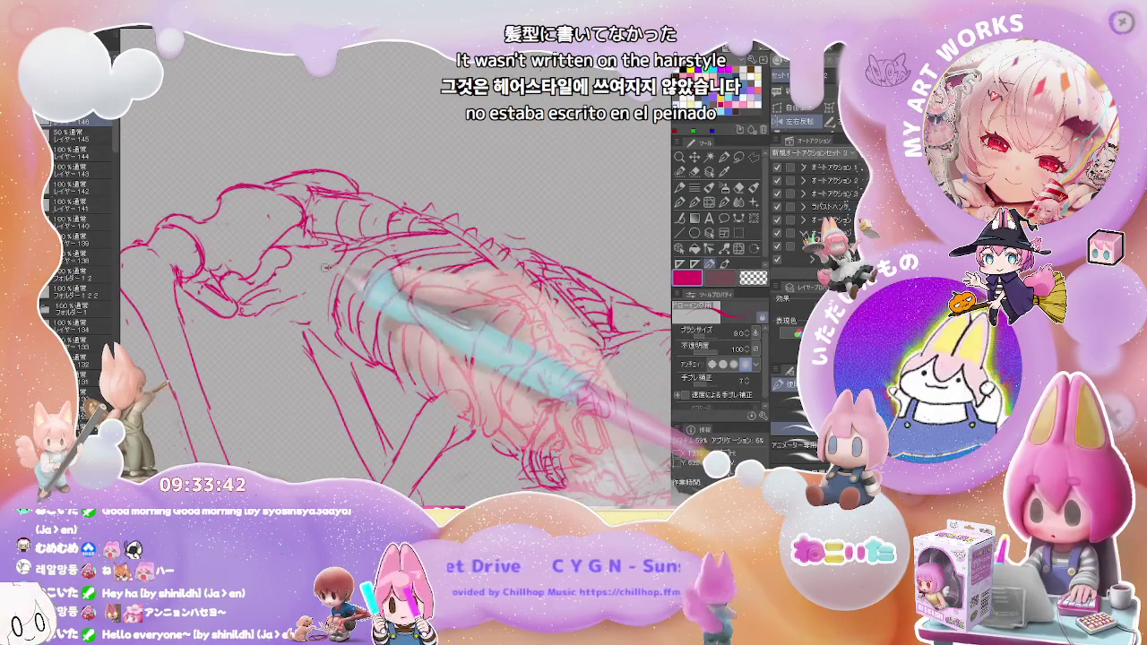
Erase rough pelvis strokes and redraw cleaner bones, rotating the view about 15° clockwise
key(e)
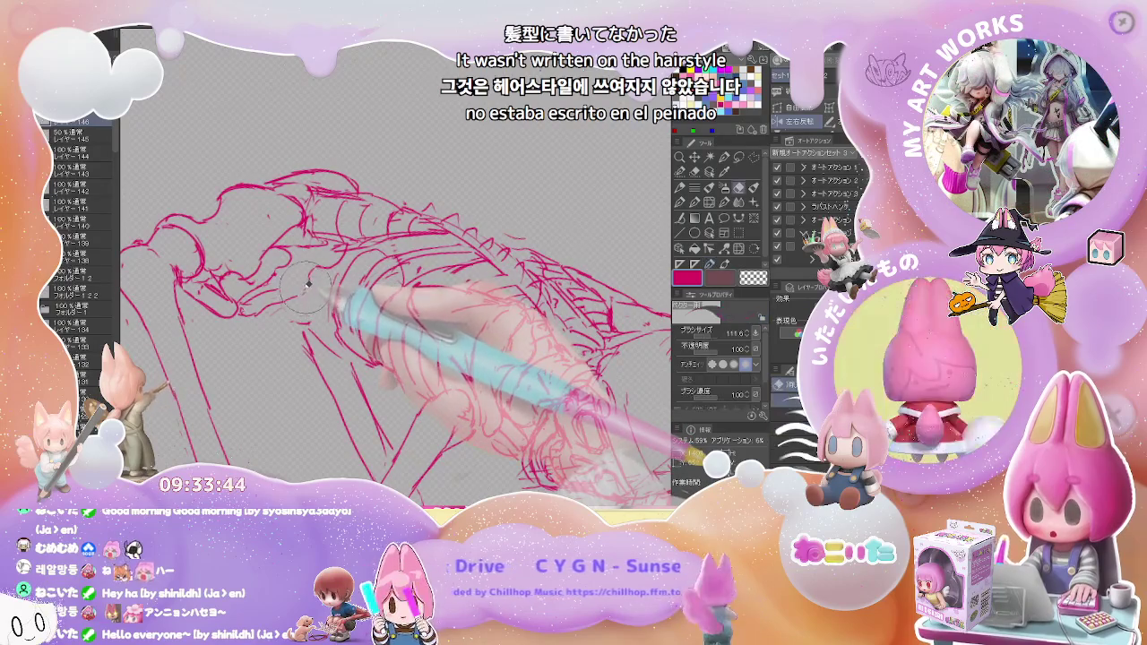
key(p)
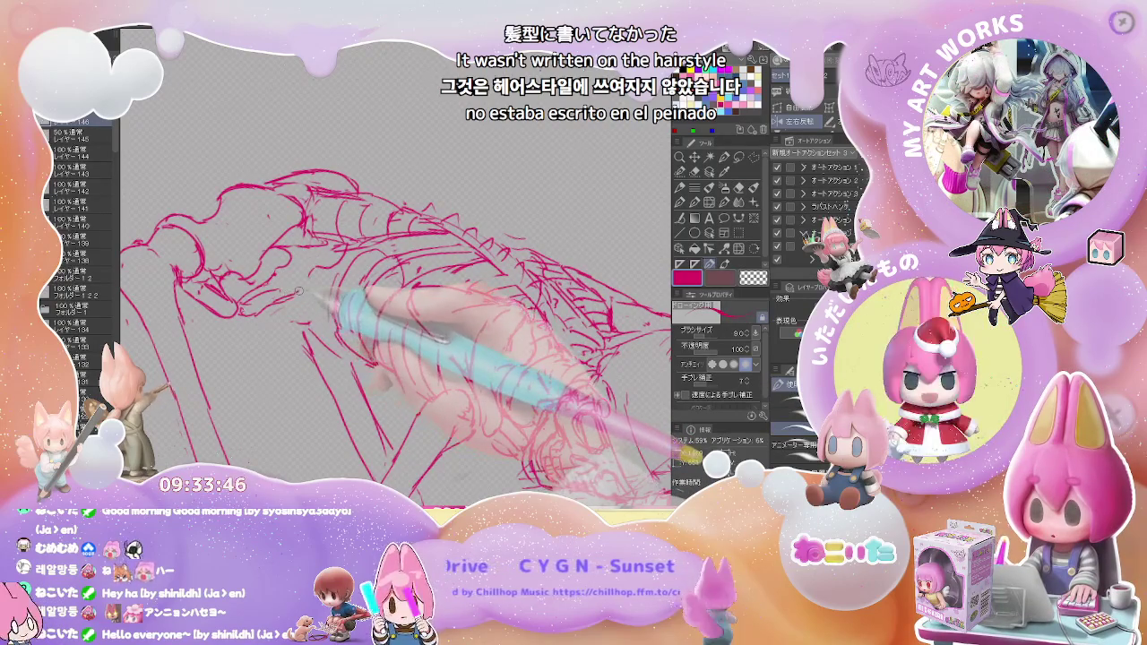
key(e)
key(p)
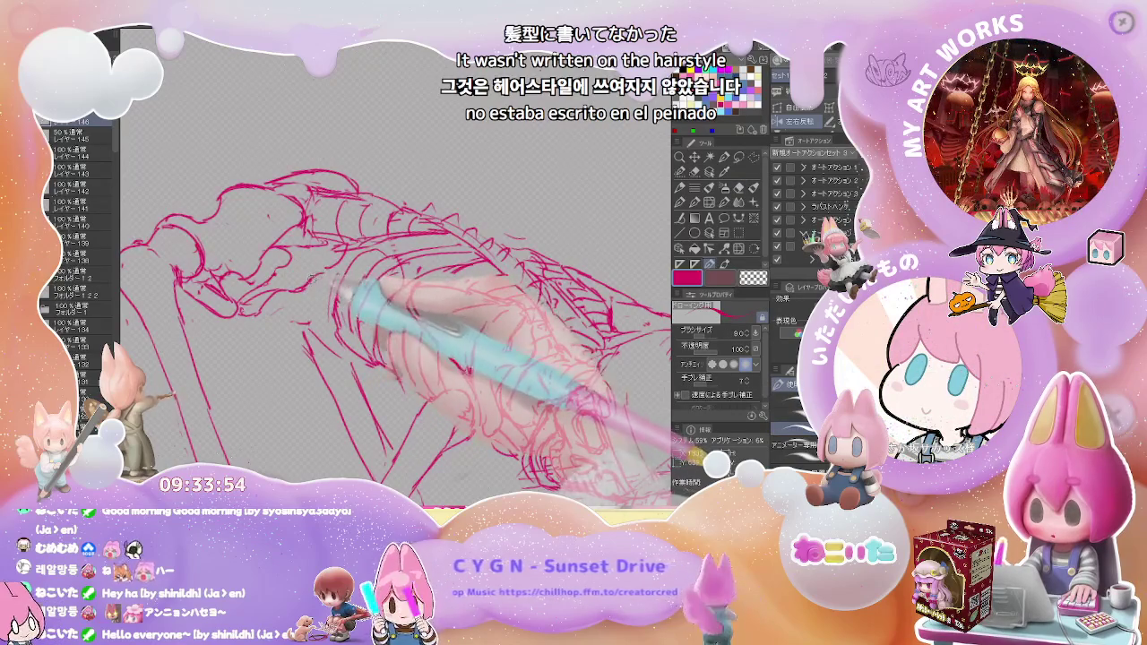
key(ctrl+minus)
key(ctrl+minus)
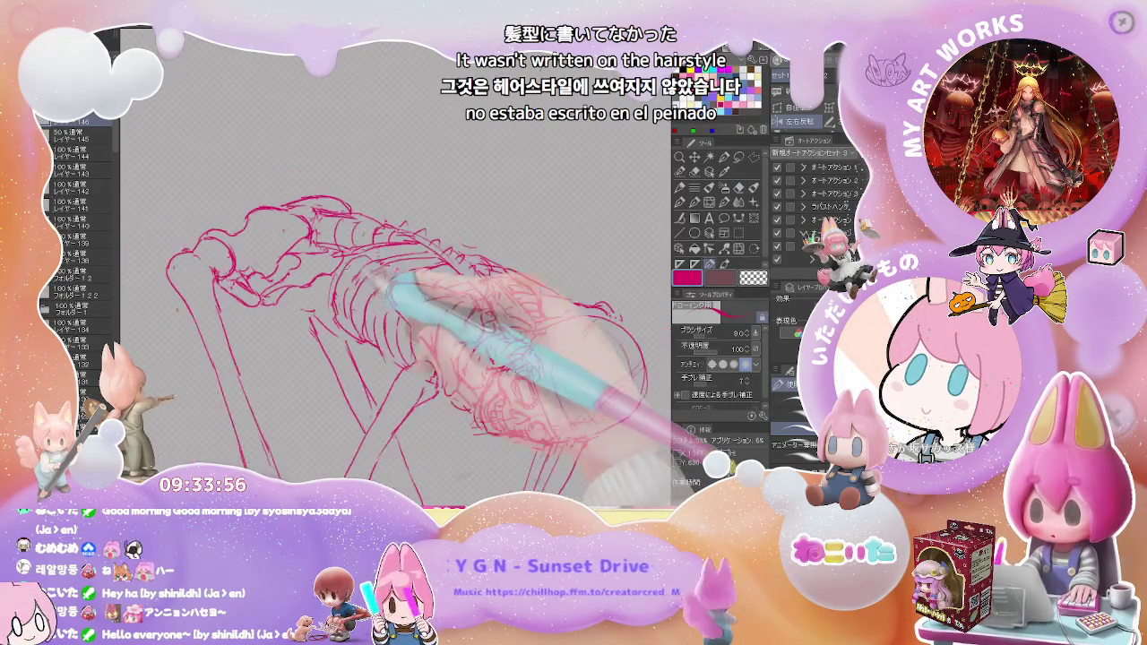
key(asciicircum)
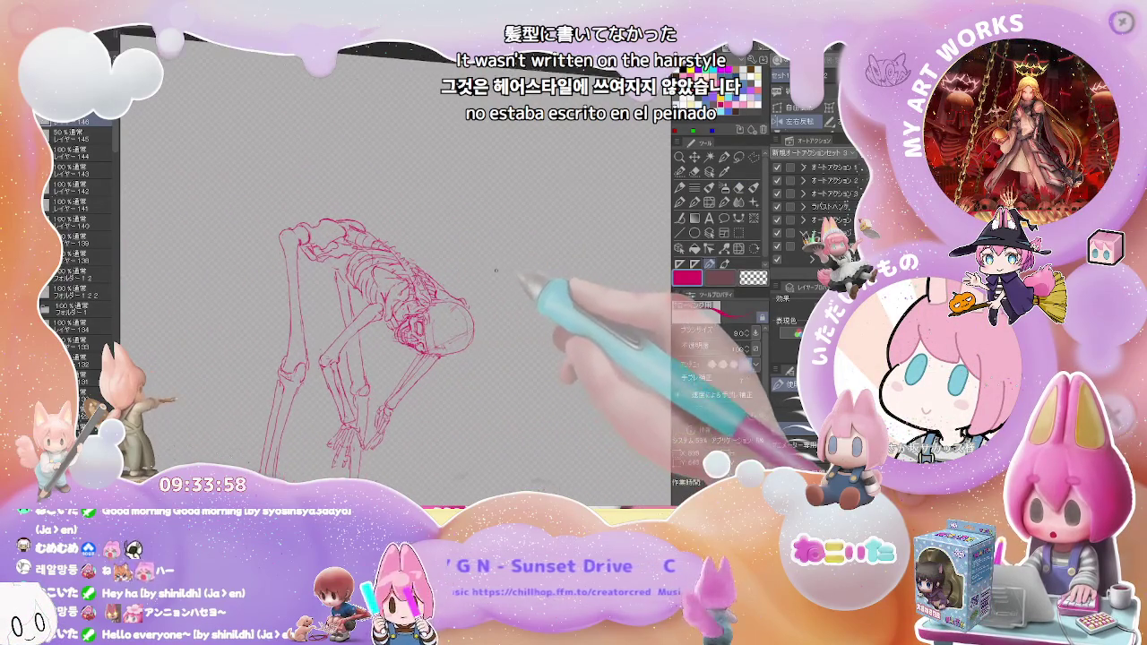
key(ctrl+plus)
key(ctrl+plus)
key(ctrl+plus)
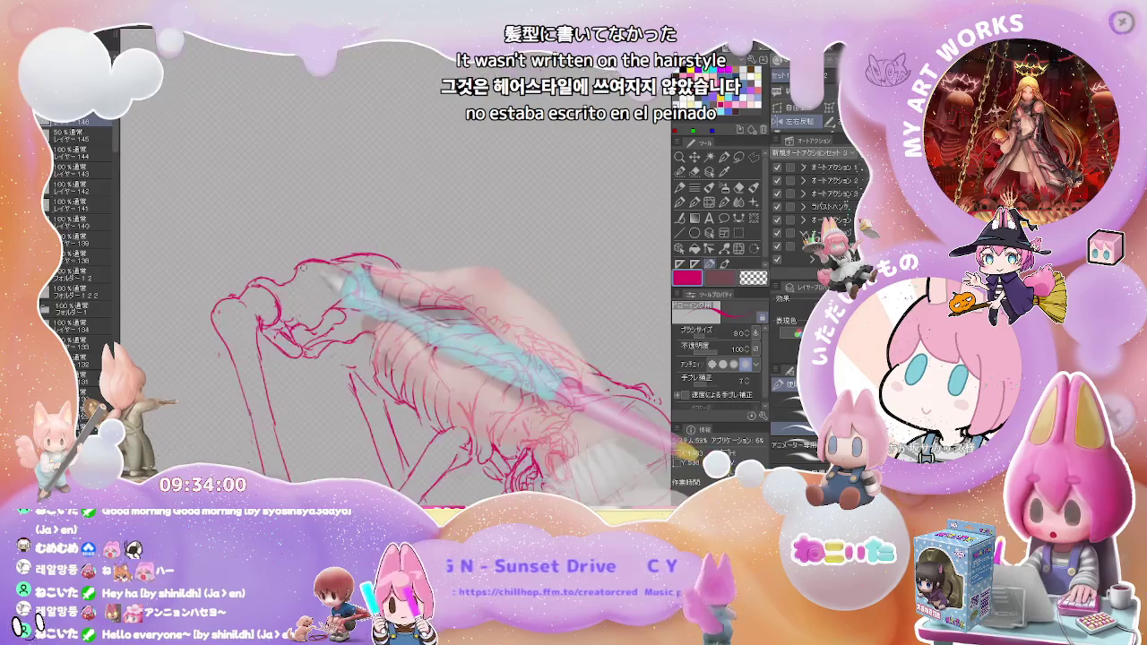
key(e)
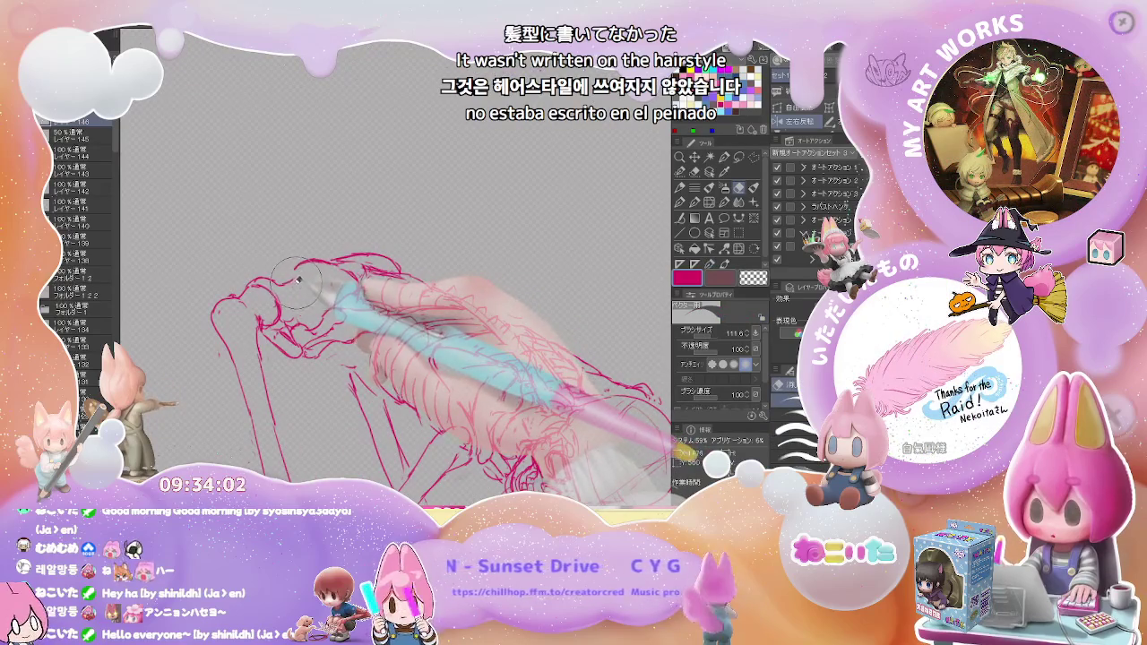
key(e)
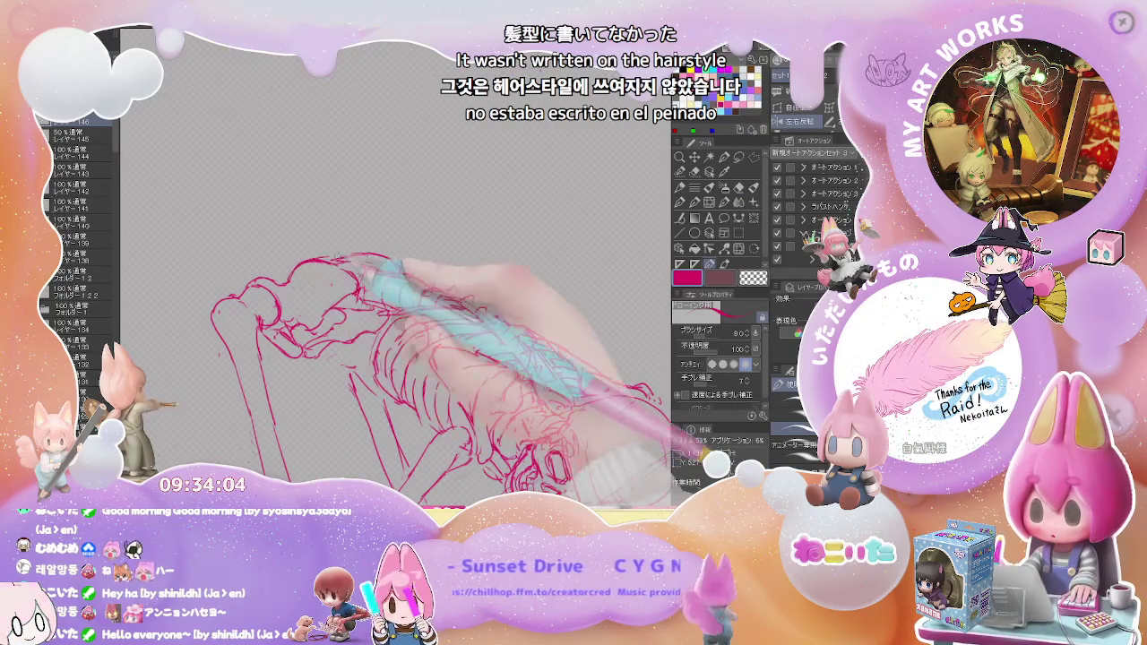
key(ctrl+minus)
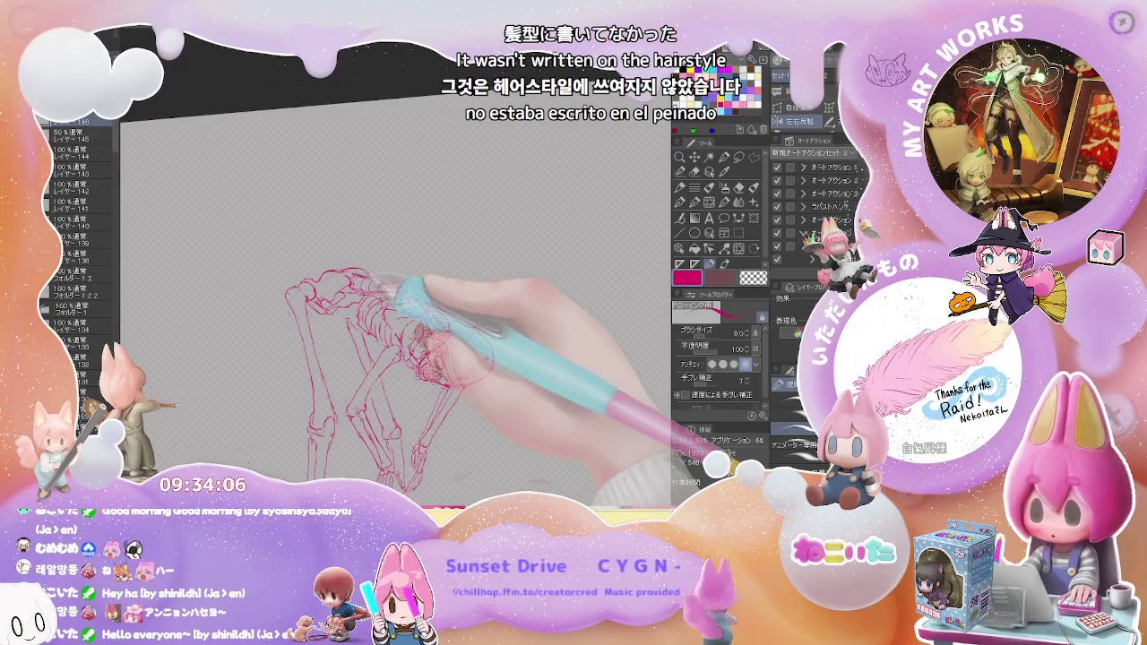
Straighten and re-angle the view to redraw and erase ribcage lines, checking the whole skeleton
drag(671, 299, 538, 314)
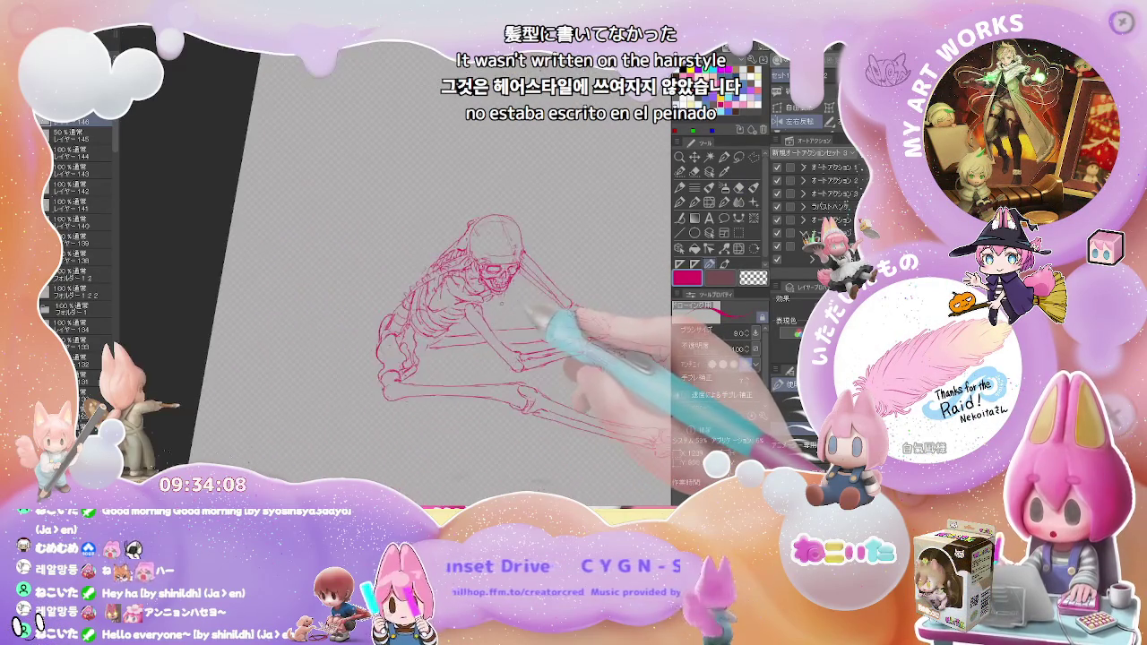
key(ctrl+at)
key(ctrl+plus)
key(ctrl+plus)
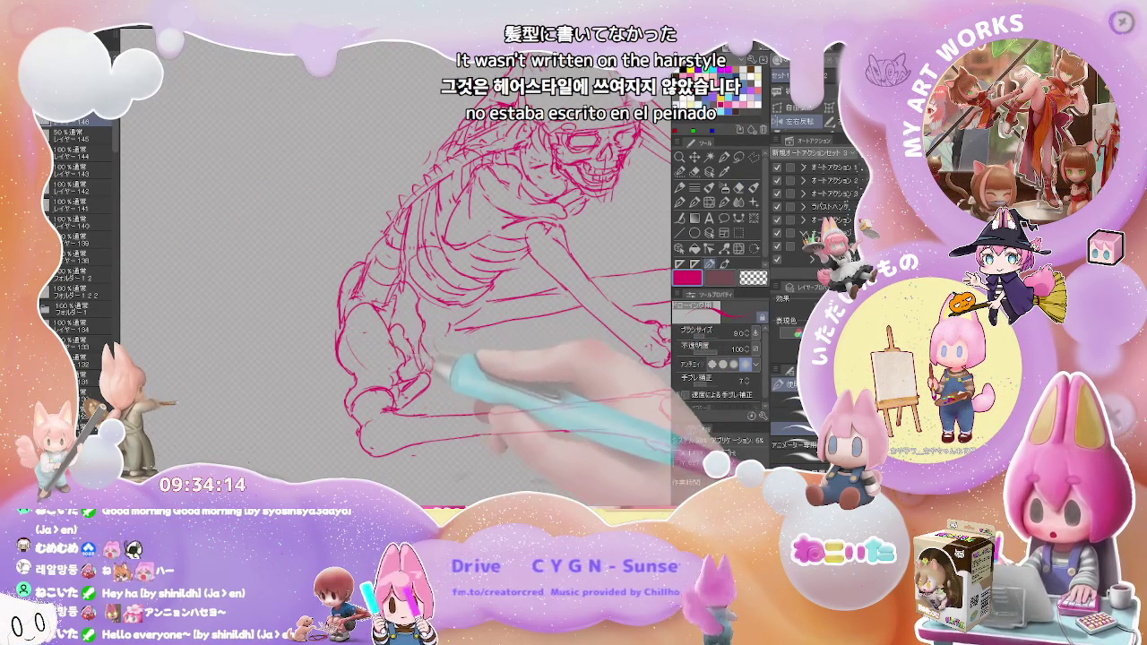
key(p)
key(ctrl+minus)
drag(452, 362, 488, 356)
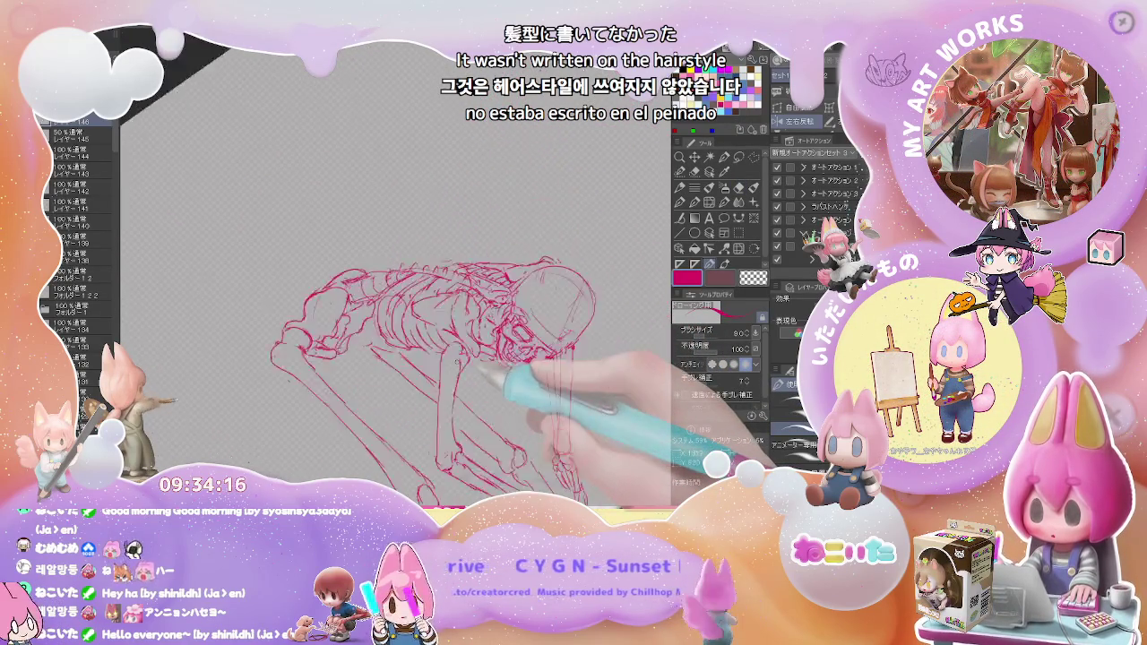
key(e)
key(ctrl+plus)
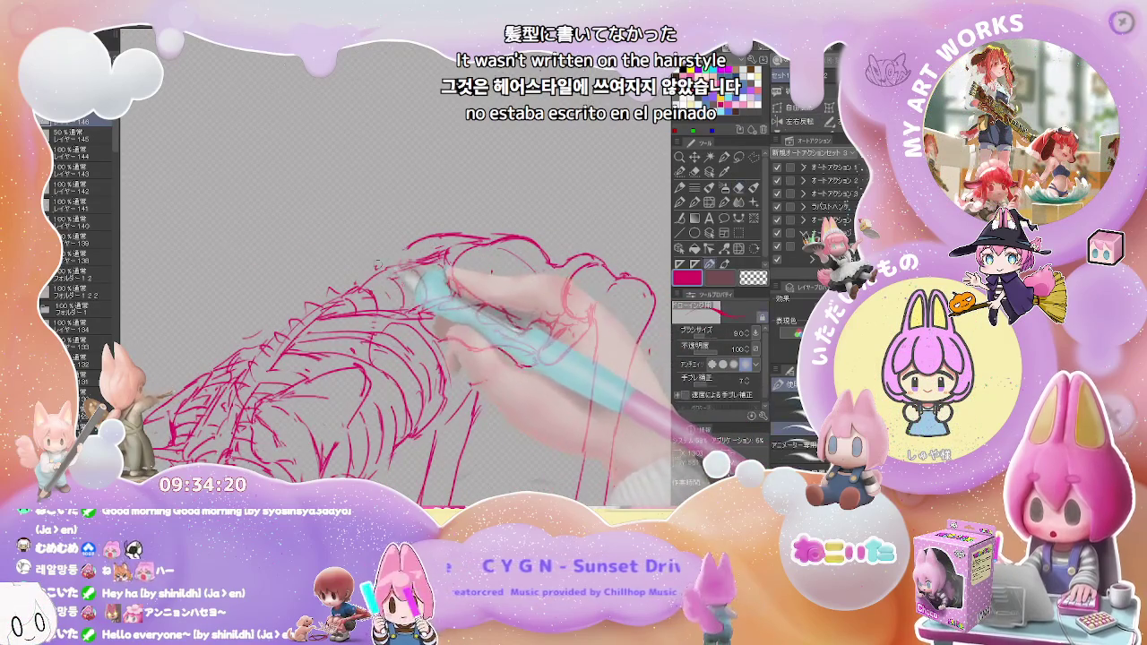
key(e)
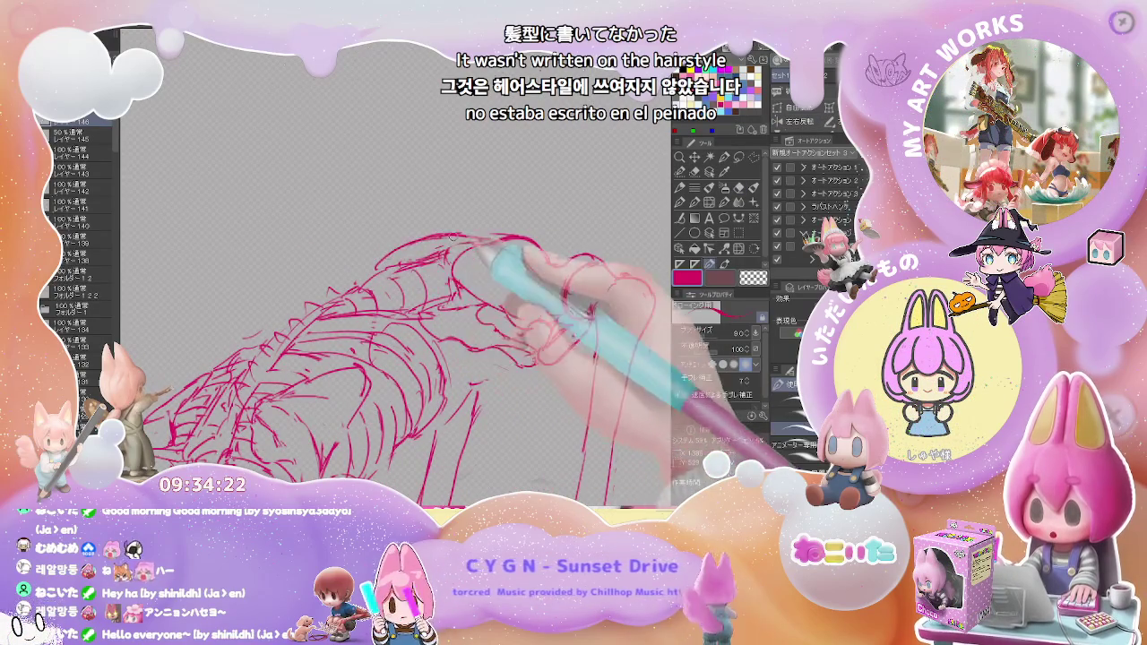
mouse_move(421, 238)
mouse_down()
mouse_move(565, 269)
mouse_move(497, 318)
mouse_move(259, 251)
mouse_up()
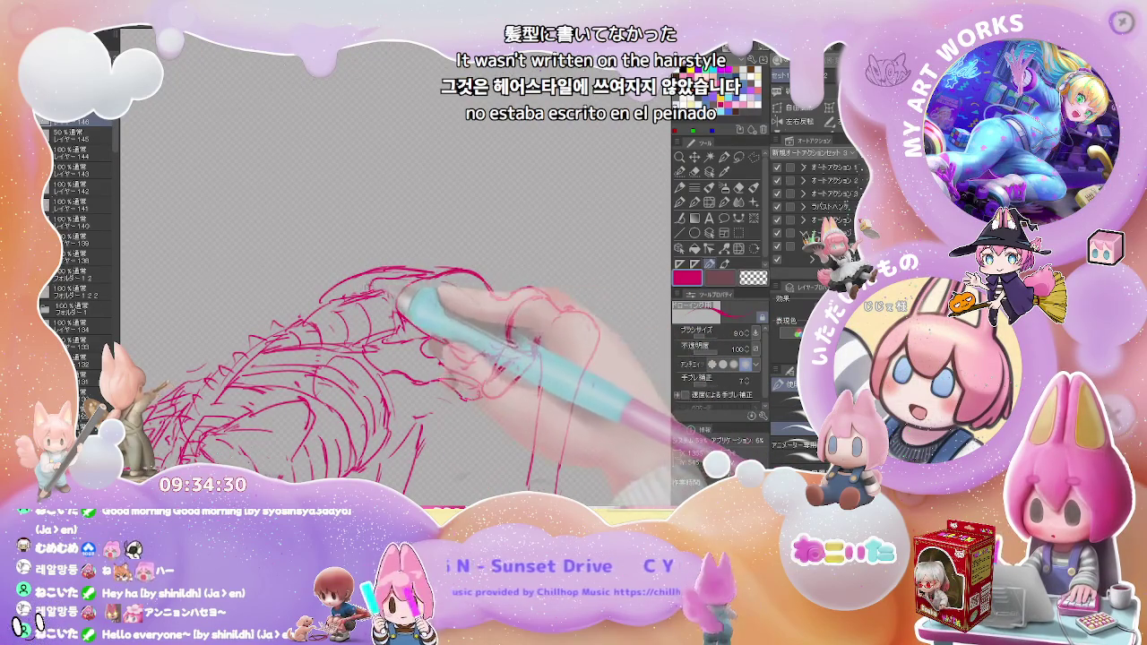
drag(405, 296, 578, 339)
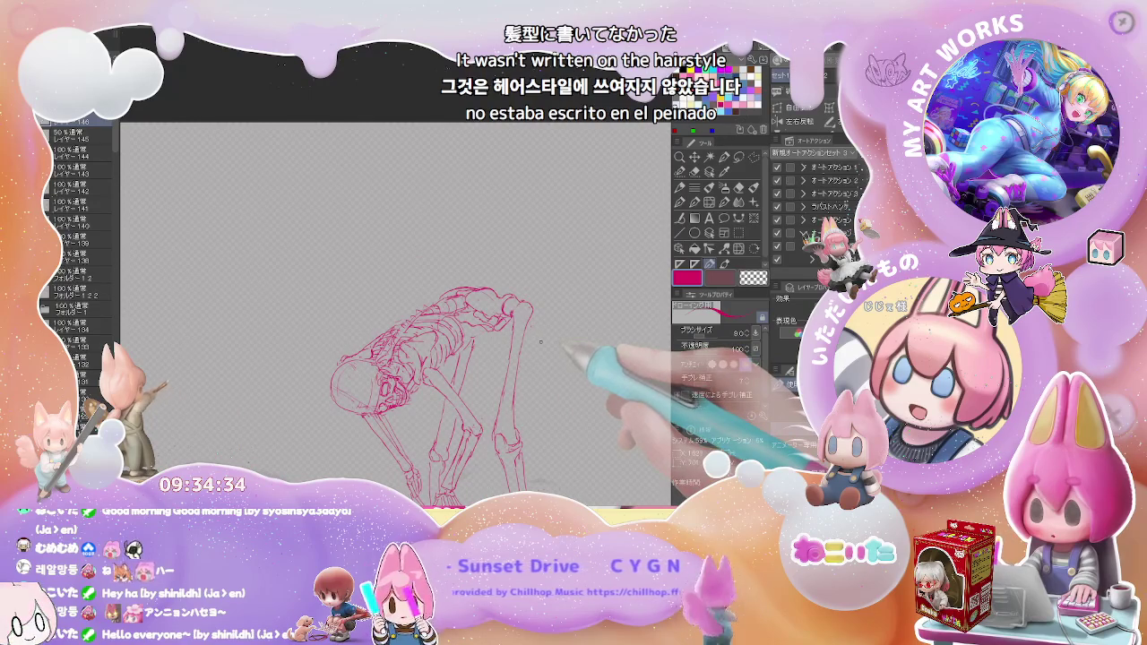
Zoom in on the torso, erase the messy rib strokes and redraw cleaner red spine and rib contours
mouse_move(540, 341)
mouse_down()
mouse_move(358, 323)
mouse_move(286, 332)
mouse_up()
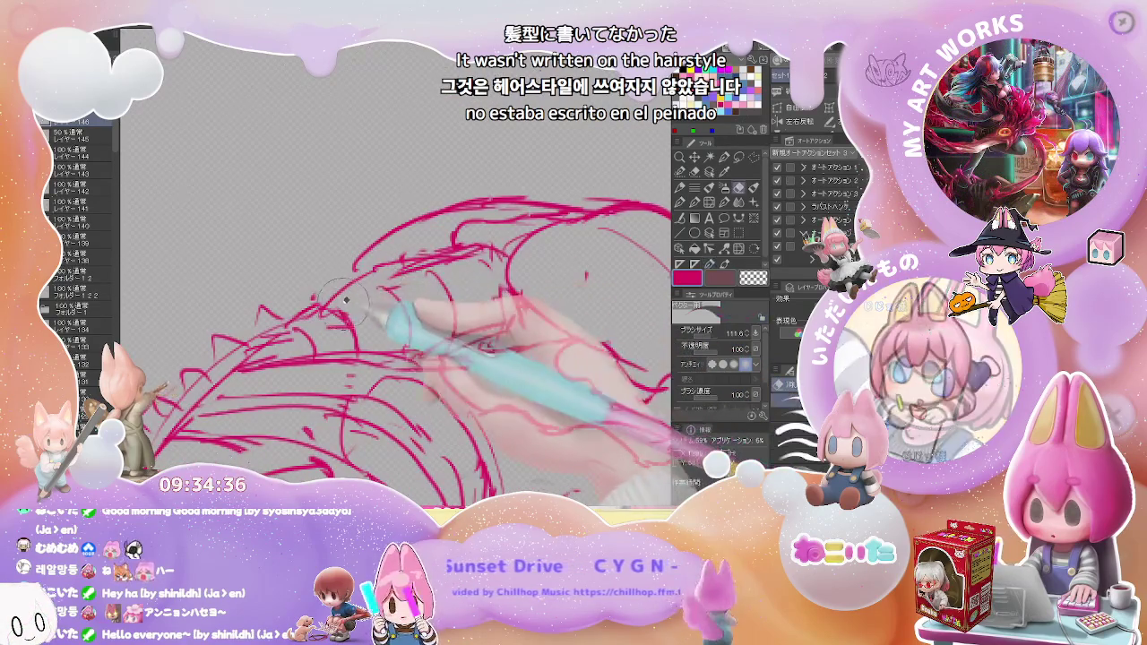
key(p)
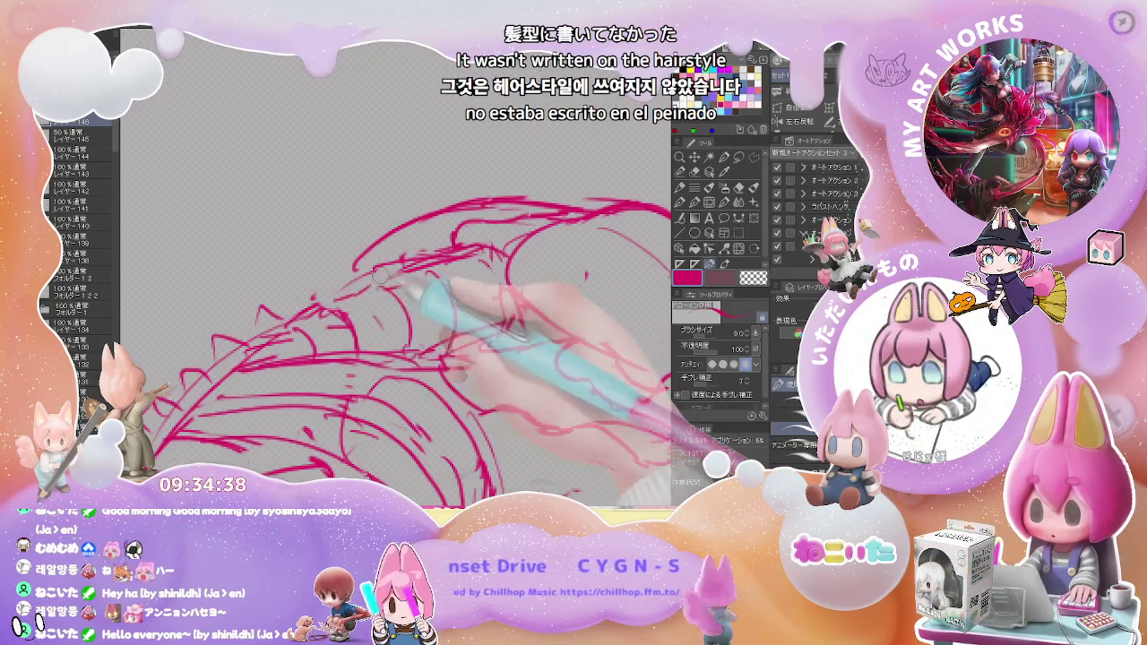
key(e)
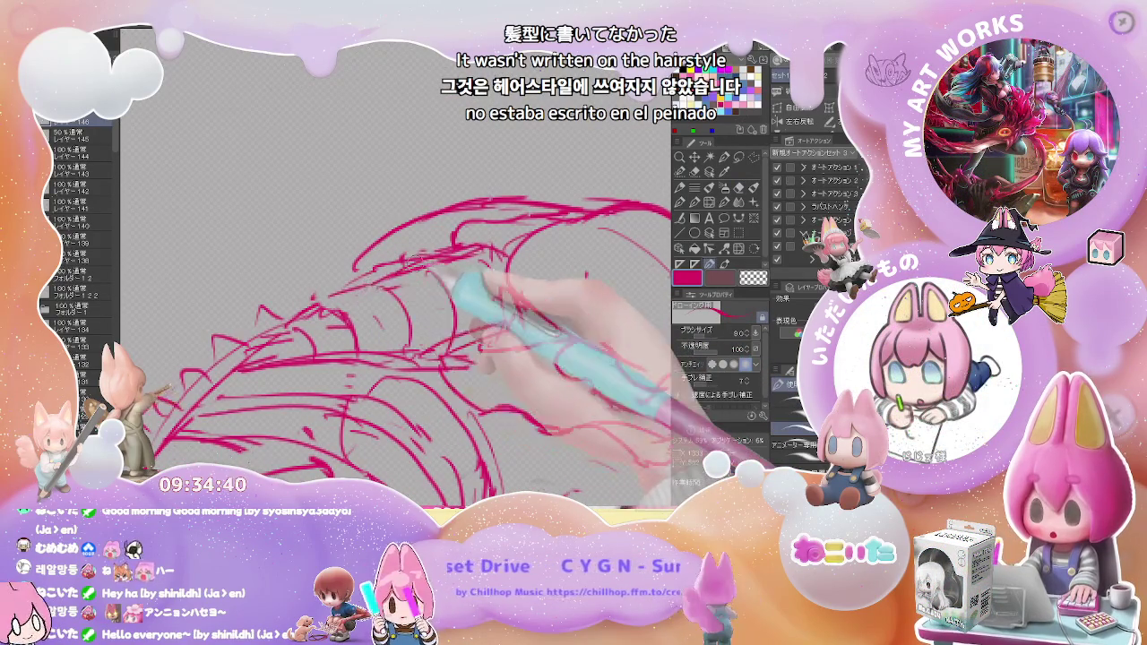
key(ctrl+minus)
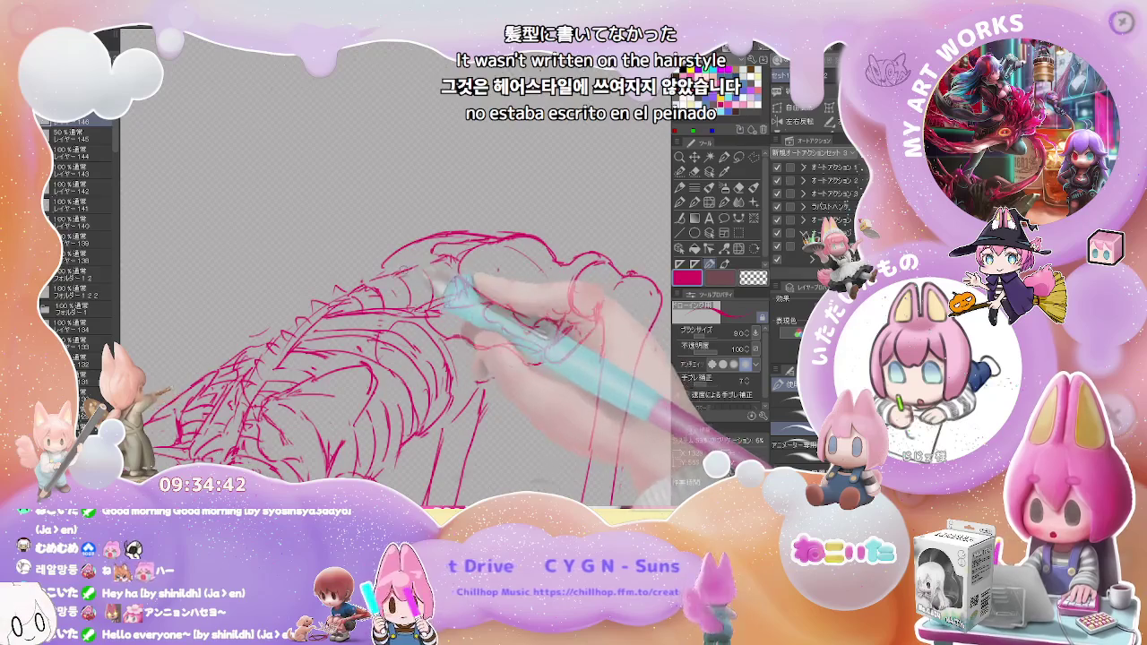
key(e)
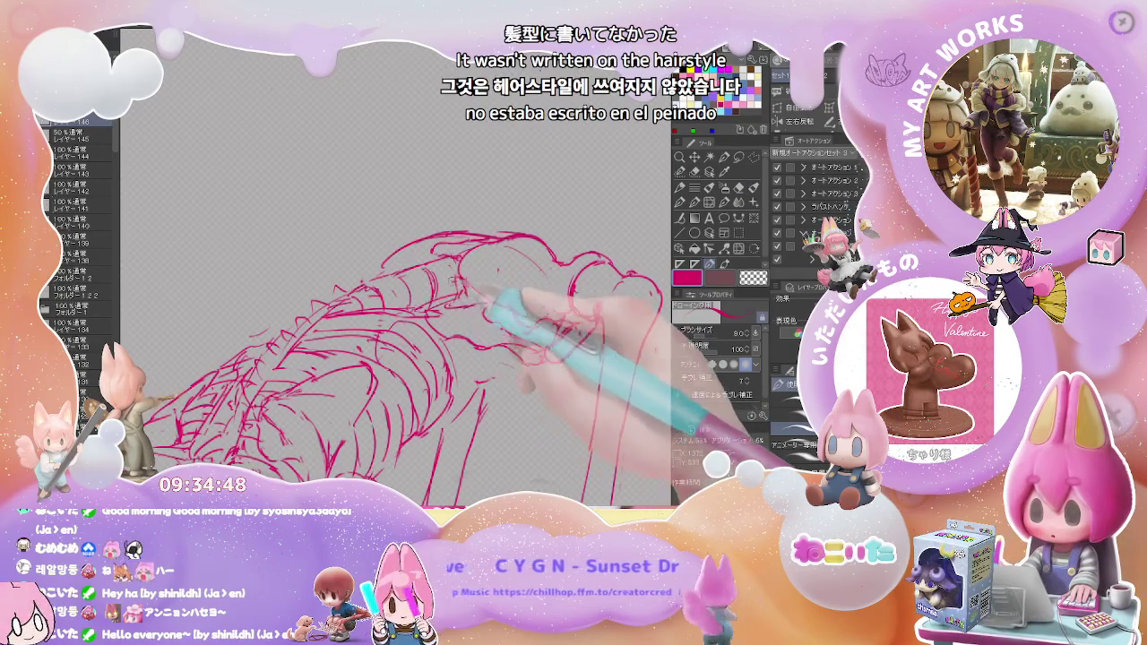
key(e)
key(e)
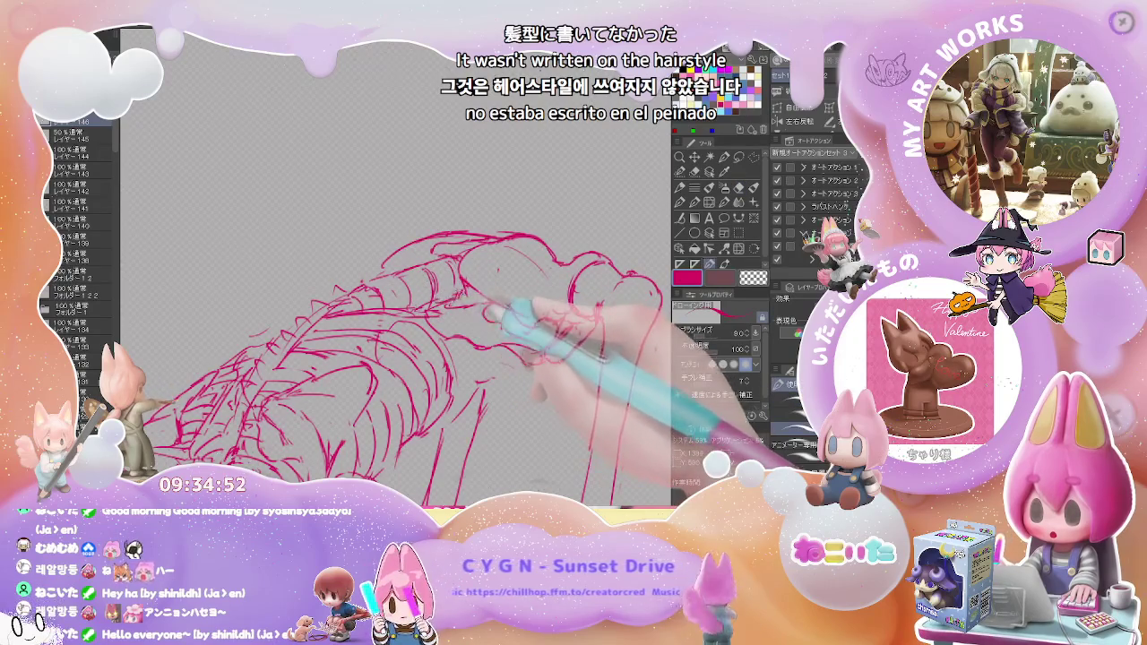
key(e)
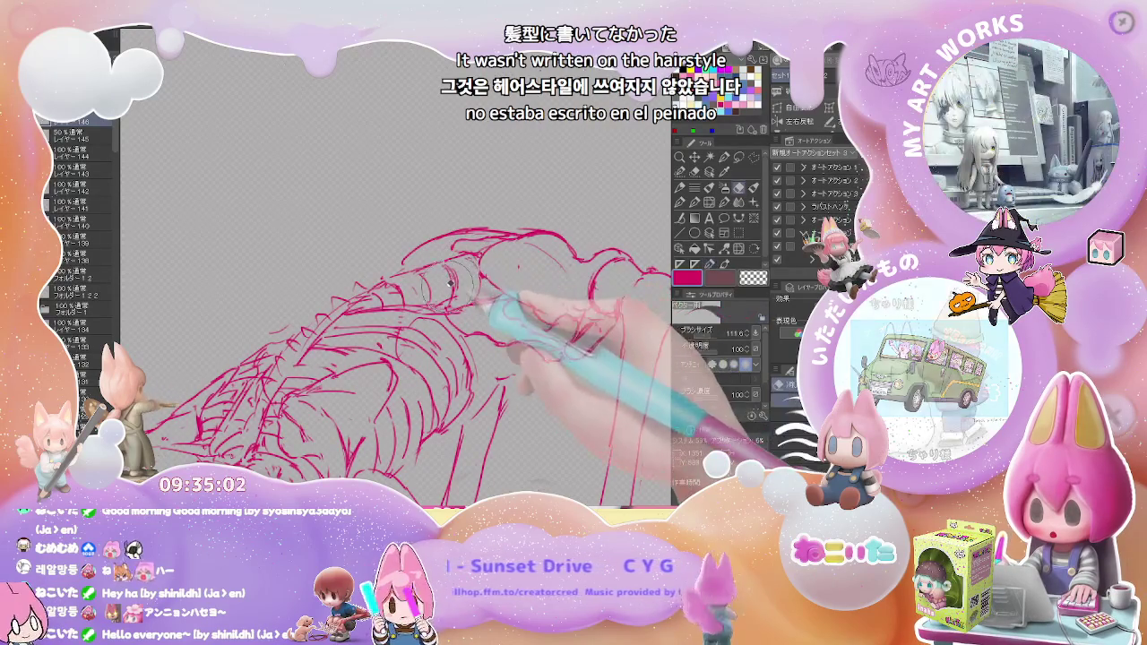
key(p)
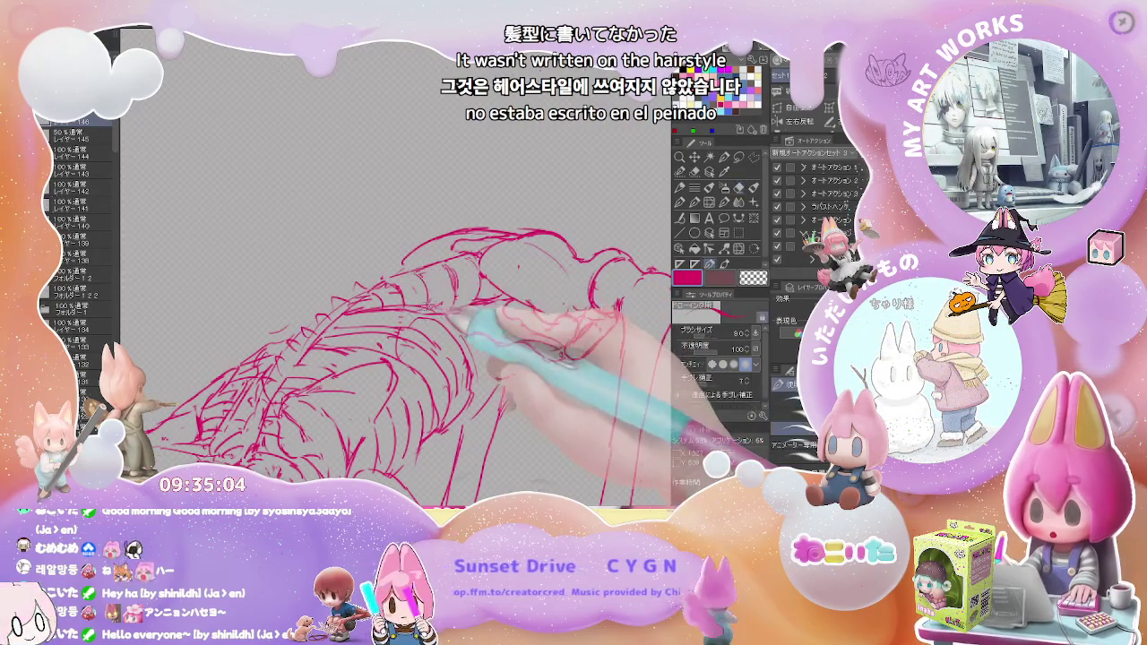
key(e)
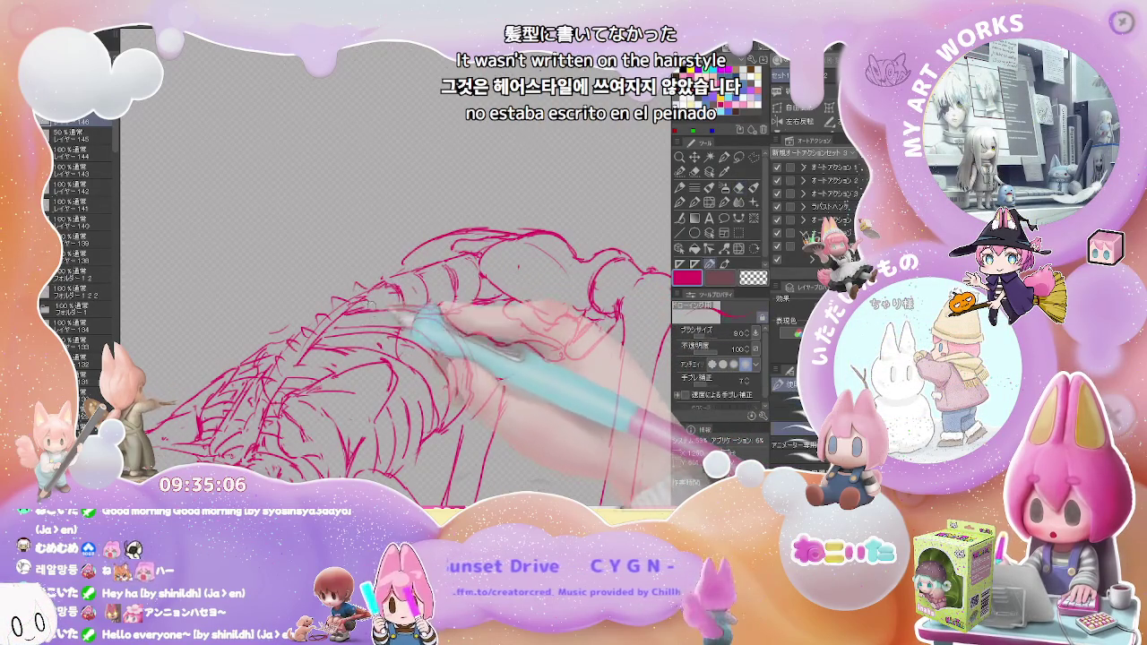
key(e)
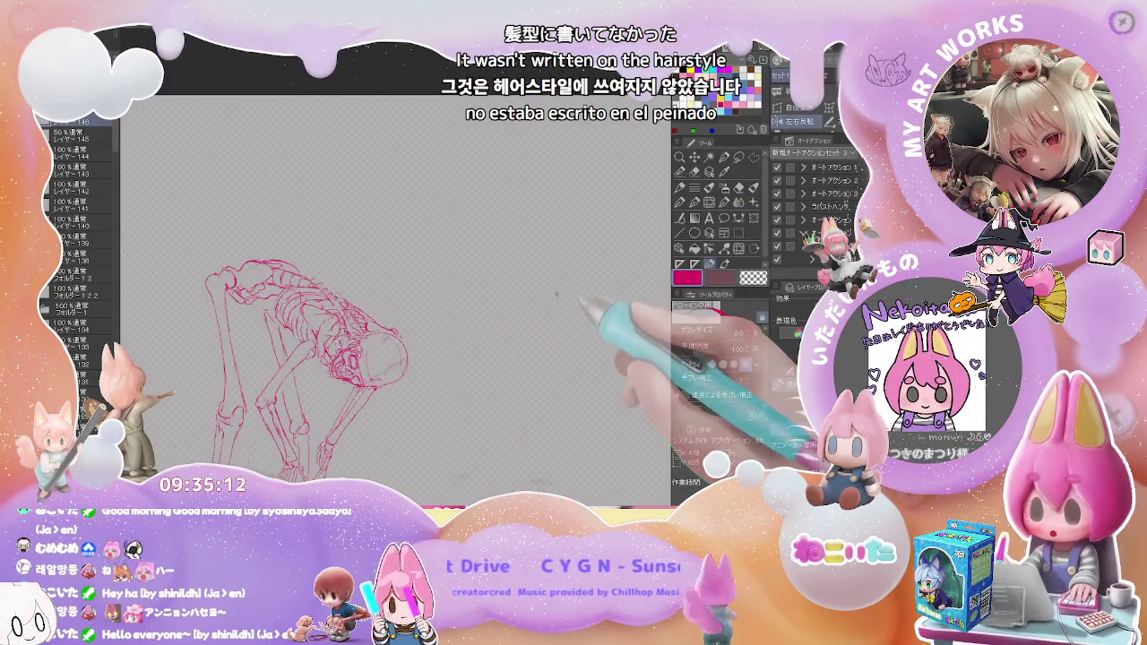
Mirror and rotate the view to check proportions, then zoom in on the skeleton with the pen
key(h)
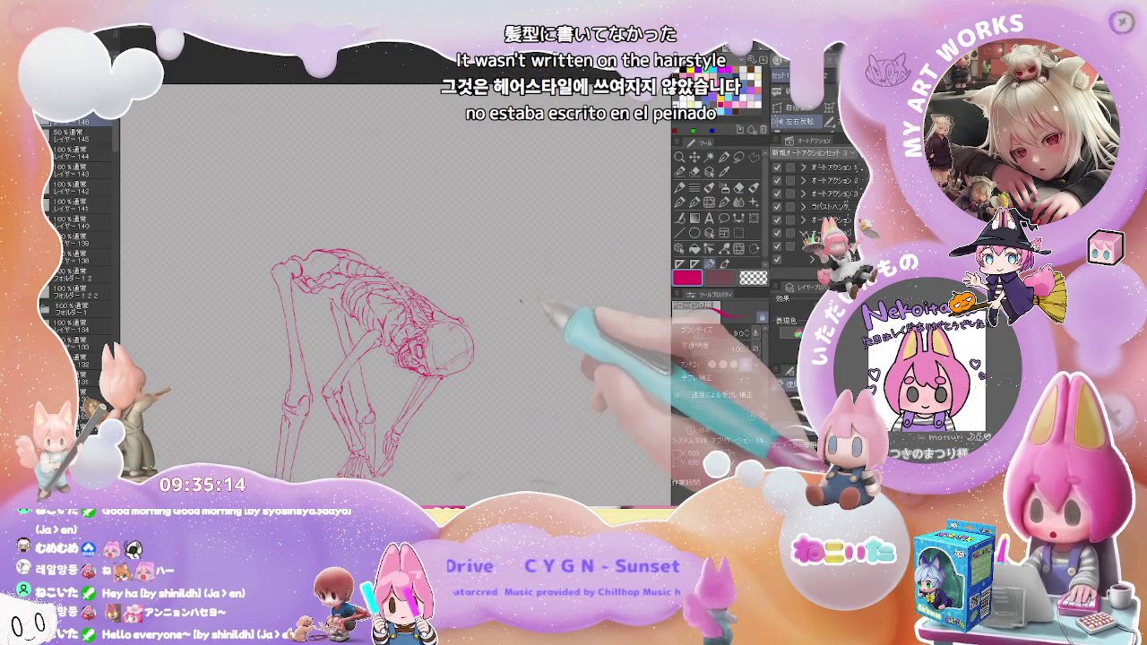
key(minus)
key(minus)
key(ctrl+plus)
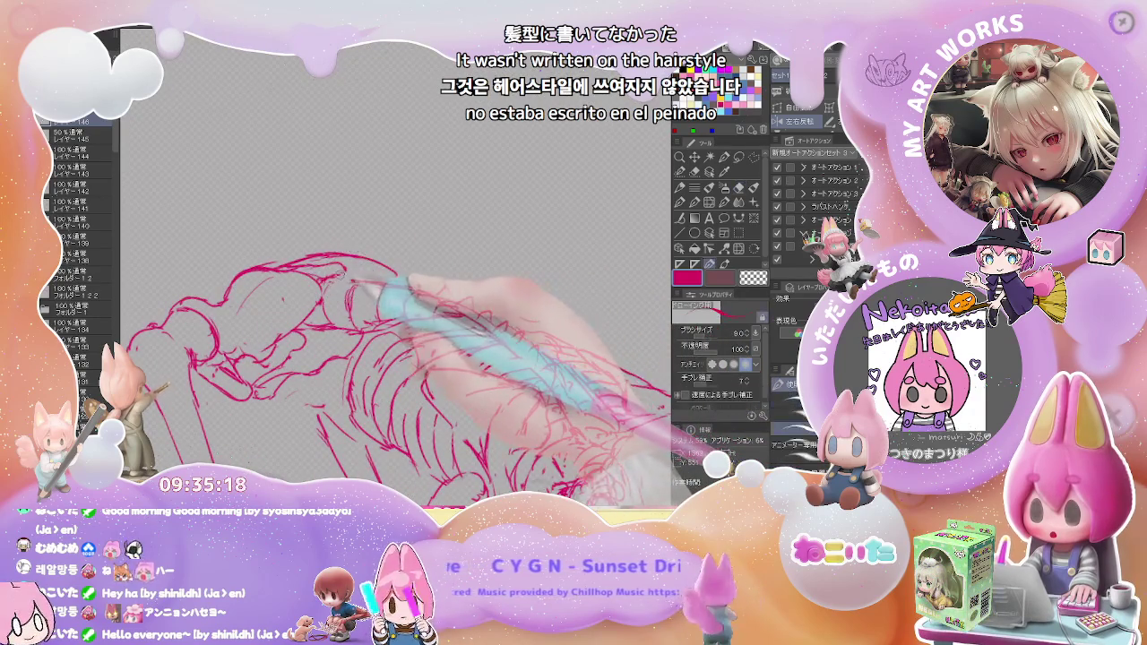
key(p)
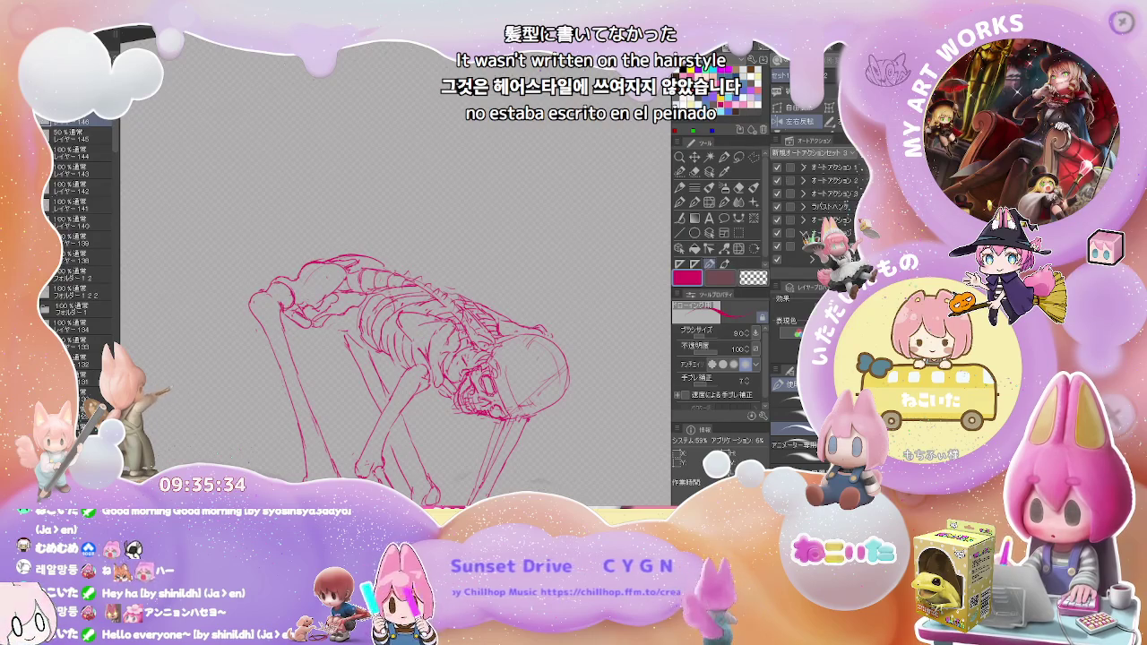
Draw further red rib and pelvis lines, erasing stray strokes between passes
key(e)
scroll(385, 278, up, 2)
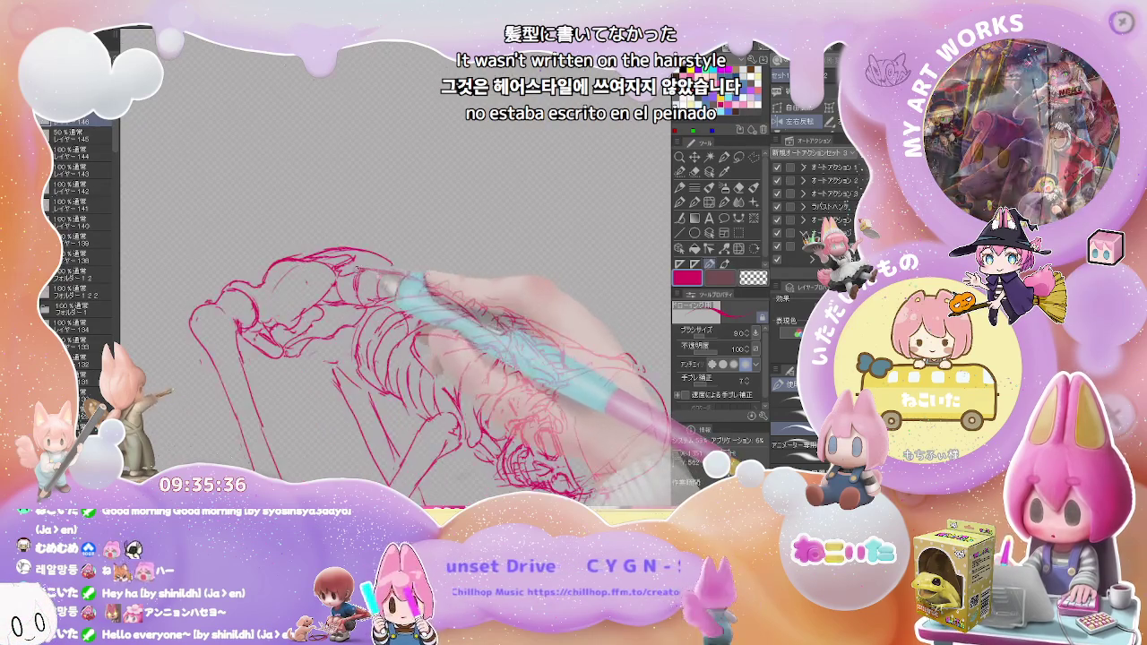
key(p)
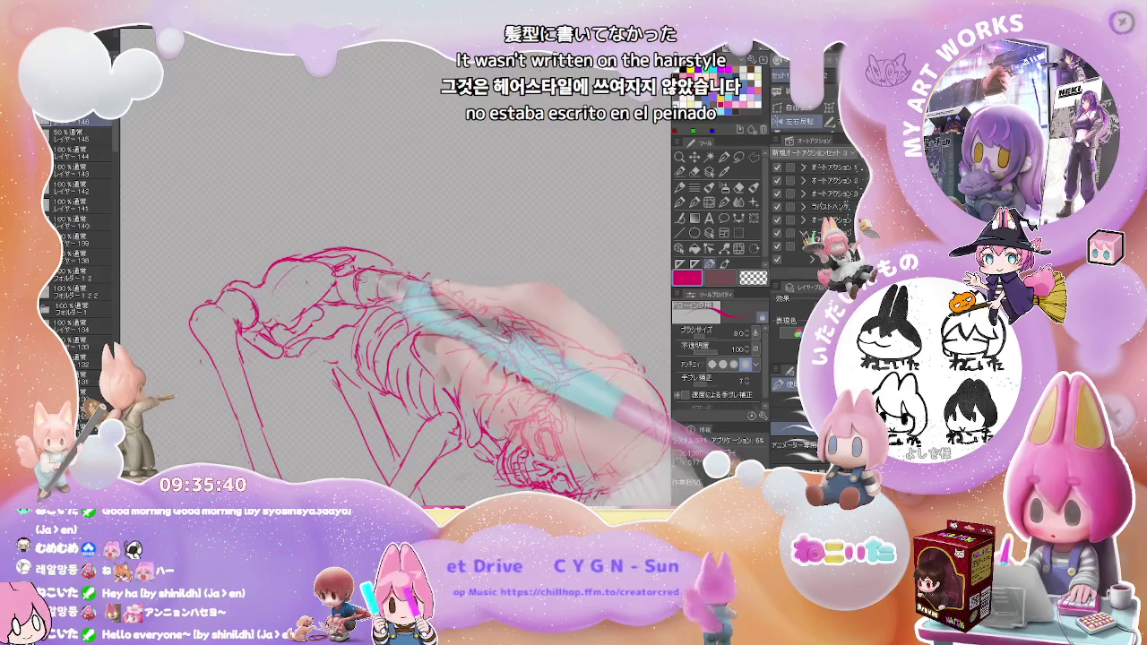
key(e)
key(p)
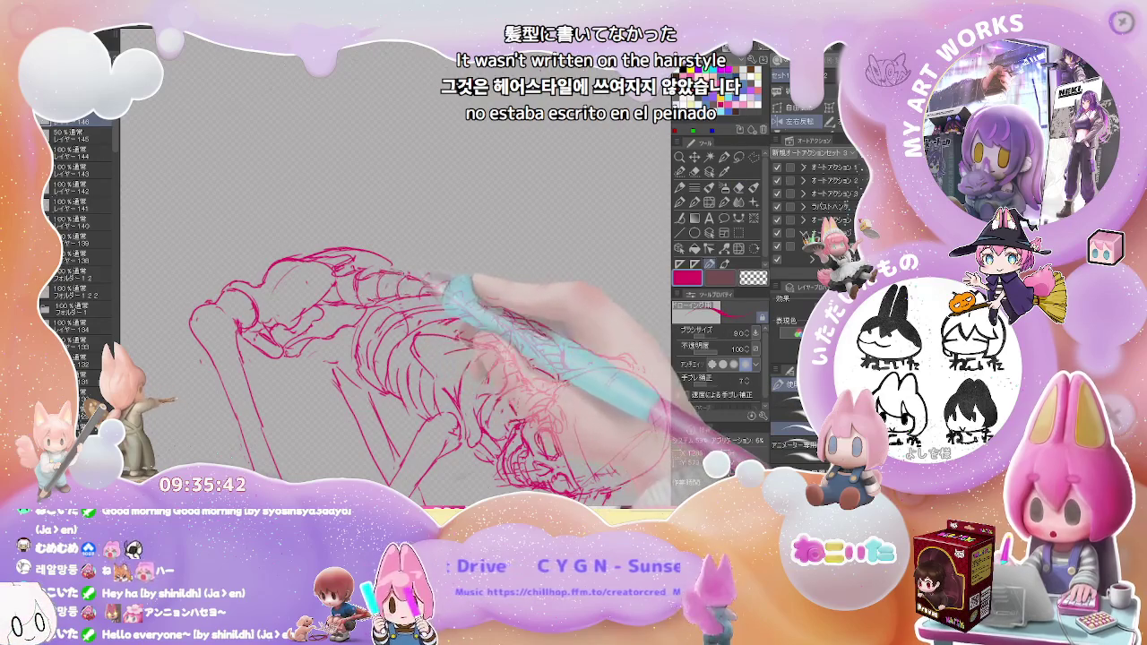
key(e)
key(p)
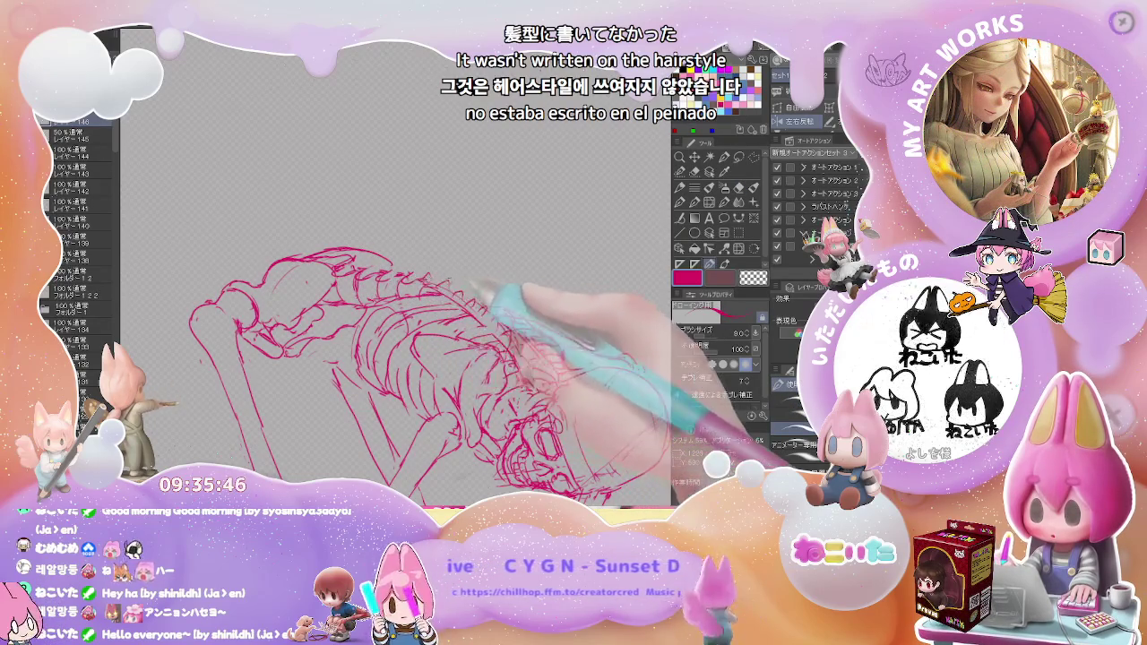
key(e)
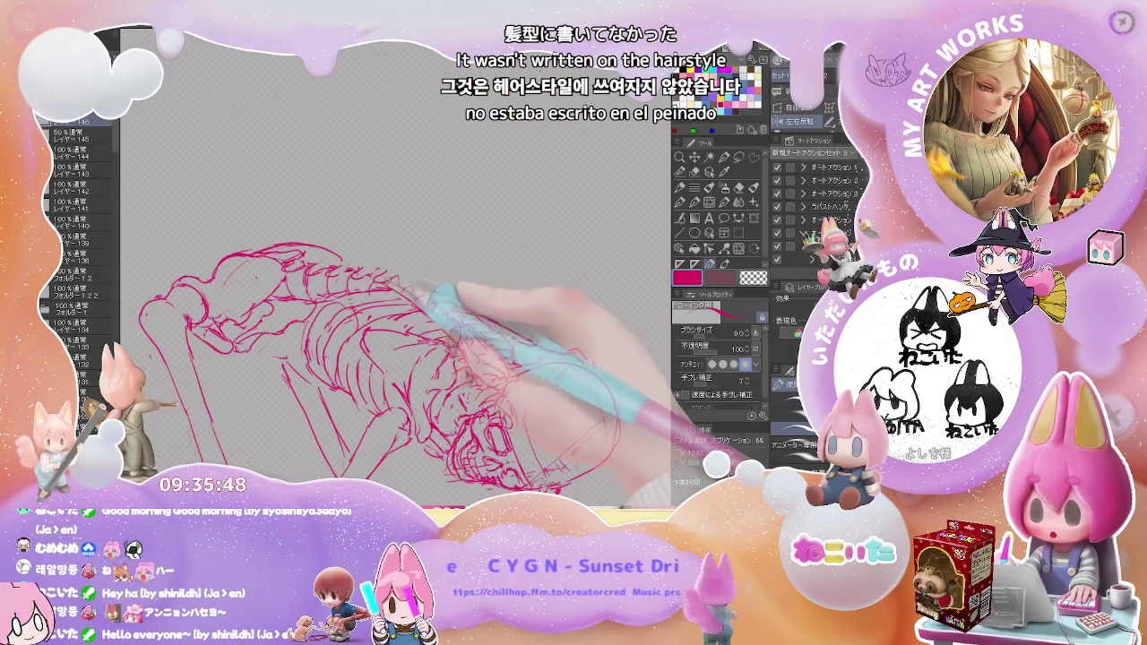
key(e)
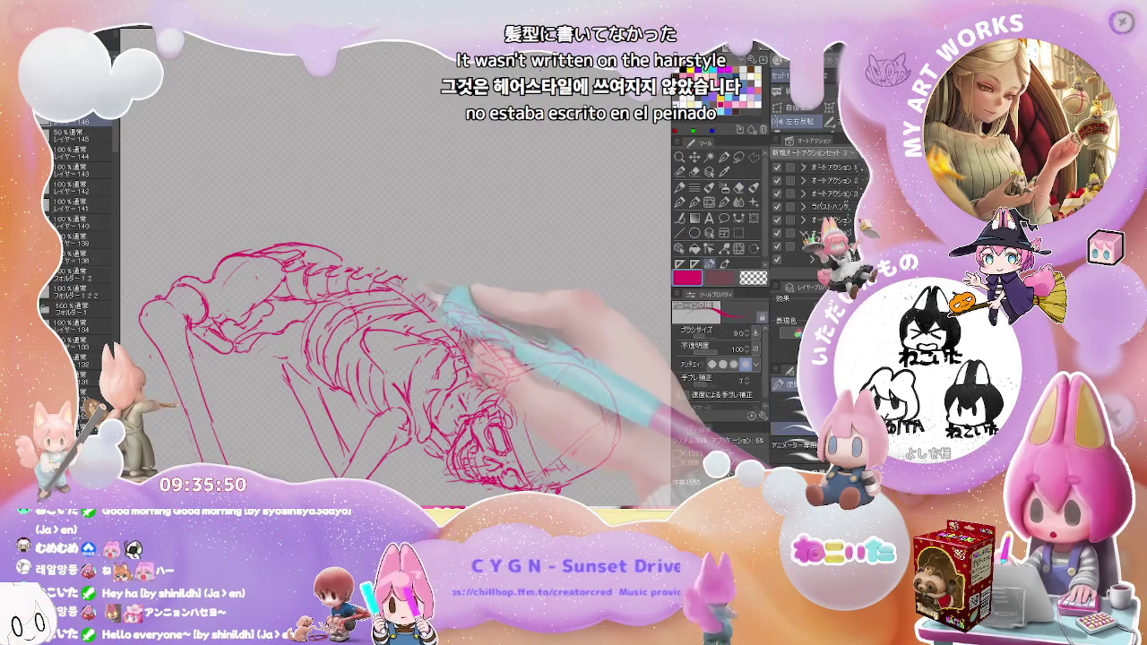
key(e)
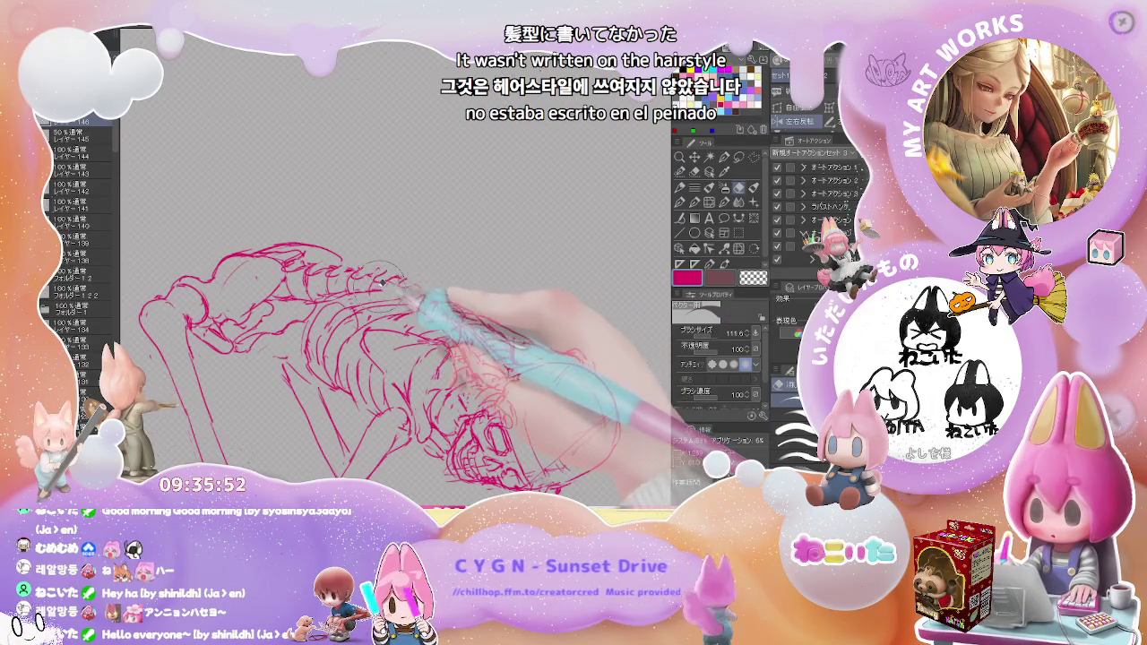
key(p)
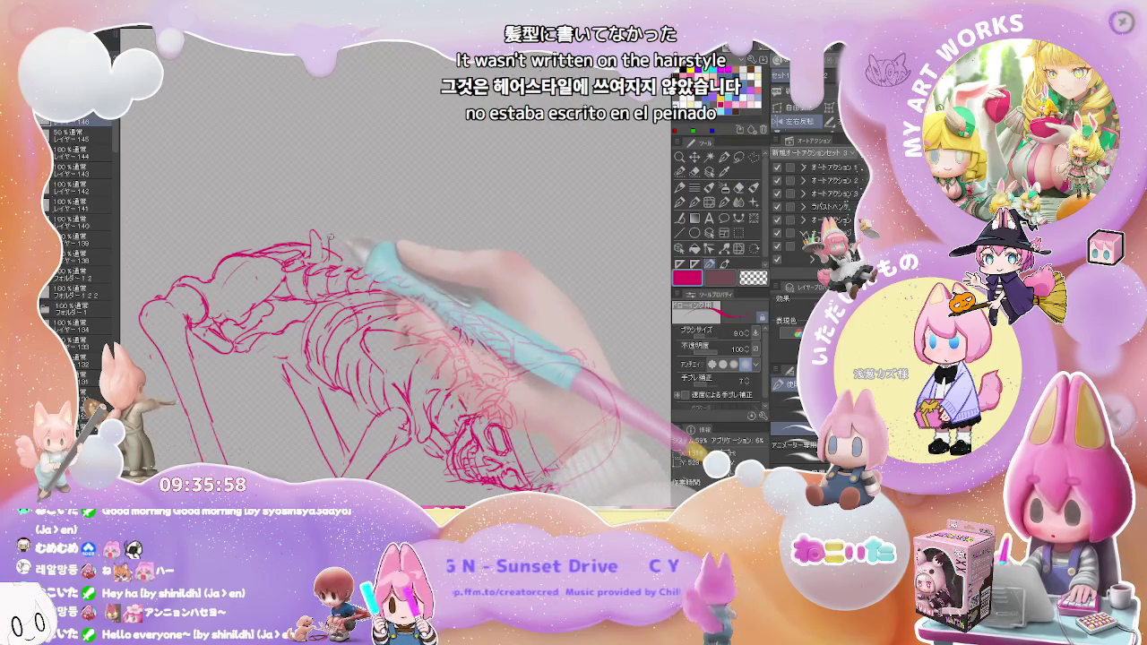
Add a short red line on the upper back, clean up strays, and zoom out to review the figure
drag(333, 235, 338, 260)
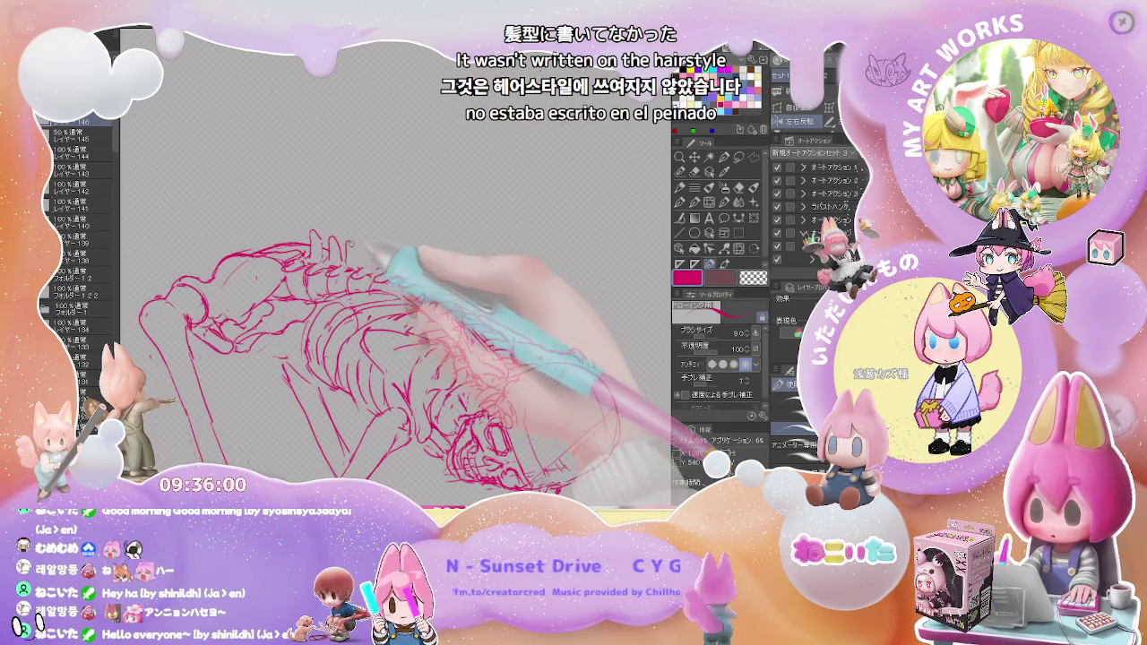
key(e)
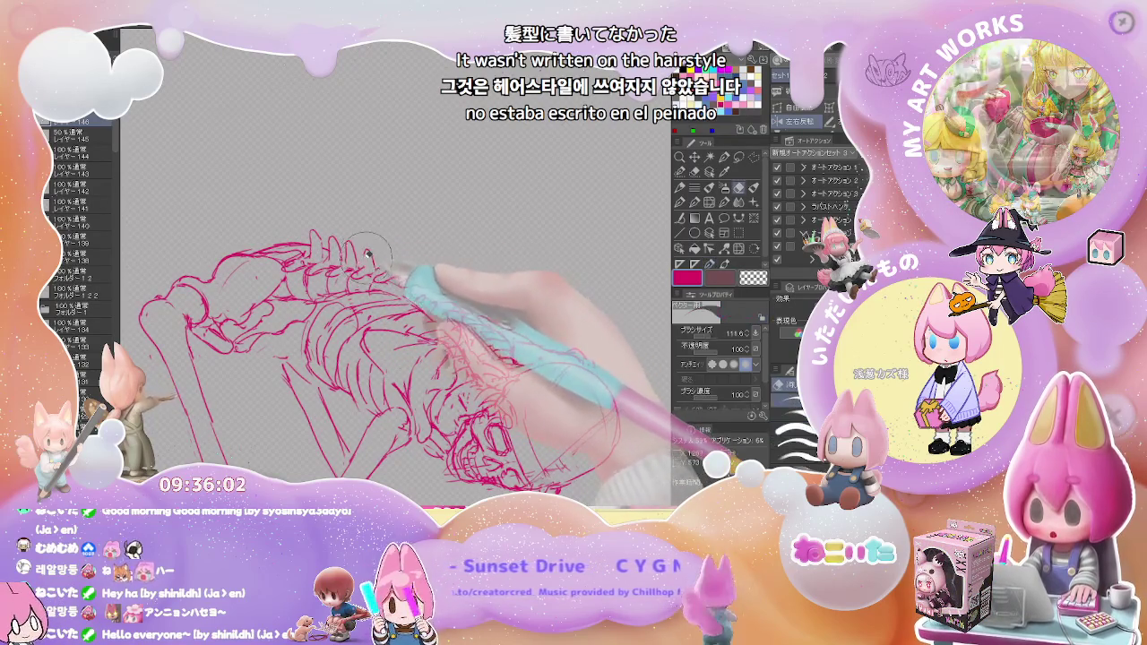
key(p)
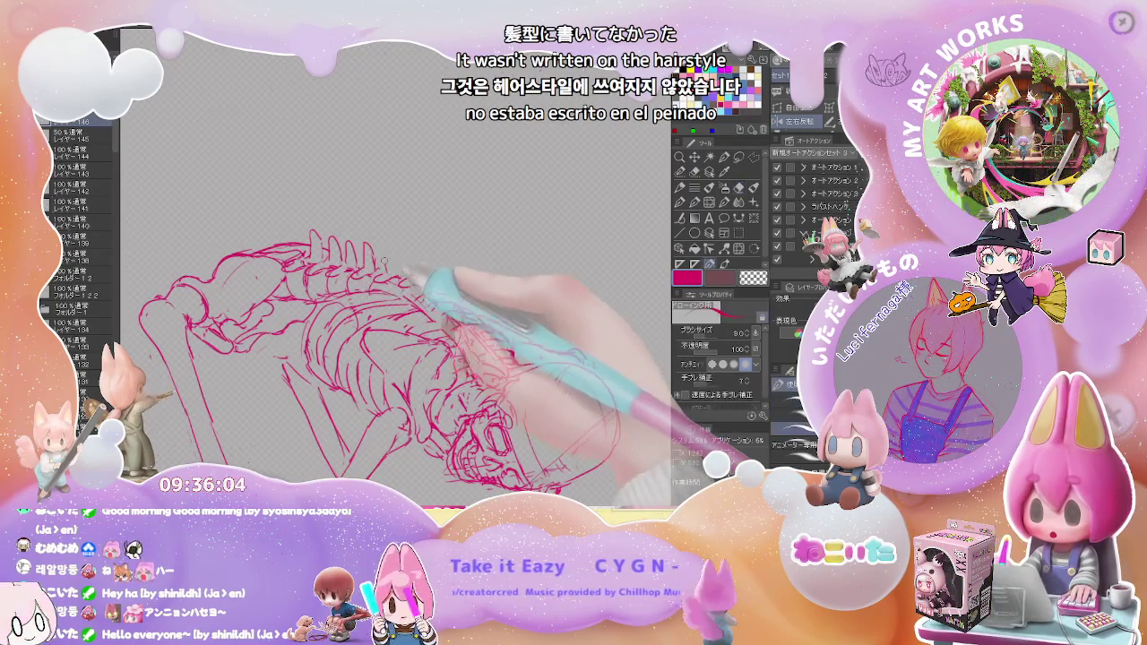
scroll(584, 372, down, 3)
scroll(585, 372, down, 2)
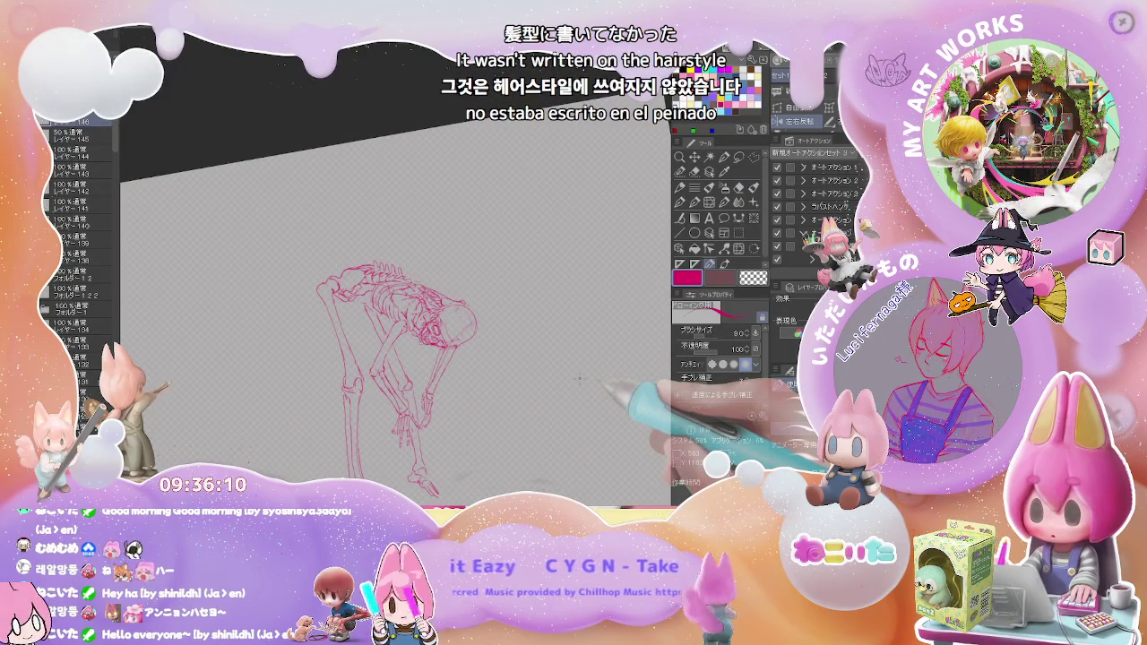
Erase rough strokes with the size 111.6 vector eraser and redraw the spine with the size 9 pen
key(e)
scroll(448, 322, up, 3)
scroll(376, 269, up, 2)
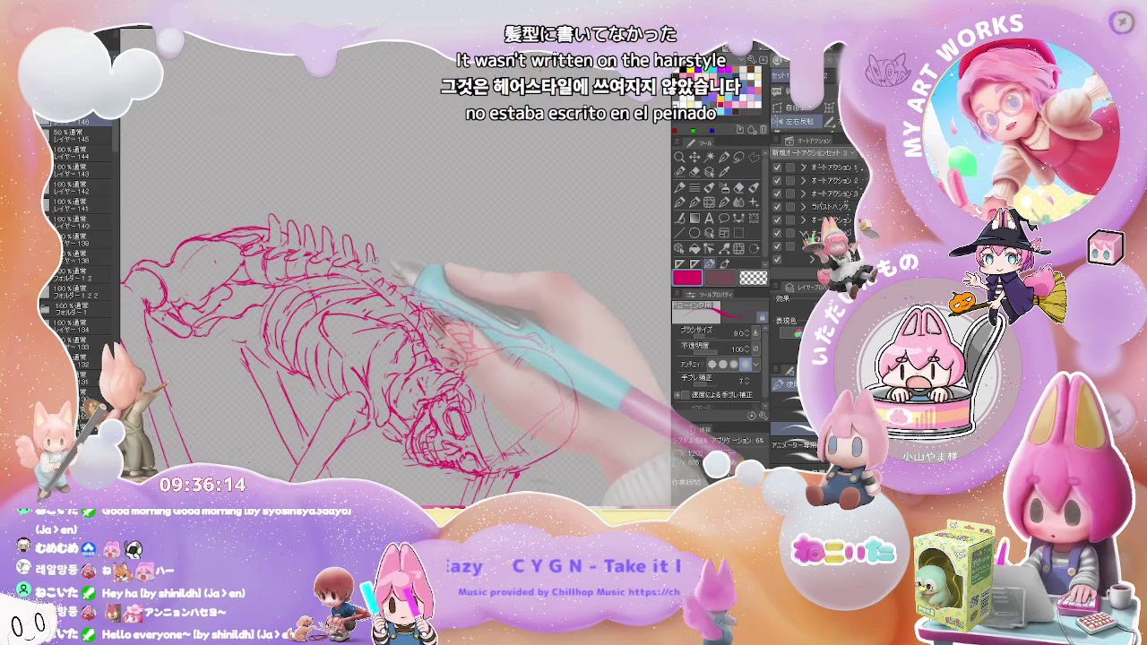
key(e)
key(p)
scroll(397, 277, down, 2)
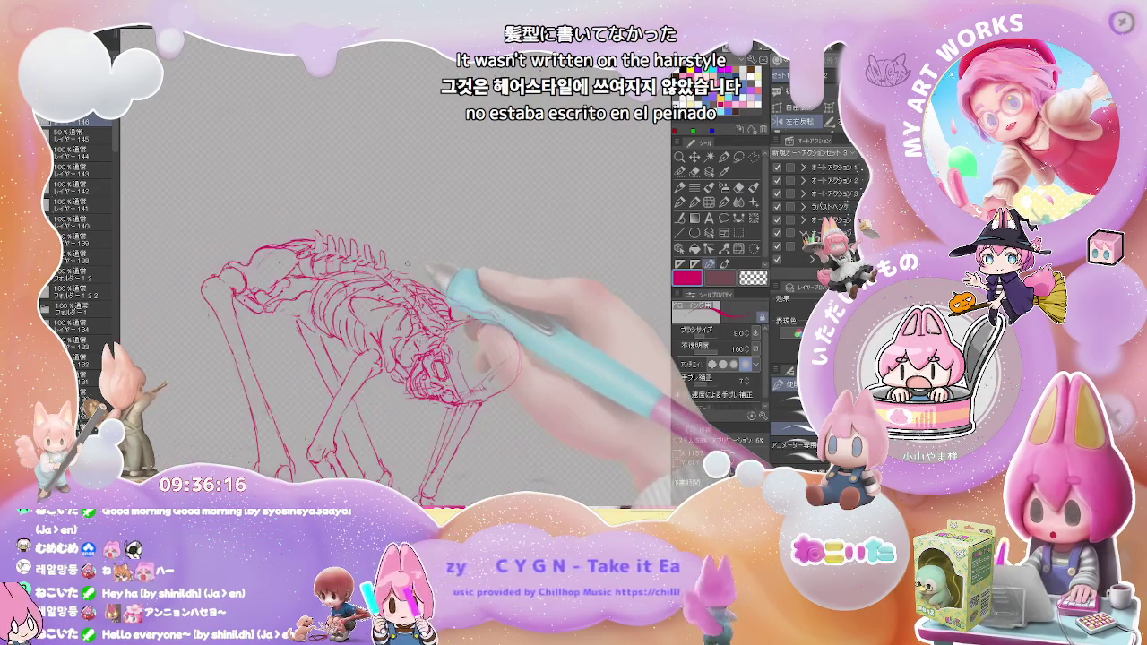
scroll(399, 273, down, 1)
scroll(407, 263, down, 1)
scroll(403, 269, up, 1)
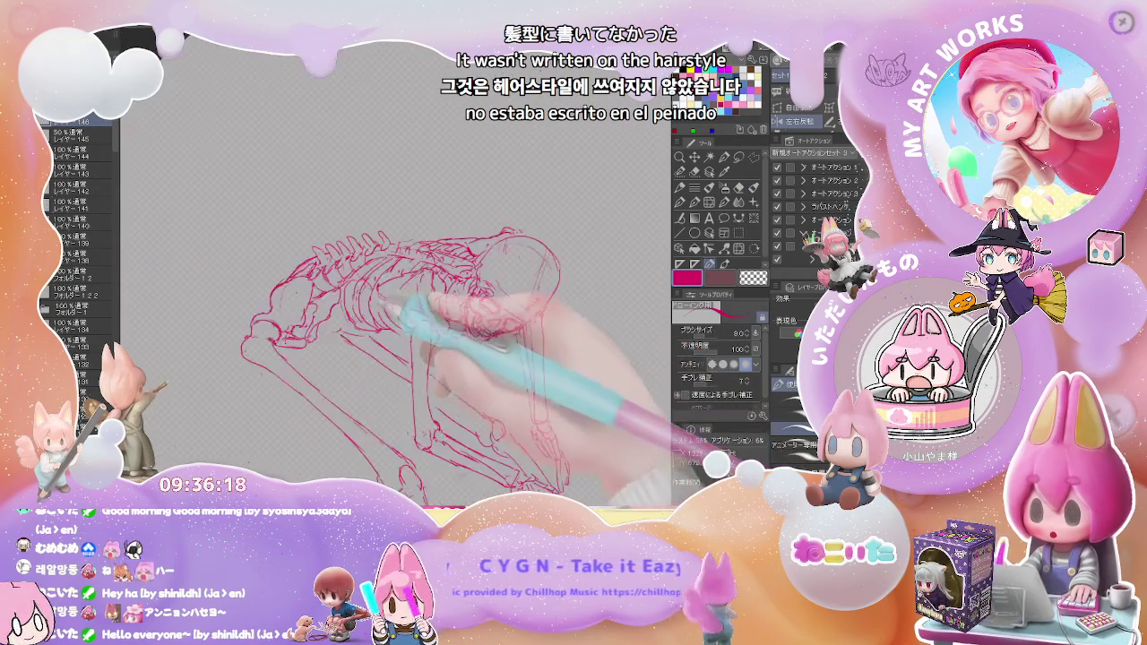
scroll(385, 291, up, 1)
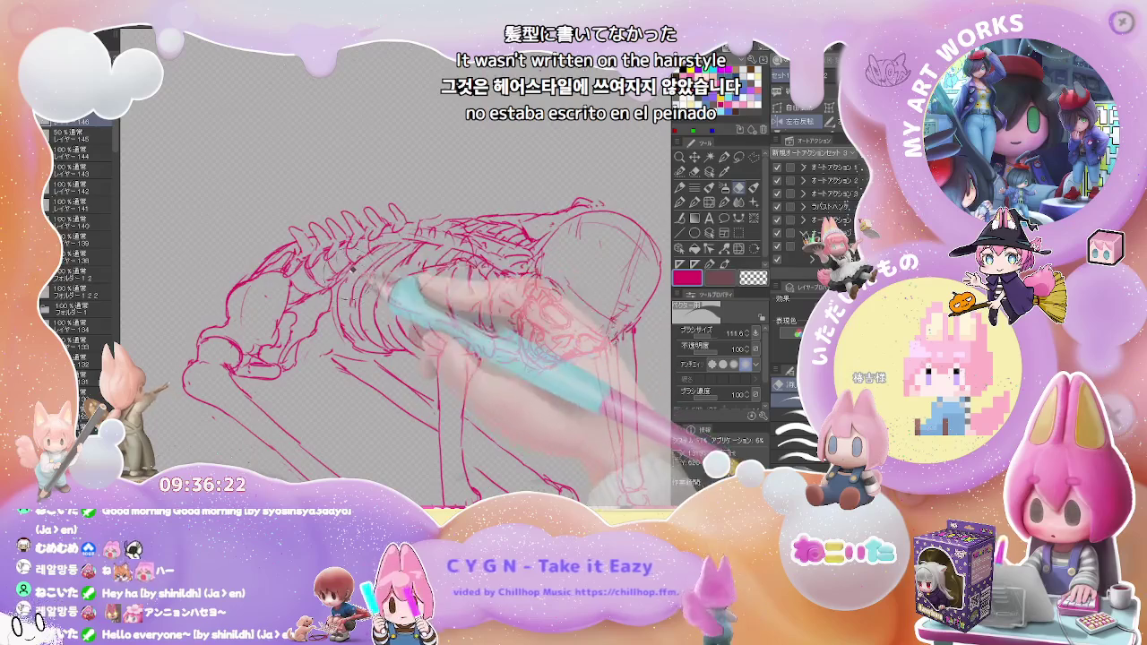
Redraw the red ribcage lines, erasing the unwanted rough bone strokes
key(p)
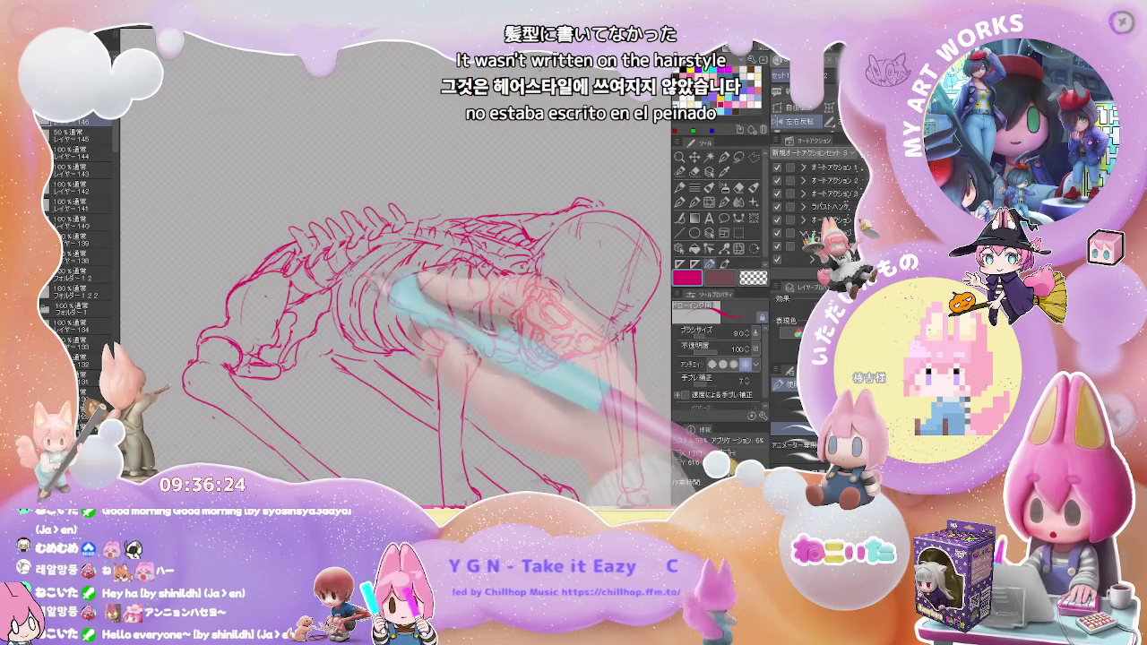
scroll(414, 255, down, 1)
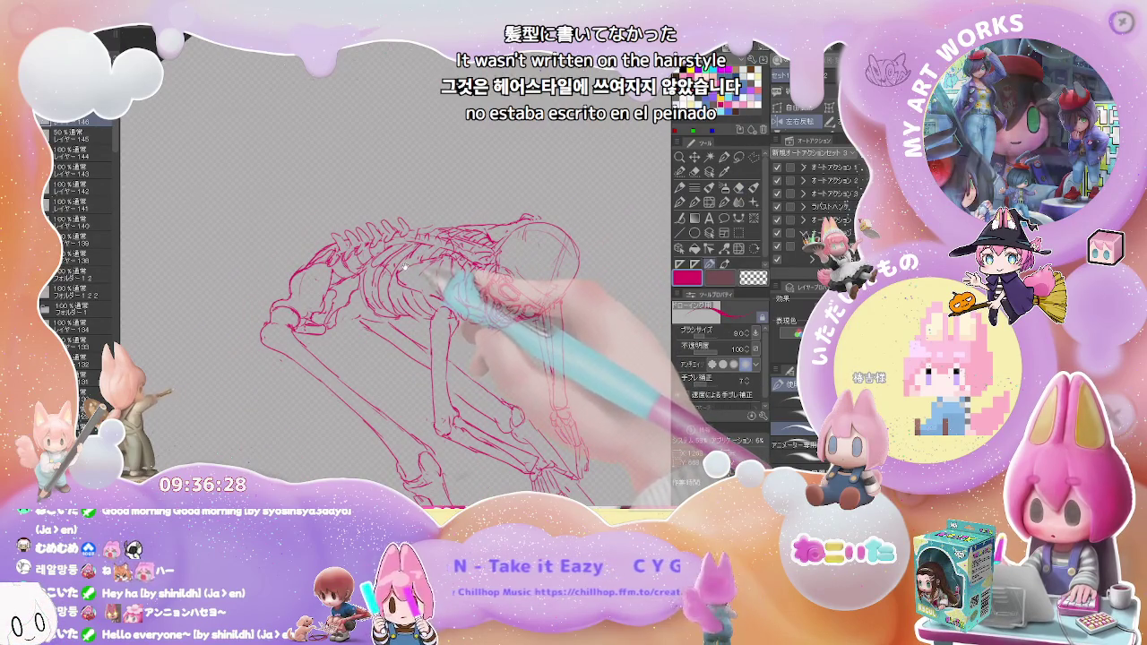
scroll(412, 359, down, 1)
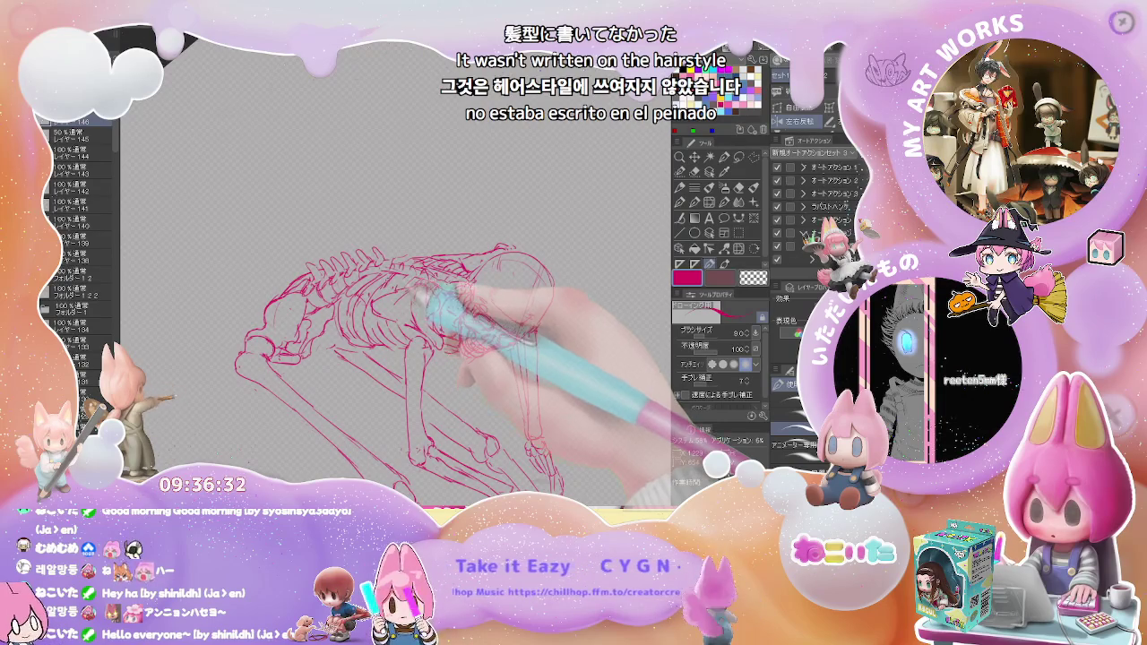
scroll(356, 280, up, 1)
key(e)
key(p)
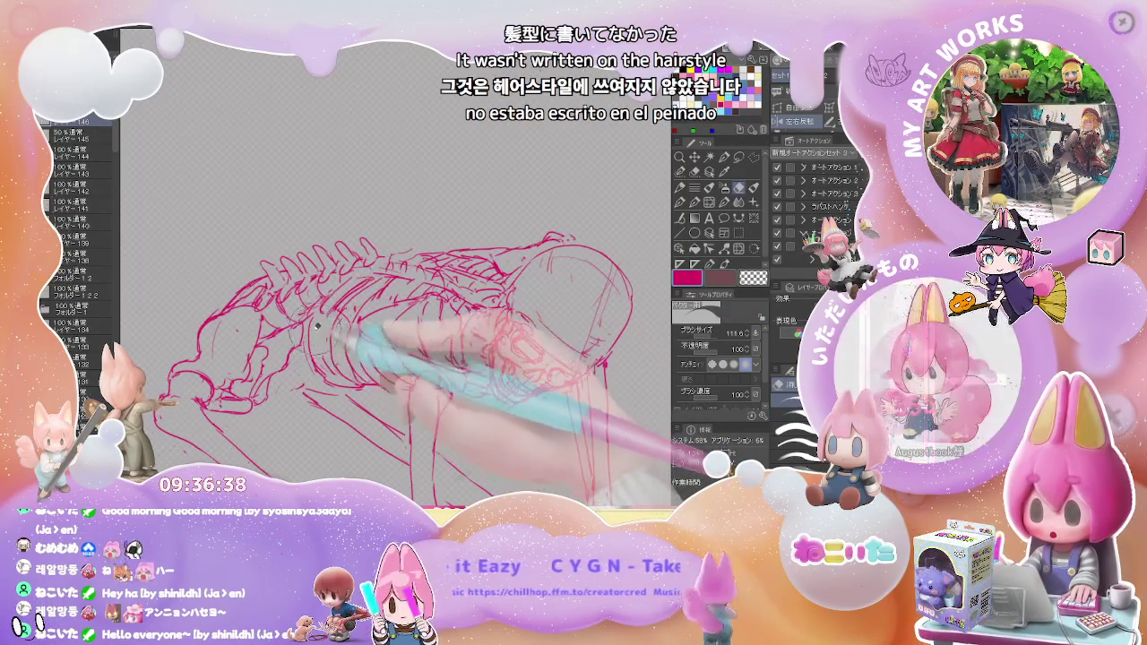
key(e)
scroll(358, 314, down, 1)
key(p)
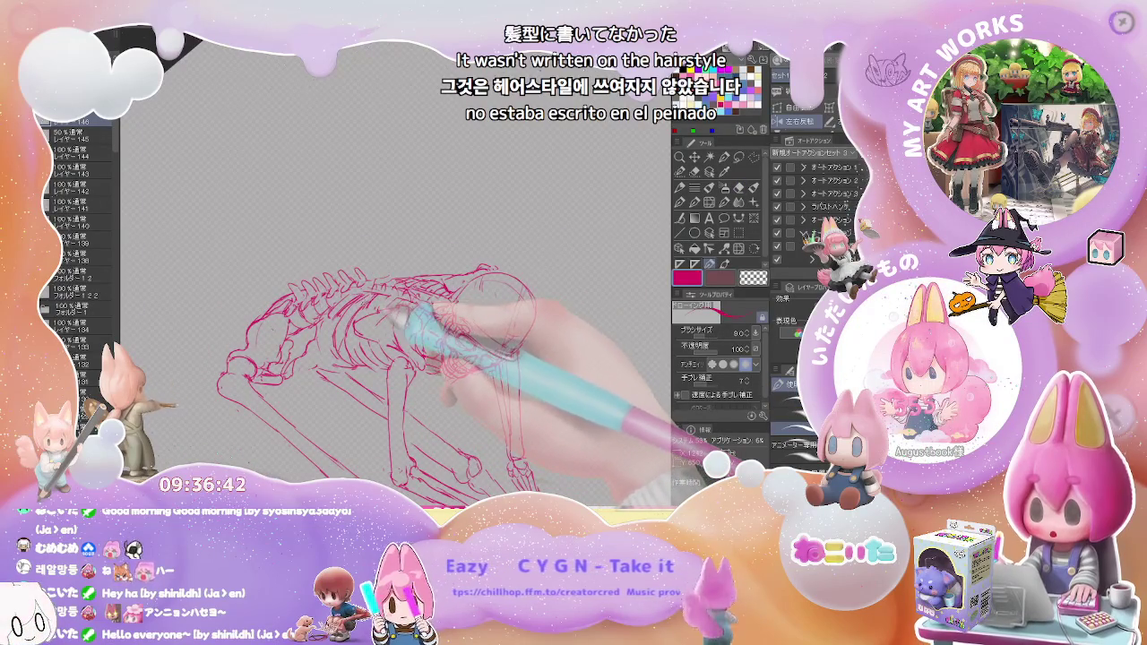
Refine the red pelvis and knee bones, erasing stray strokes and redrawing them
key(e)
key(p)
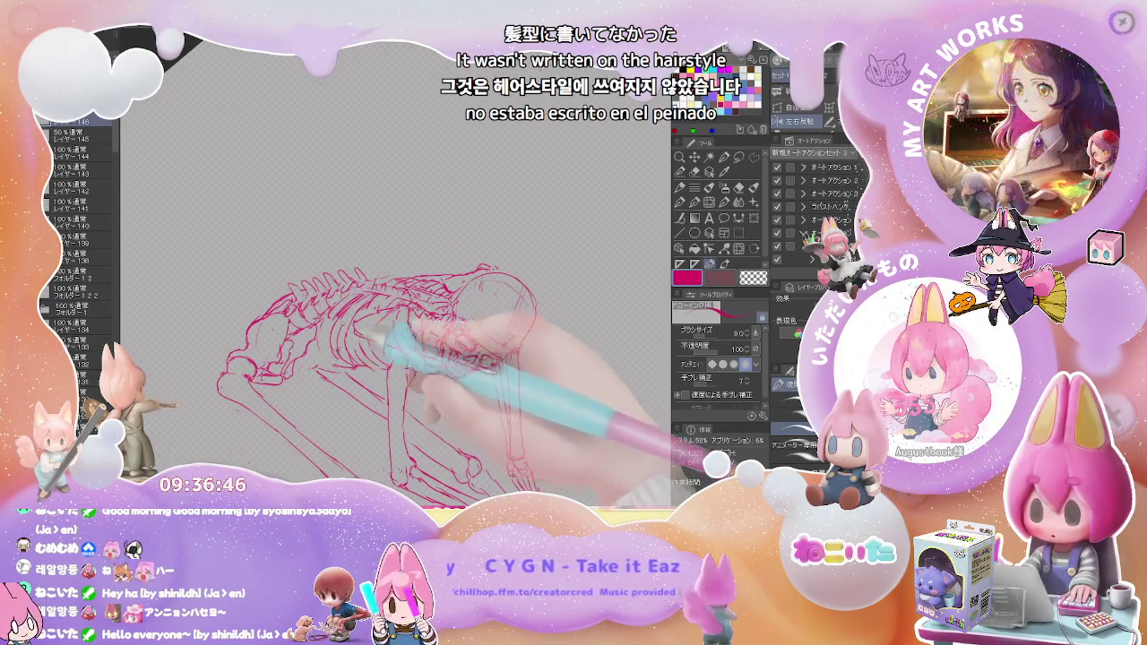
key(e)
key(p)
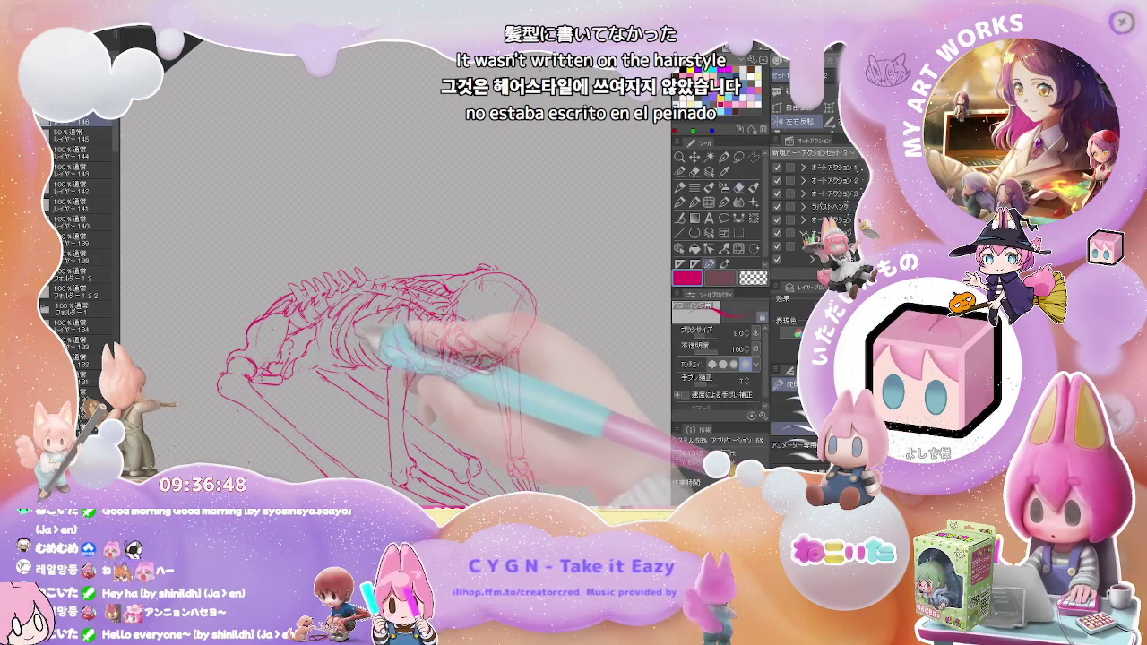
key(p)
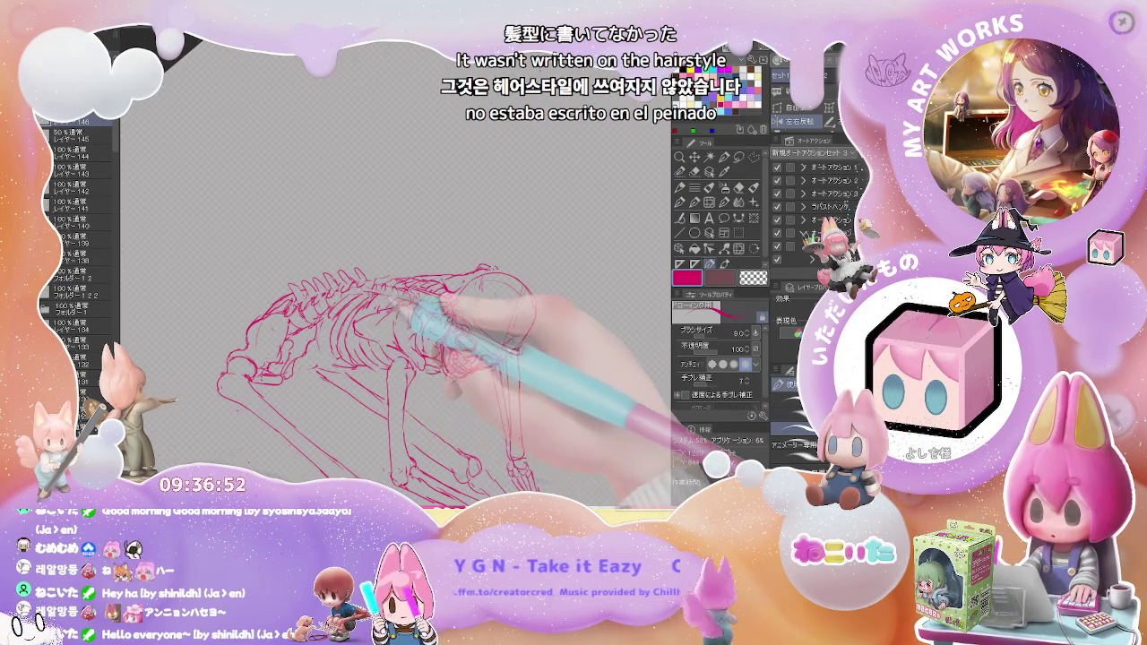
key(e)
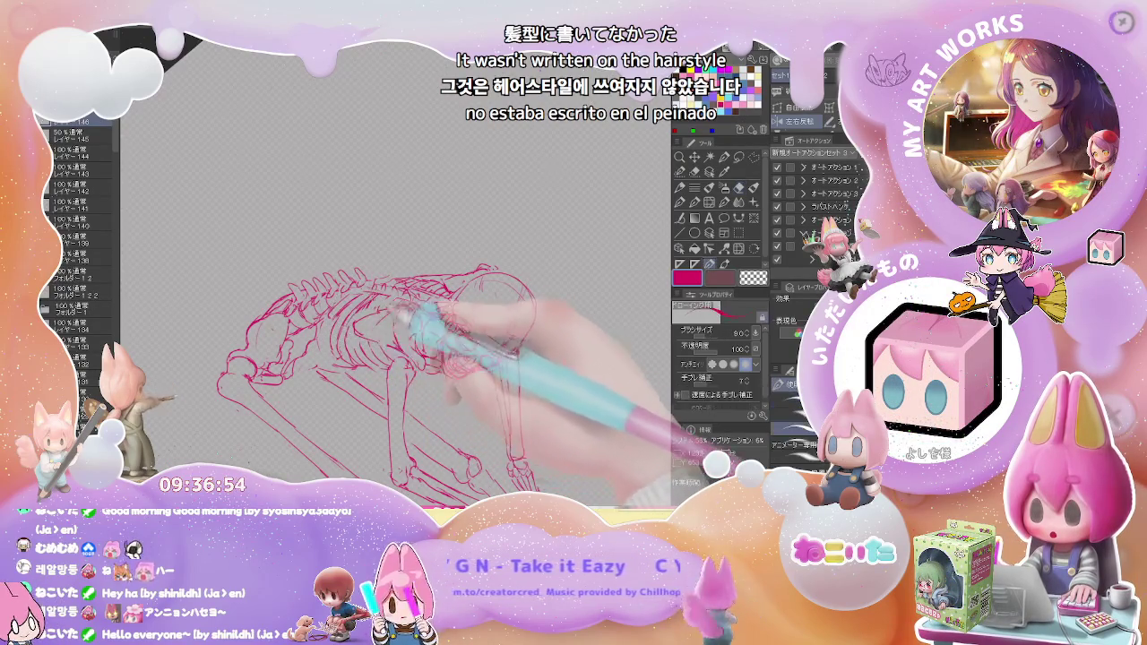
key(p)
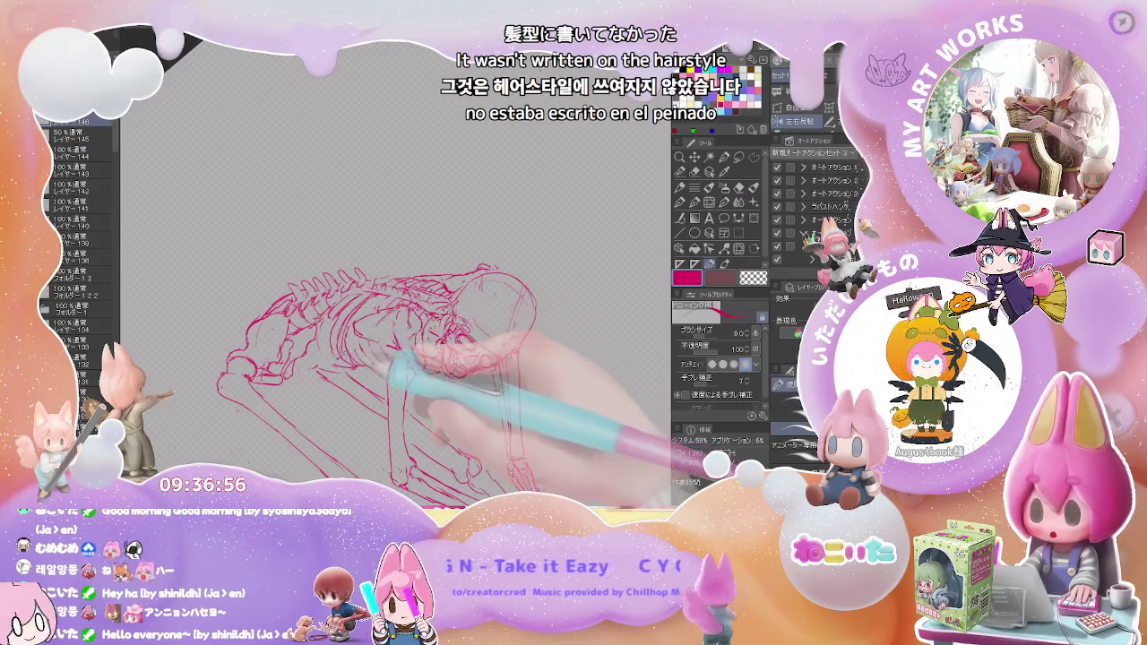
key(e)
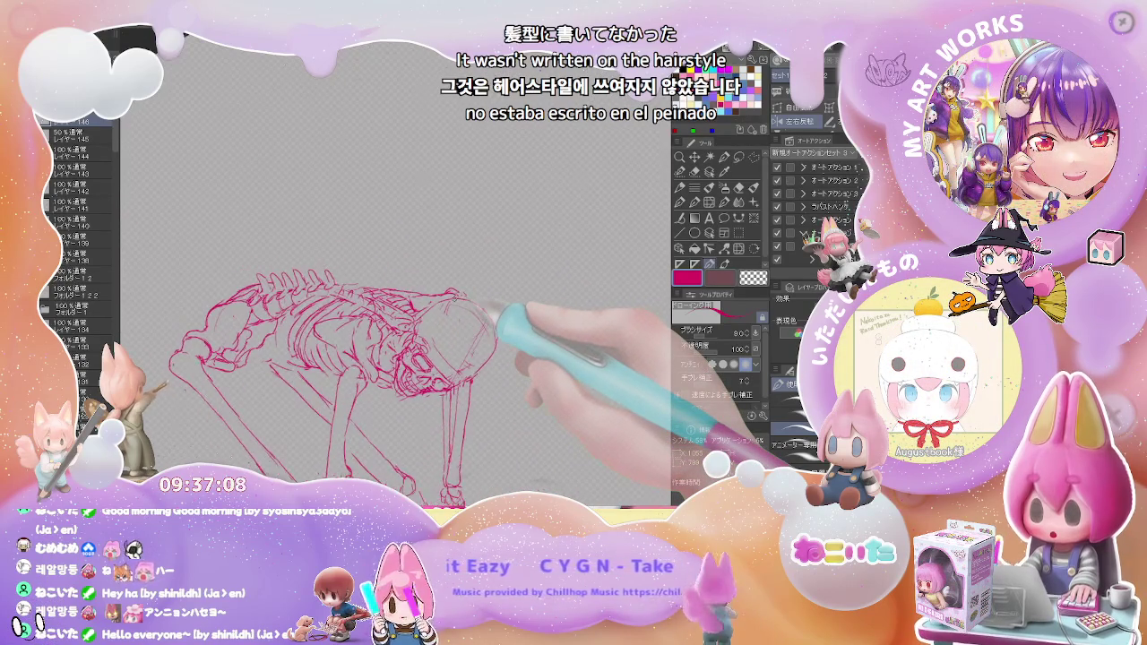
Erase stray lines around the skull and redraw its outline in red
key(e)
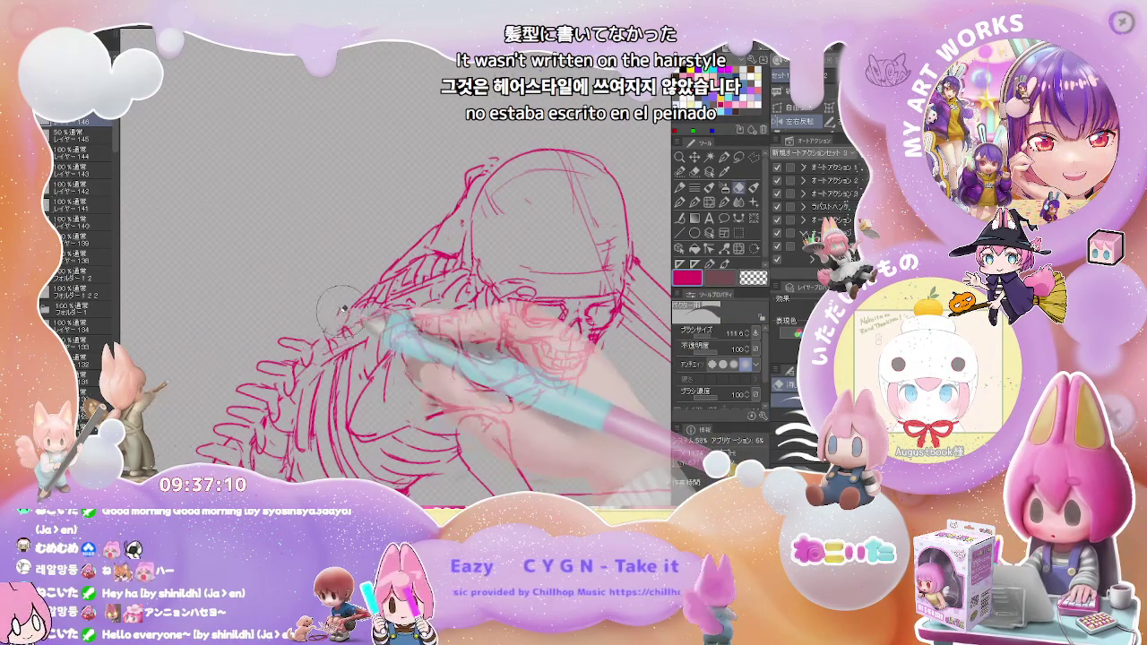
key(p)
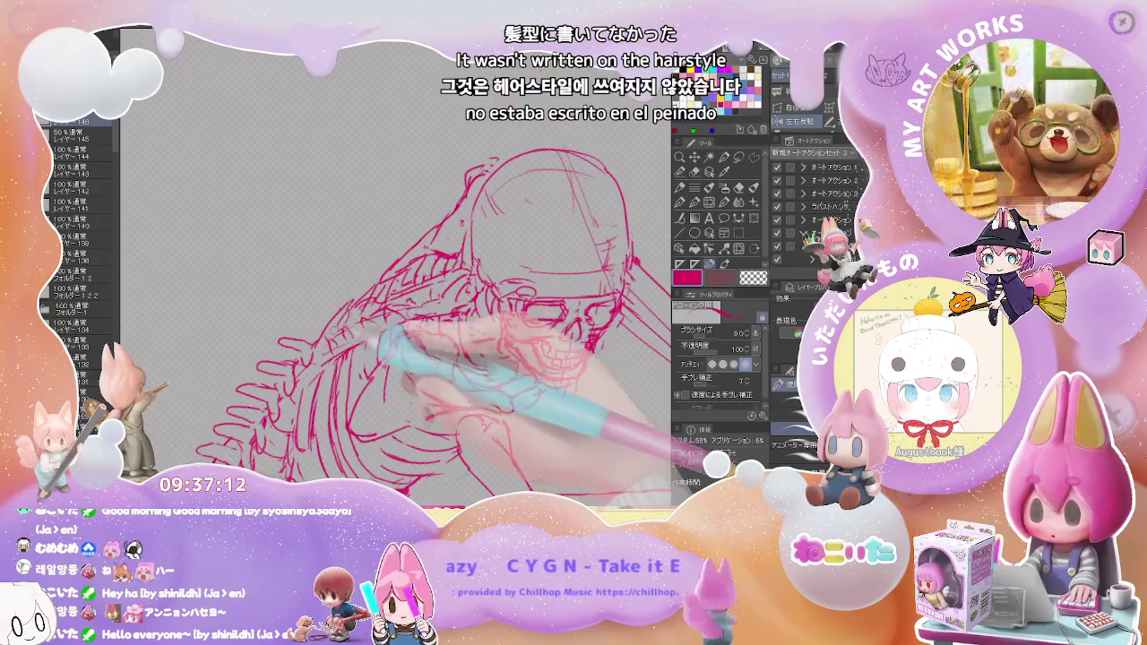
key(e)
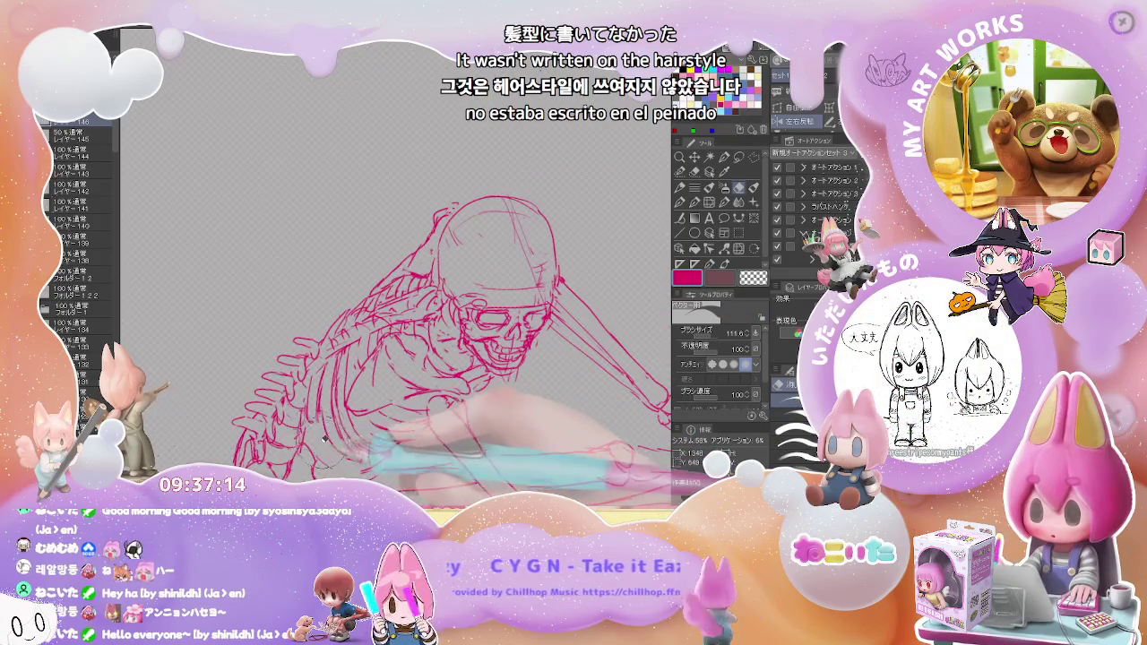
key(p)
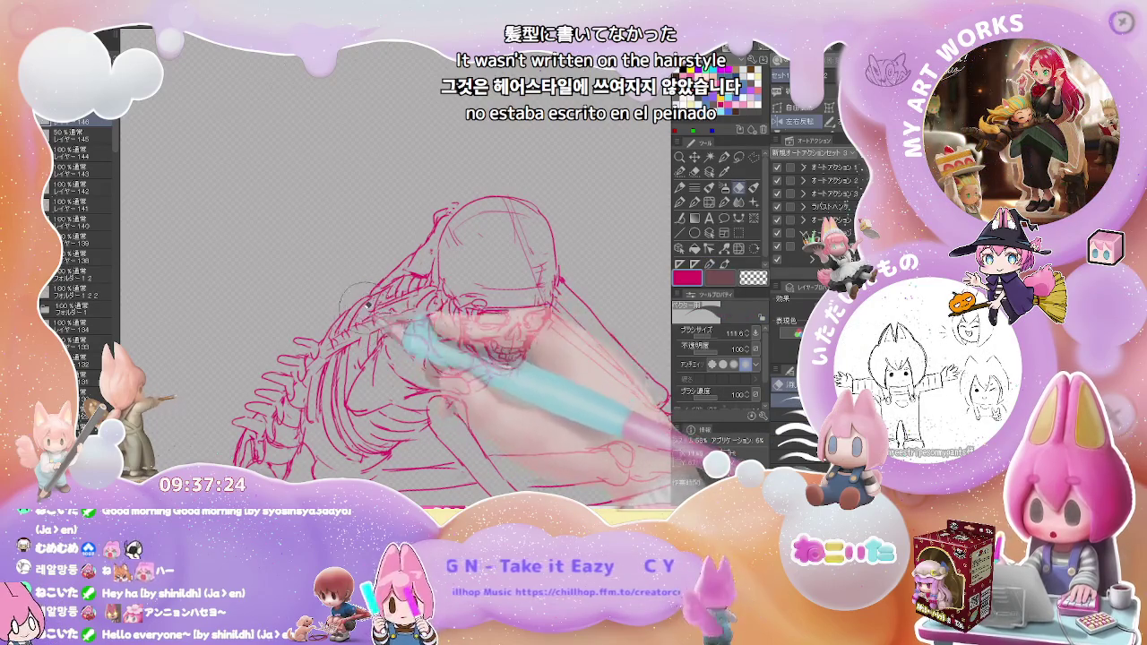
Clean up and redraw the jaw, then zoom out and rotate to view the whole skeleton
key(e)
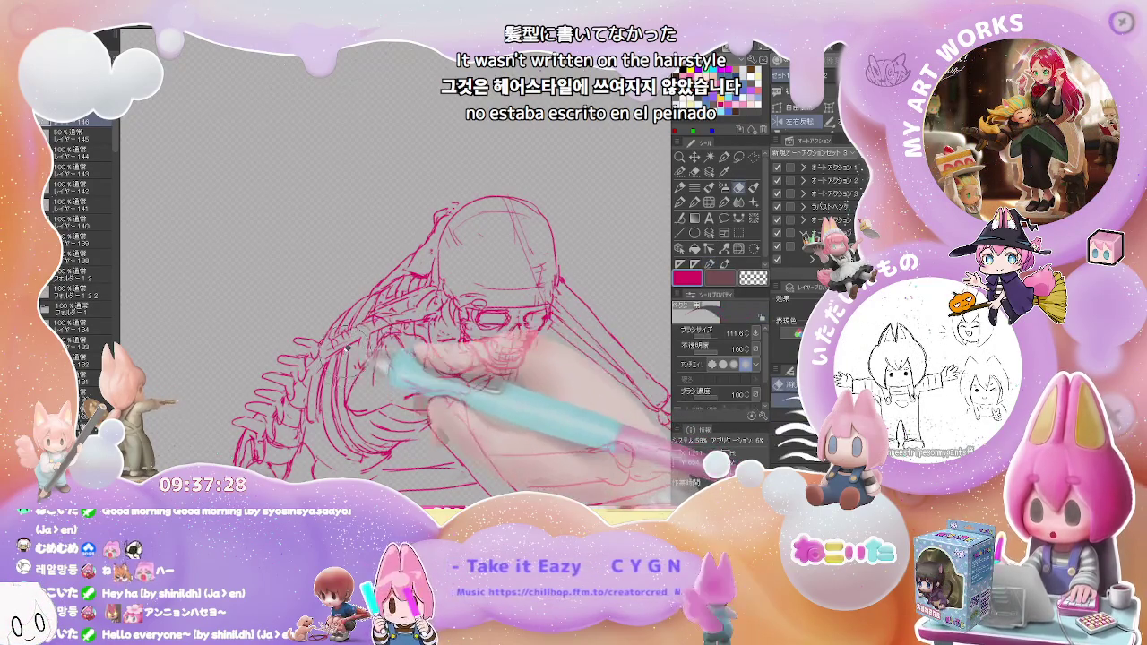
key(p)
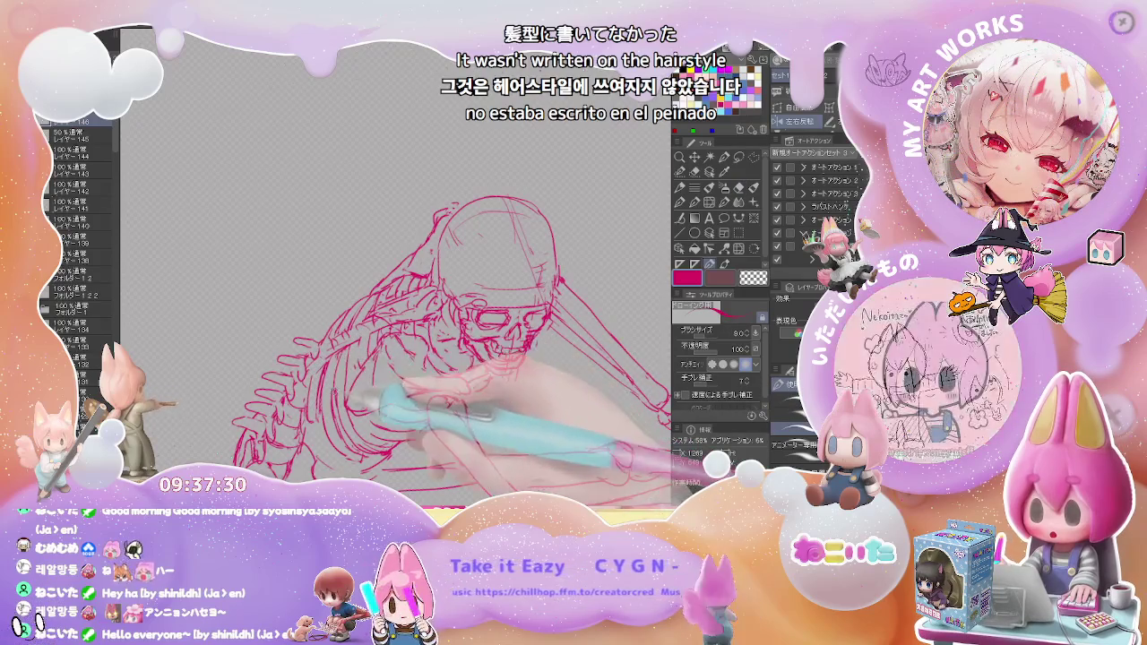
key(e)
key(p)
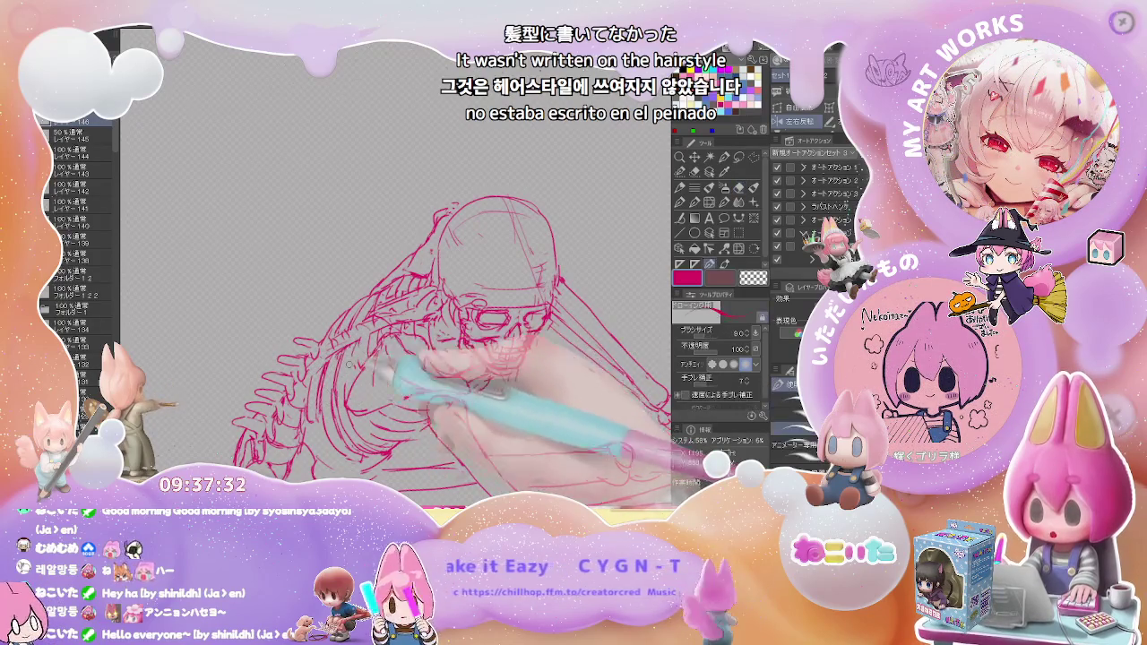
key(ctrl+minus)
key(ctrl+minus)
key(ctrl+minus)
drag(394, 398, 357, 389)
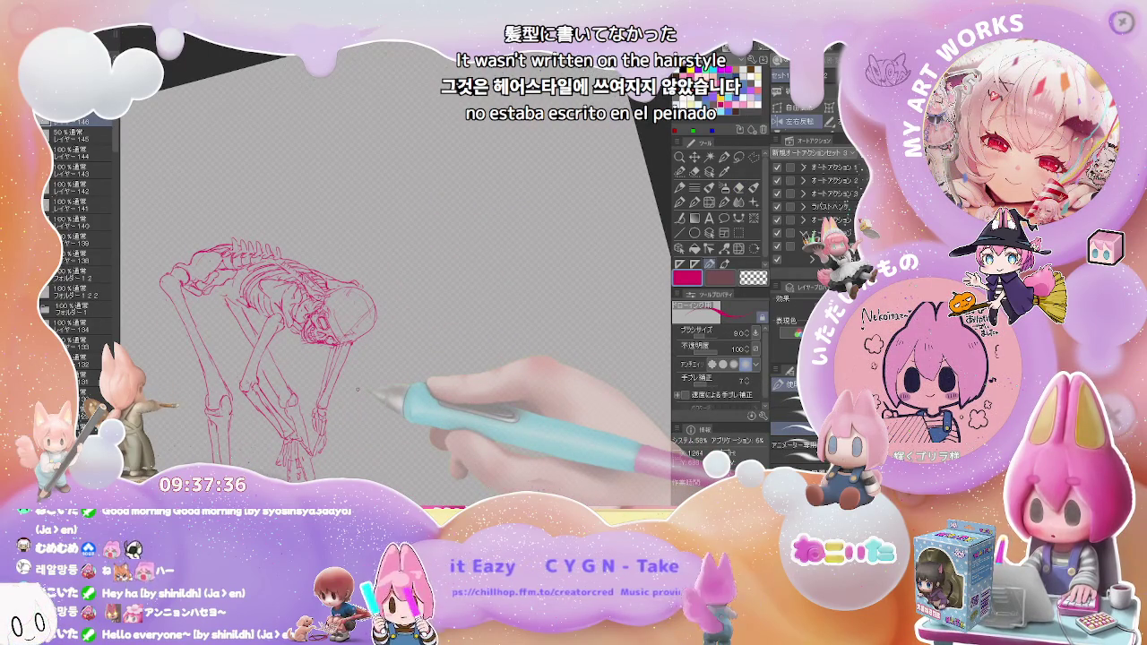
Erase and redraw red lines on the enlarged skull, then zoom back out
key(ctrl+plus)
key(ctrl+plus)
key(ctrl+plus)
key(e)
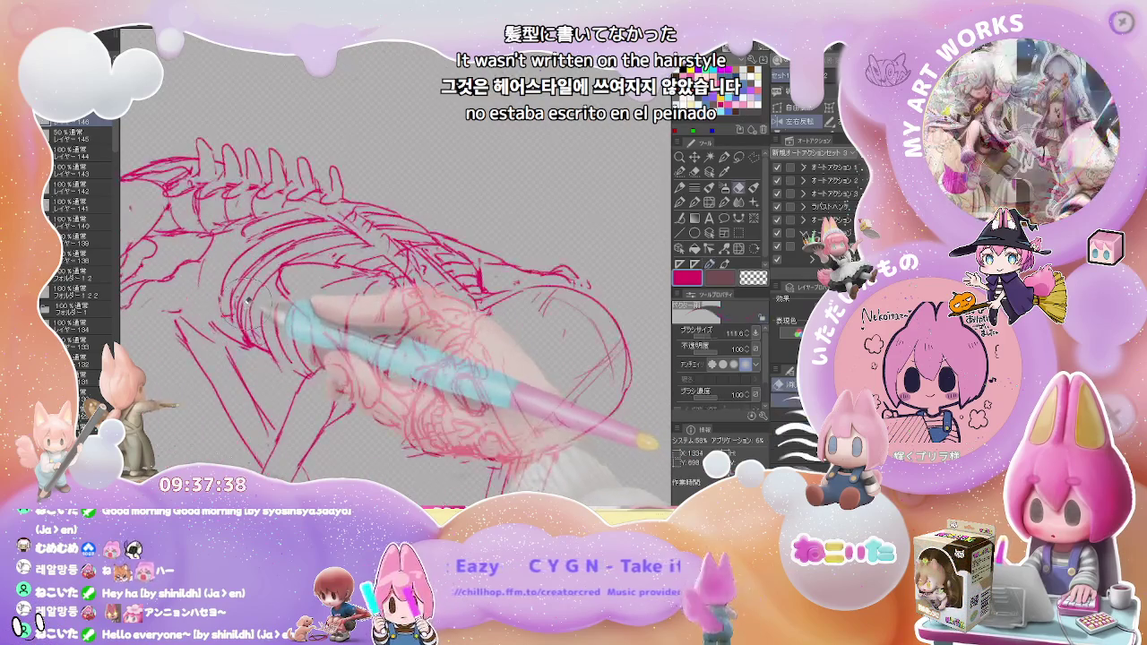
key(p)
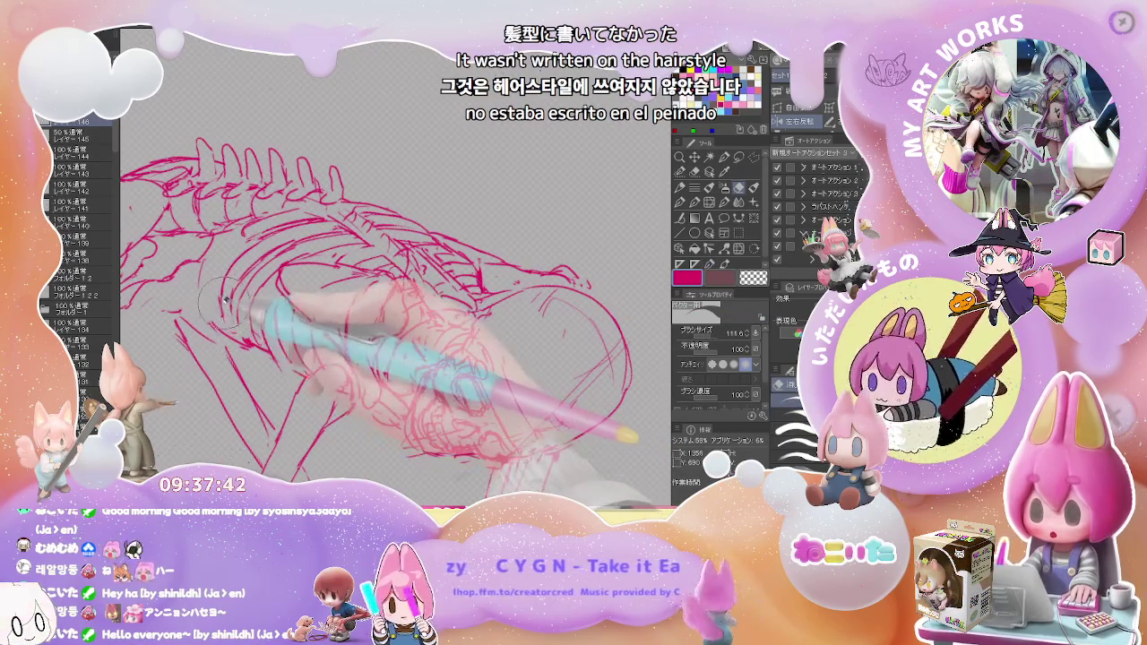
key(p)
key(ctrl+minus)
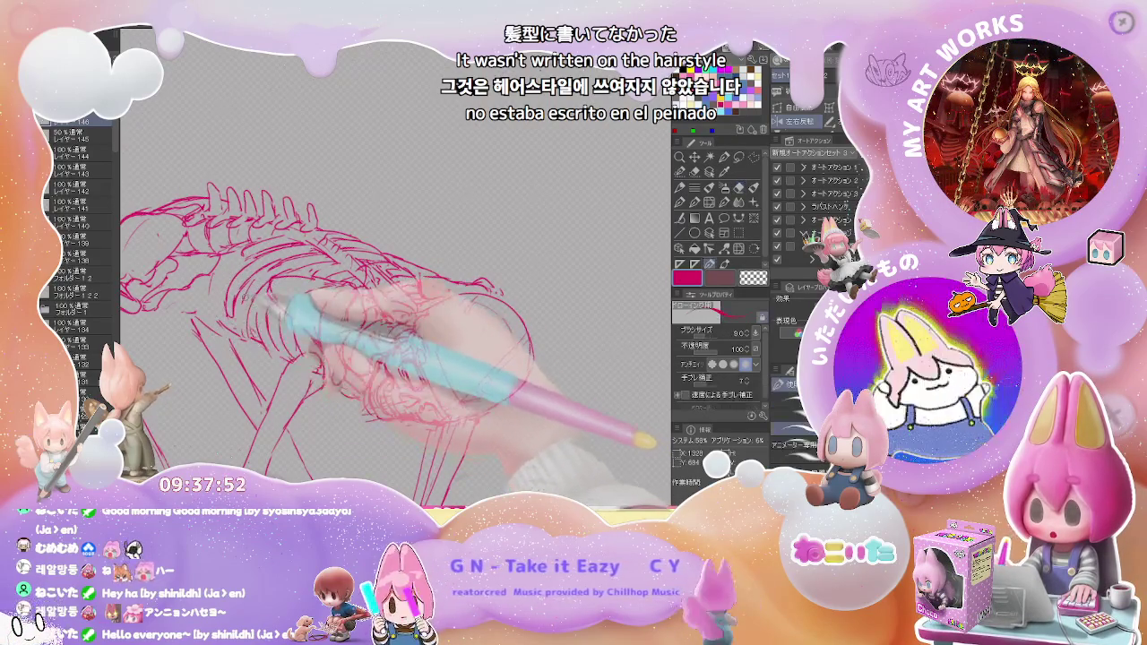
Redraw the skull's eye area in red after tilting and re-straightening the view
key(ctrl+minus)
key(minus)
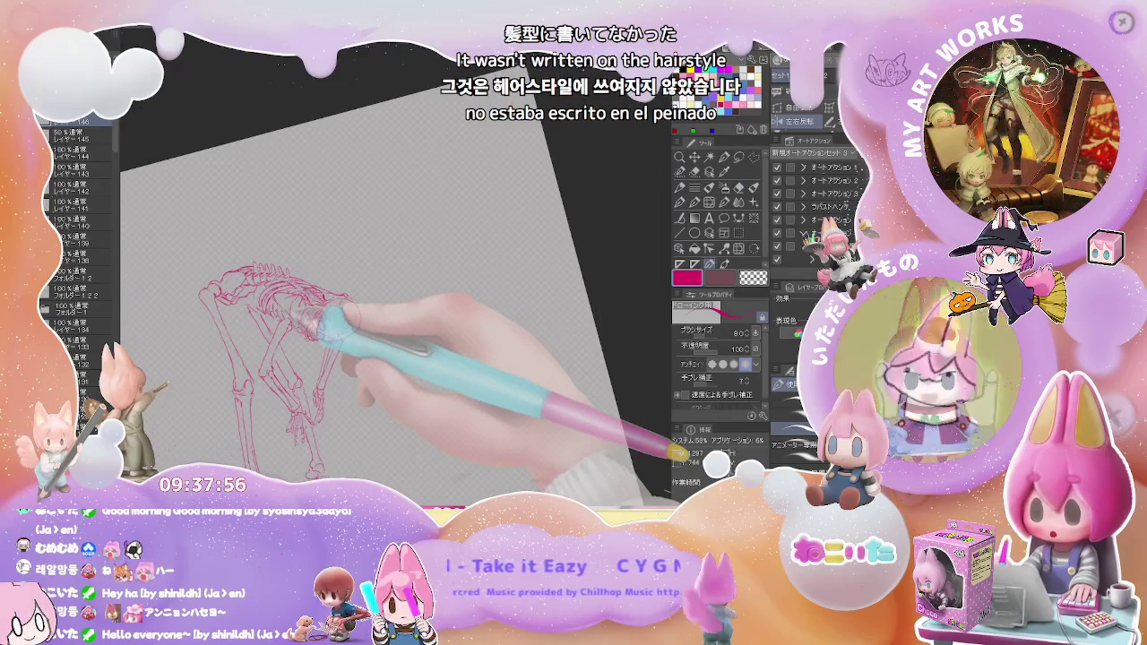
key(asciicircum)
key(ctrl+plus)
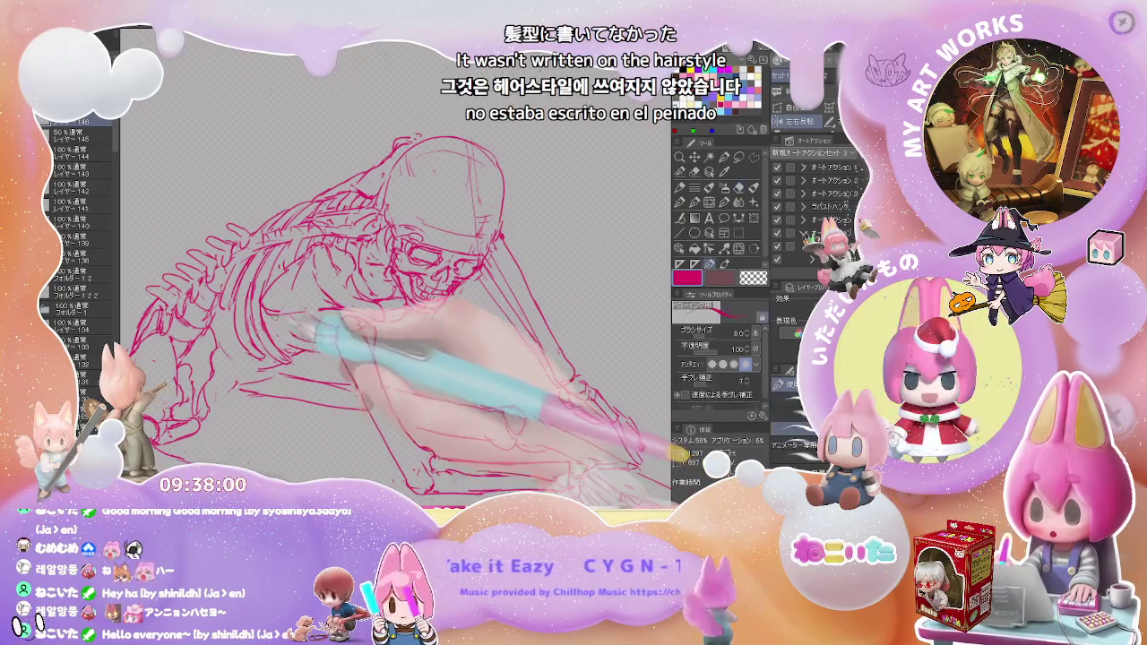
key(e)
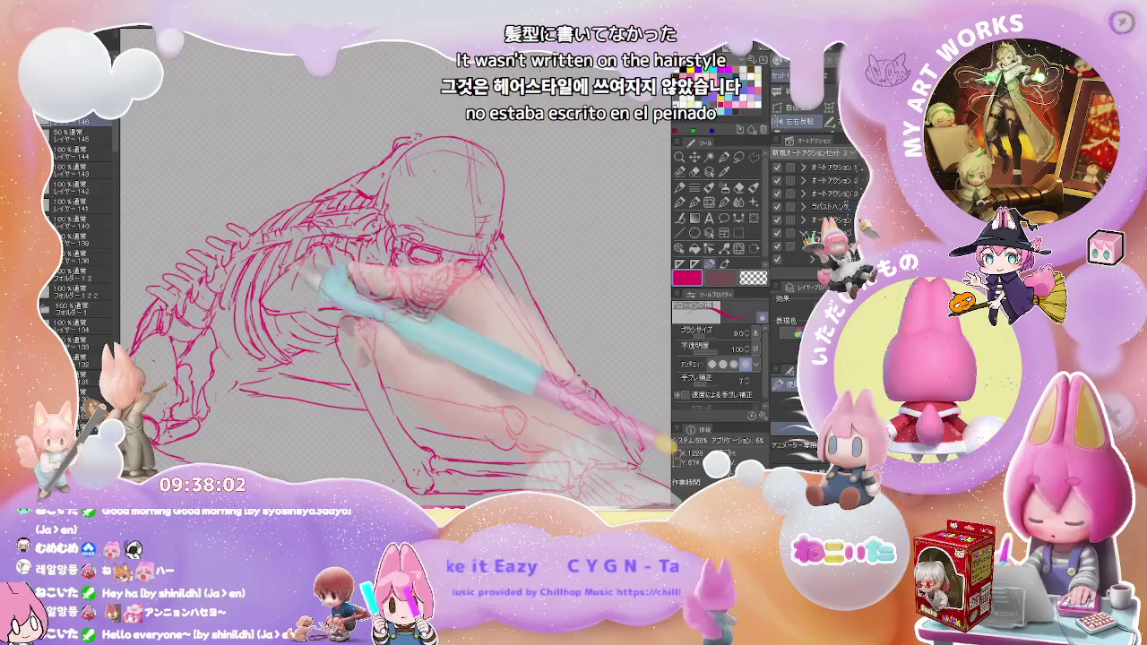
mouse_move(398, 258)
mouse_down()
mouse_move(457, 269)
mouse_move(452, 295)
mouse_up()
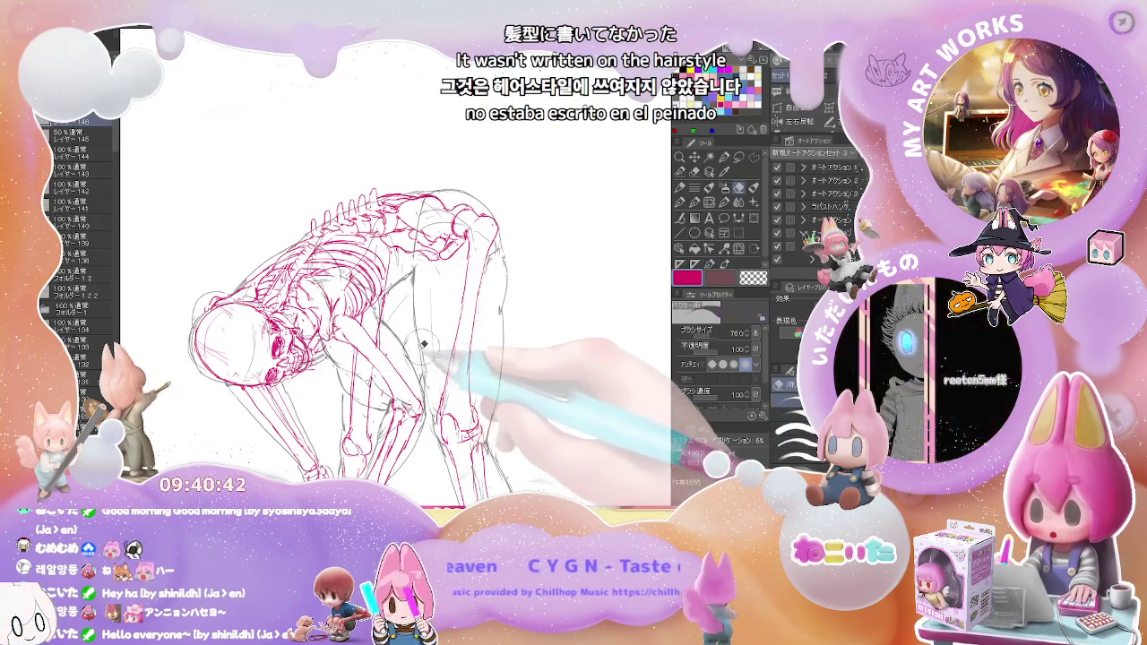
scroll(473, 321, down, 2)
scroll(473, 321, down, 1)
scroll(473, 320, down, 1)
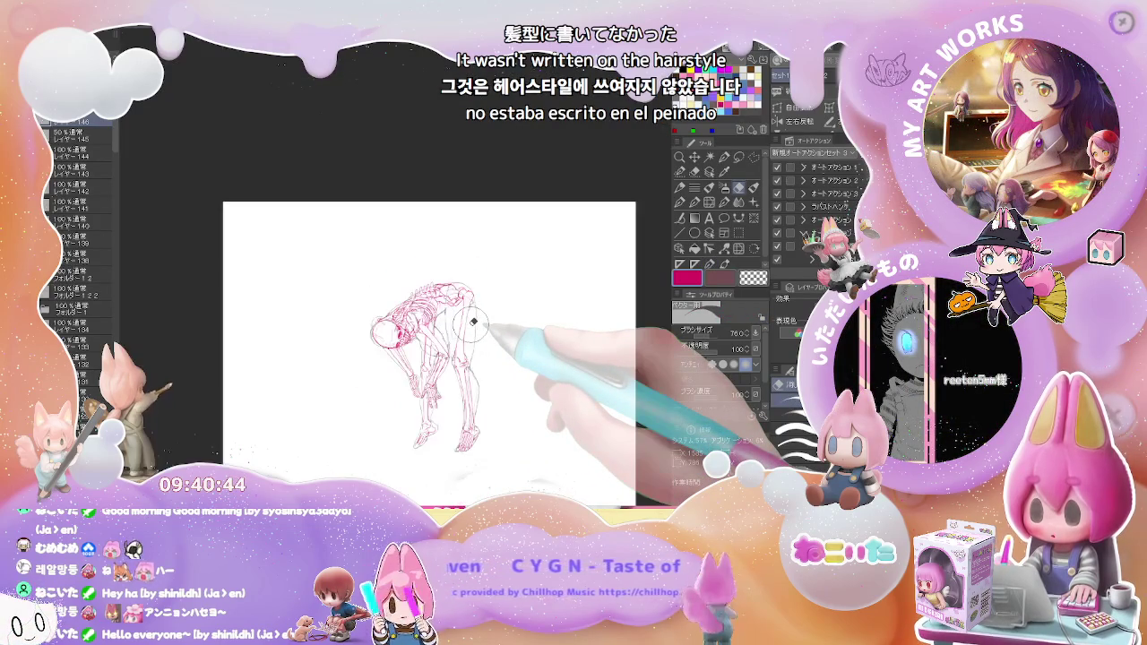
scroll(473, 321, up, 2)
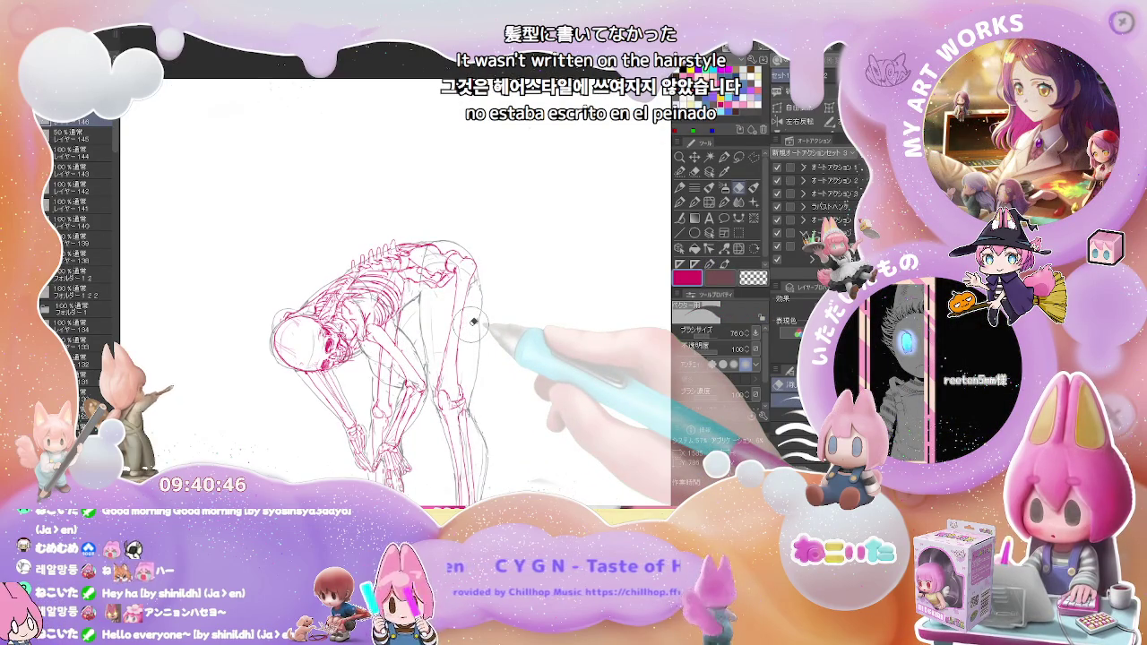
scroll(473, 321, down, 1)
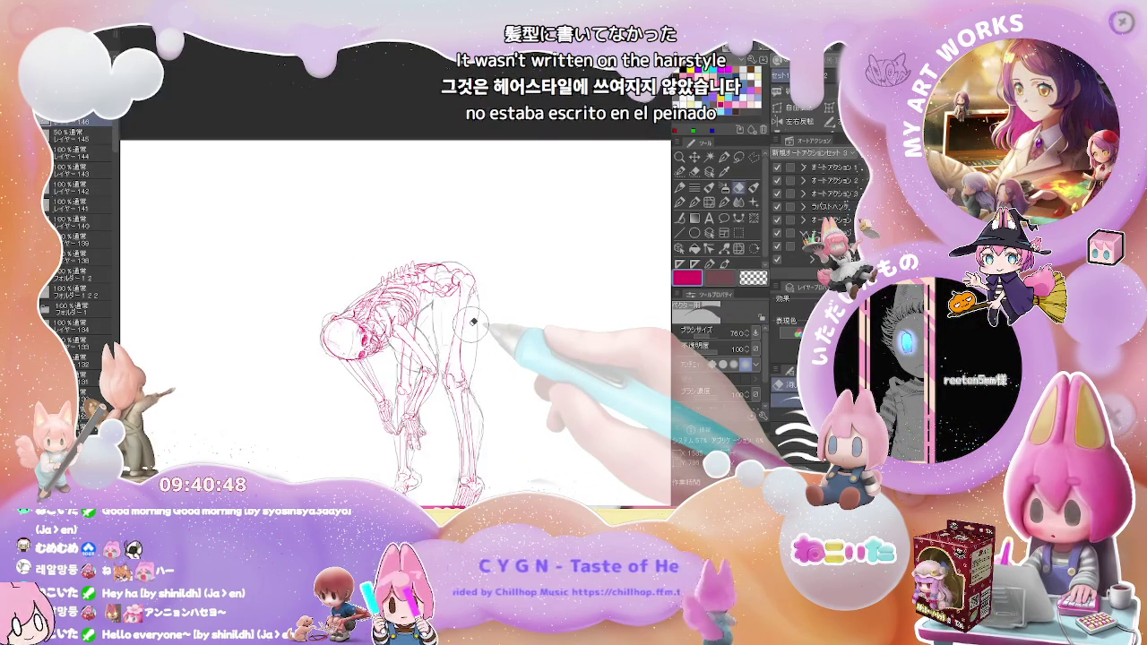
scroll(474, 321, down, 1)
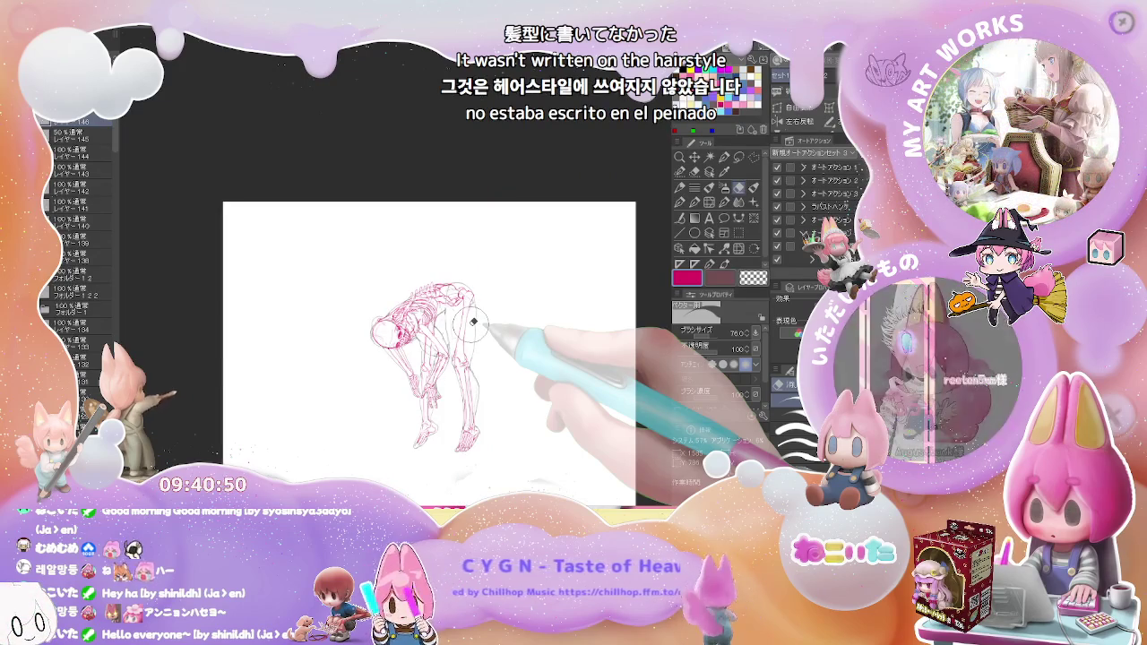
scroll(473, 321, up, 1)
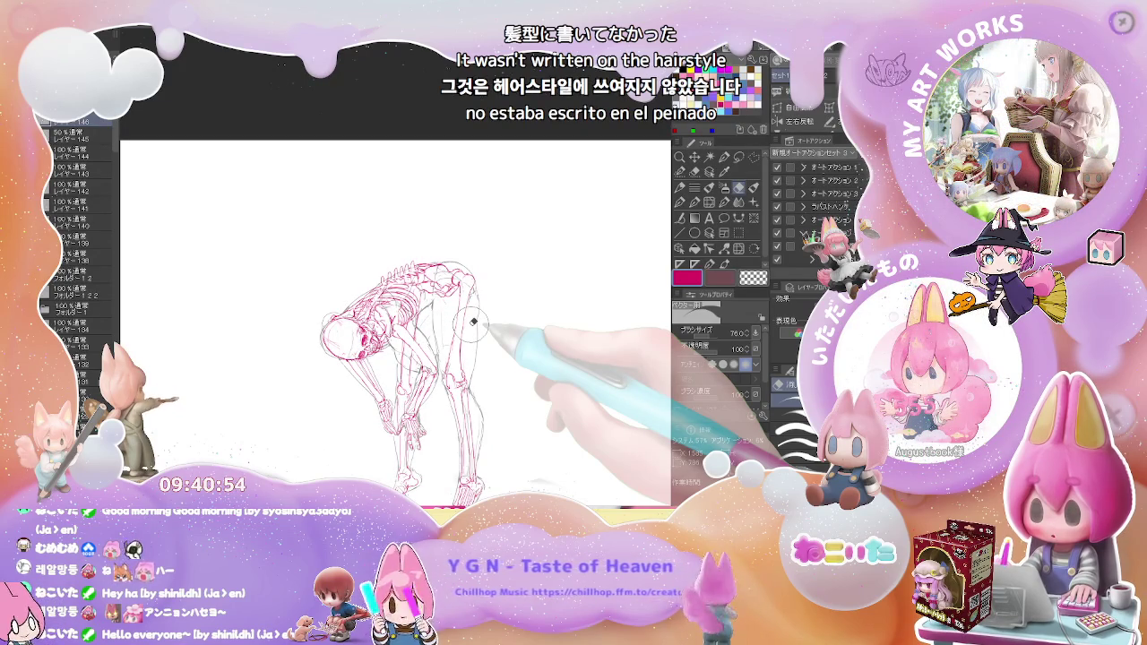
scroll(473, 321, down, 1)
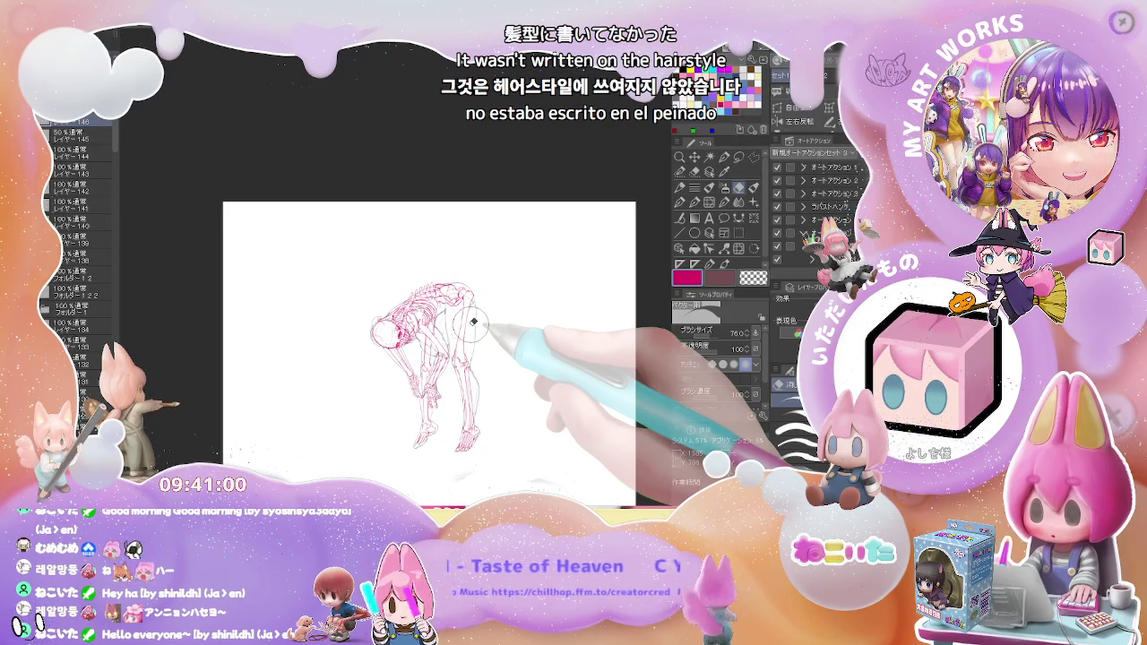
scroll(473, 320, up, 2)
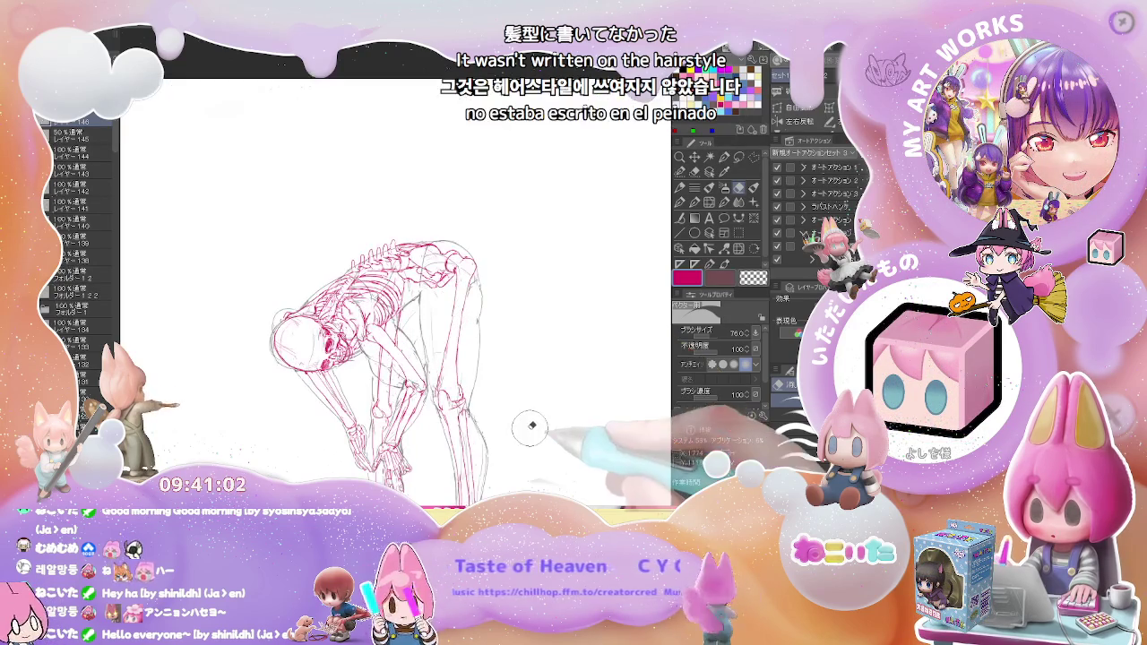
scroll(423, 342, up, 1)
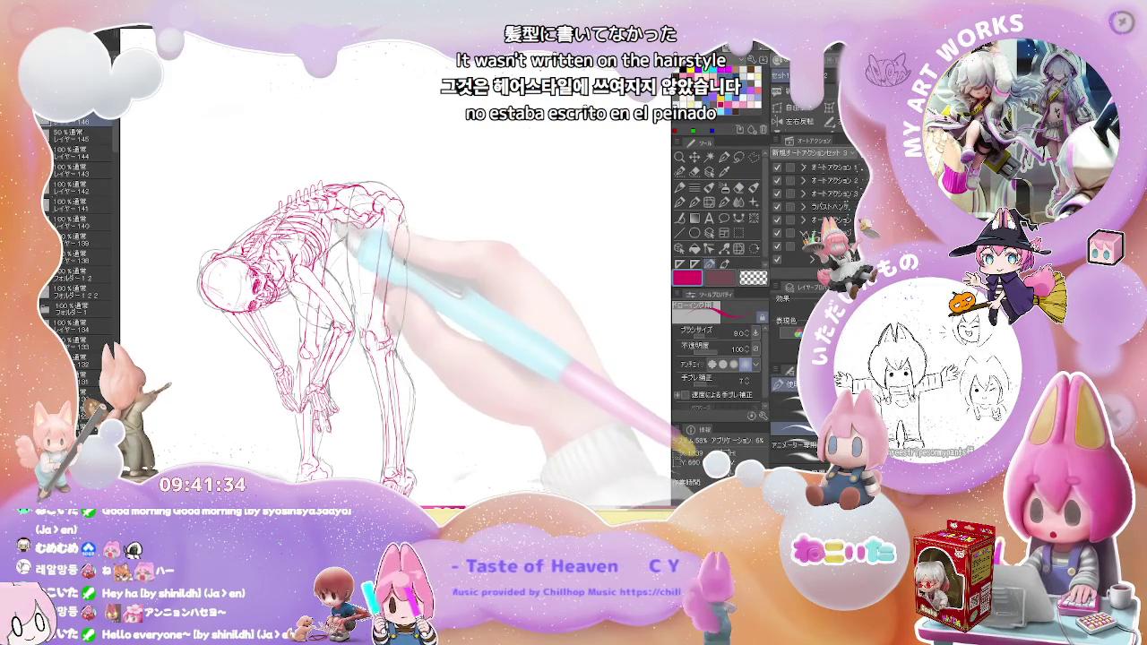
Zoom in on the hips and legs and erase the rough pelvis and leg bone lines
scroll(403, 220, up, 3)
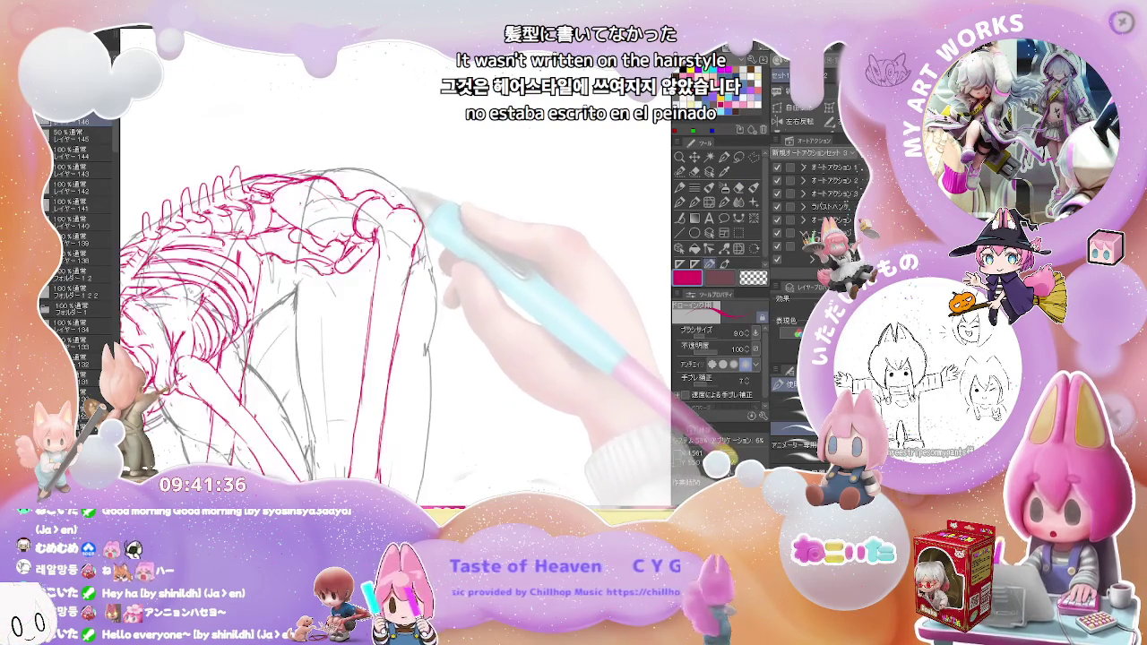
key(e)
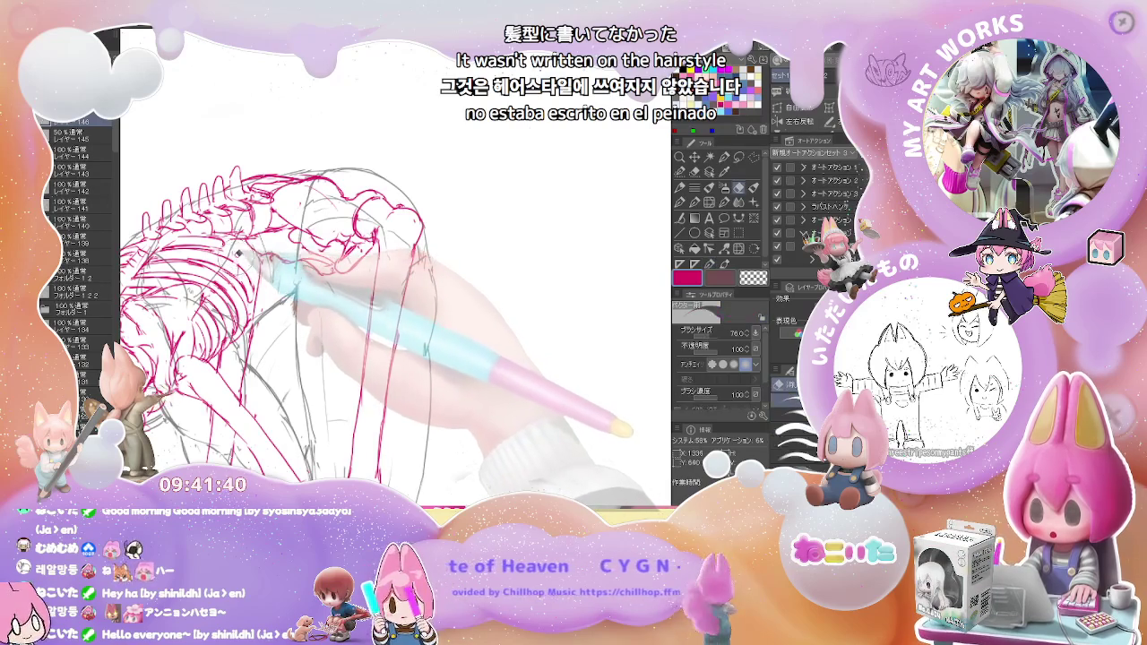
scroll(260, 340, down, 2)
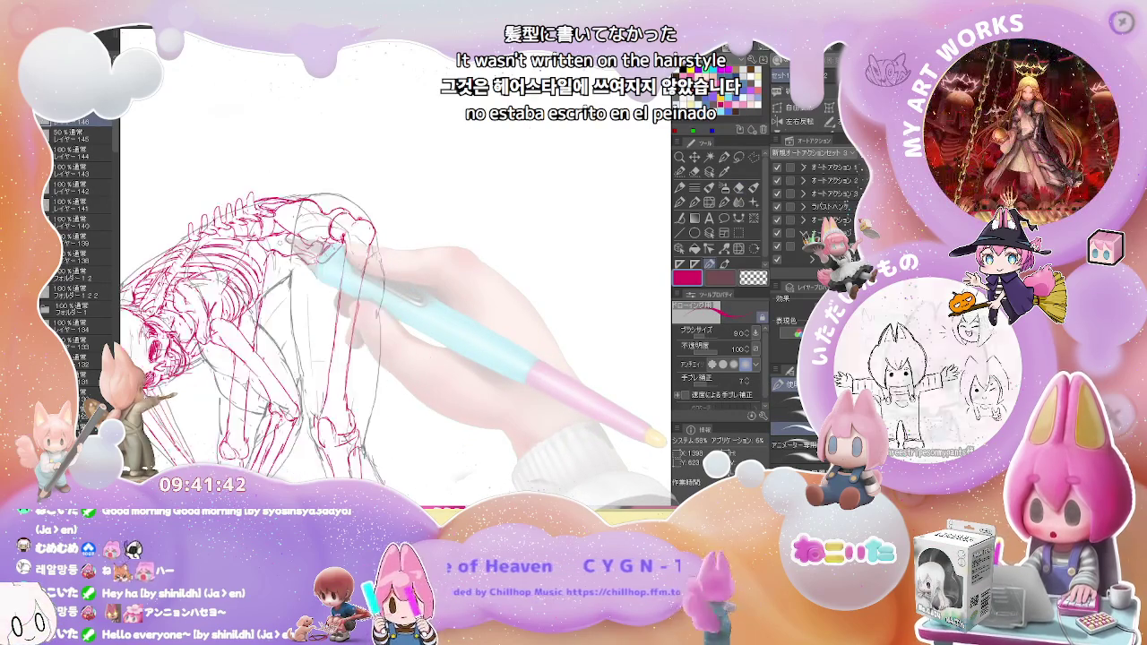
scroll(260, 341, down, 2)
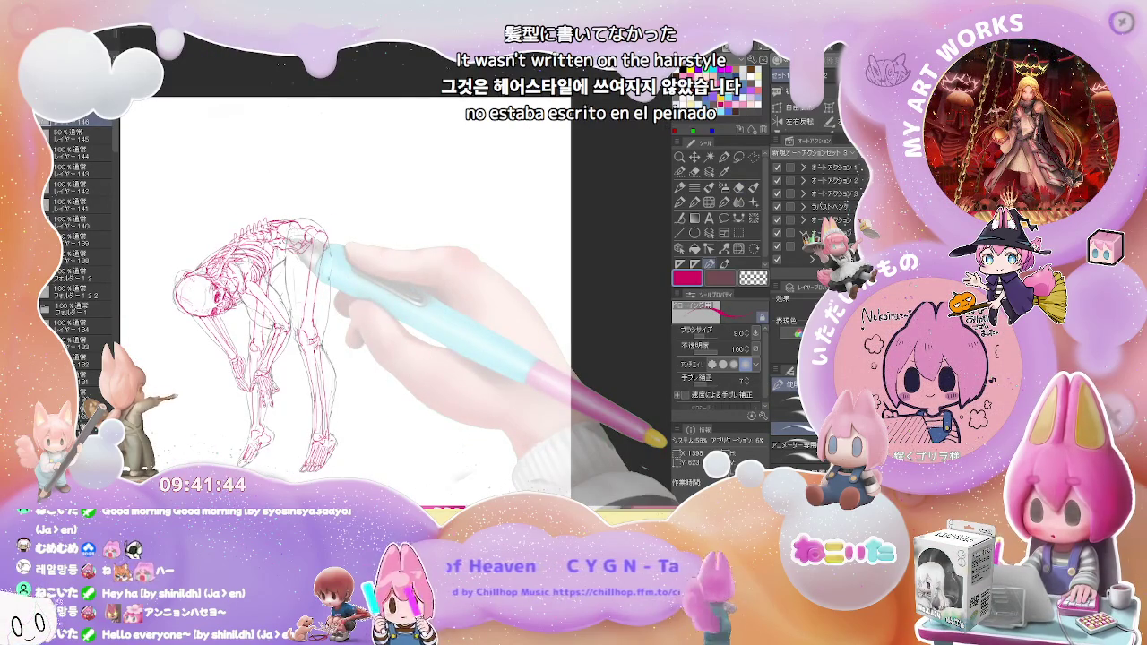
key(e)
scroll(358, 269, up, 3)
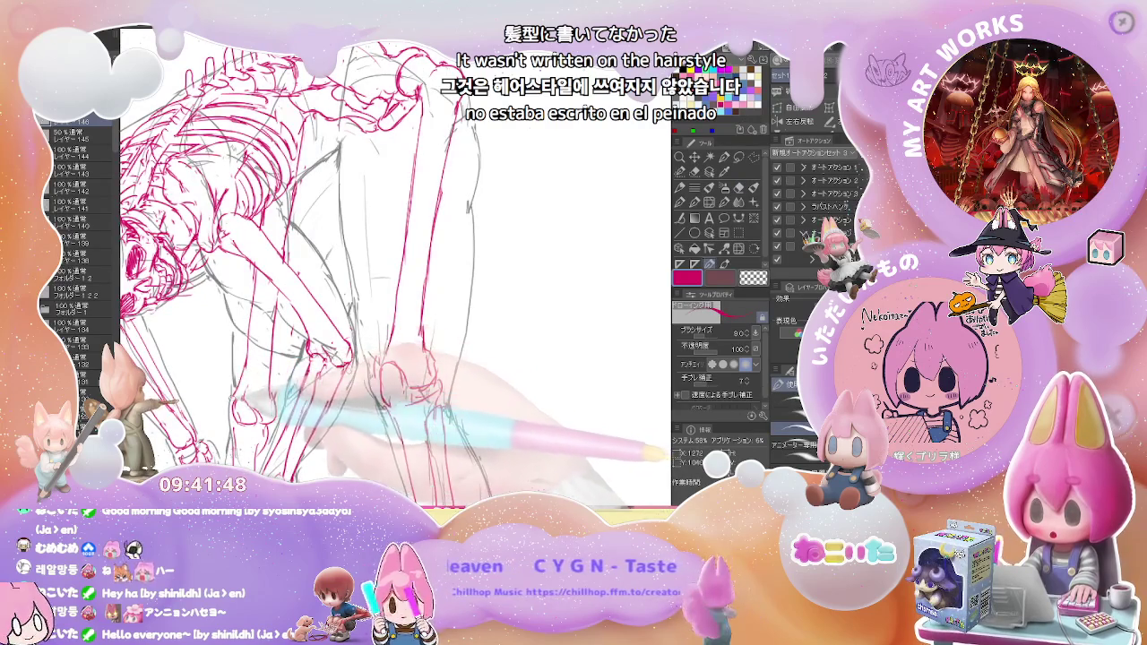
Redraw the leg bones in red and start drawing the foot bones, correcting with the eraser
key(p)
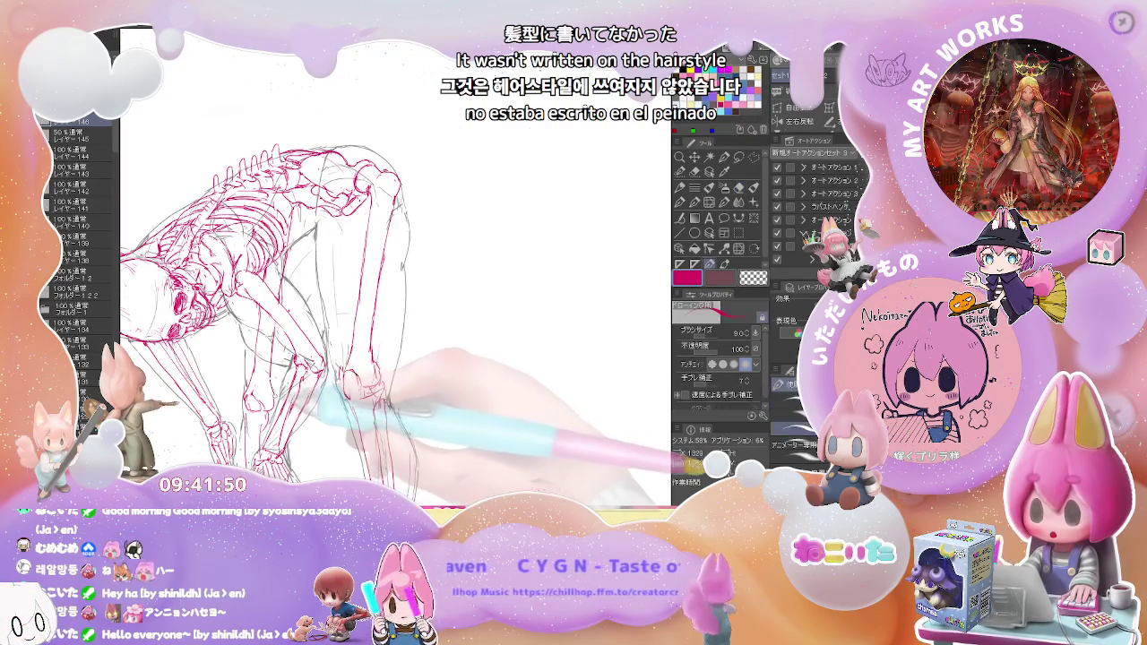
scroll(350, 314, down, 2)
scroll(350, 314, down, 2)
scroll(349, 327, down, 1)
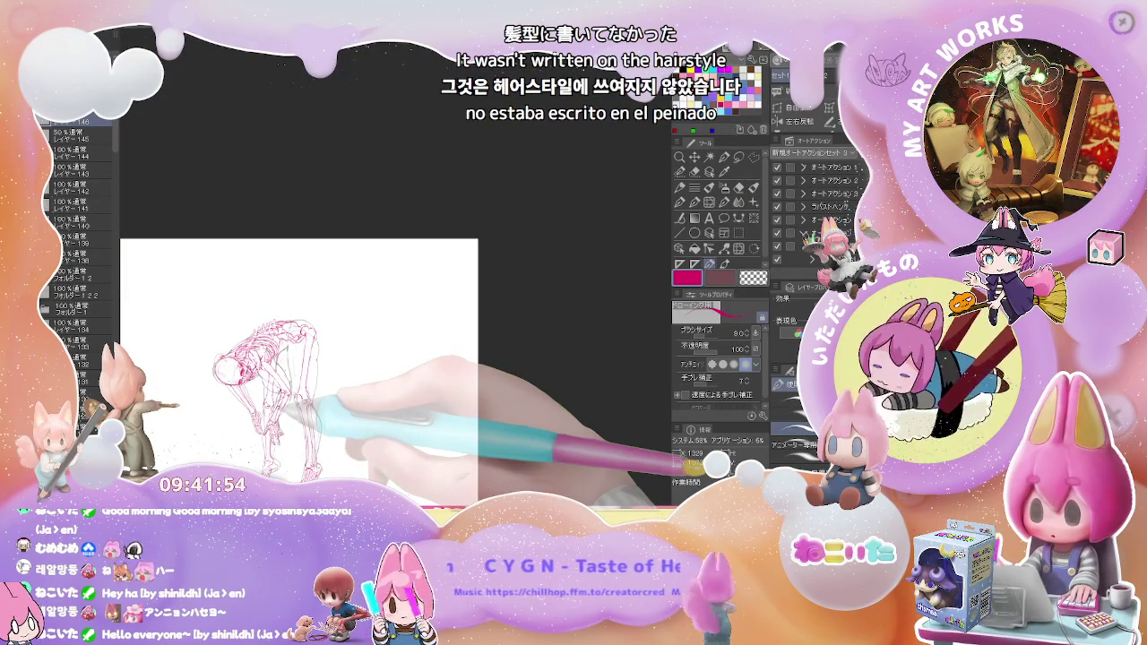
scroll(286, 385, up, 3)
scroll(287, 386, up, 1)
scroll(296, 376, up, 2)
key(e)
key(p)
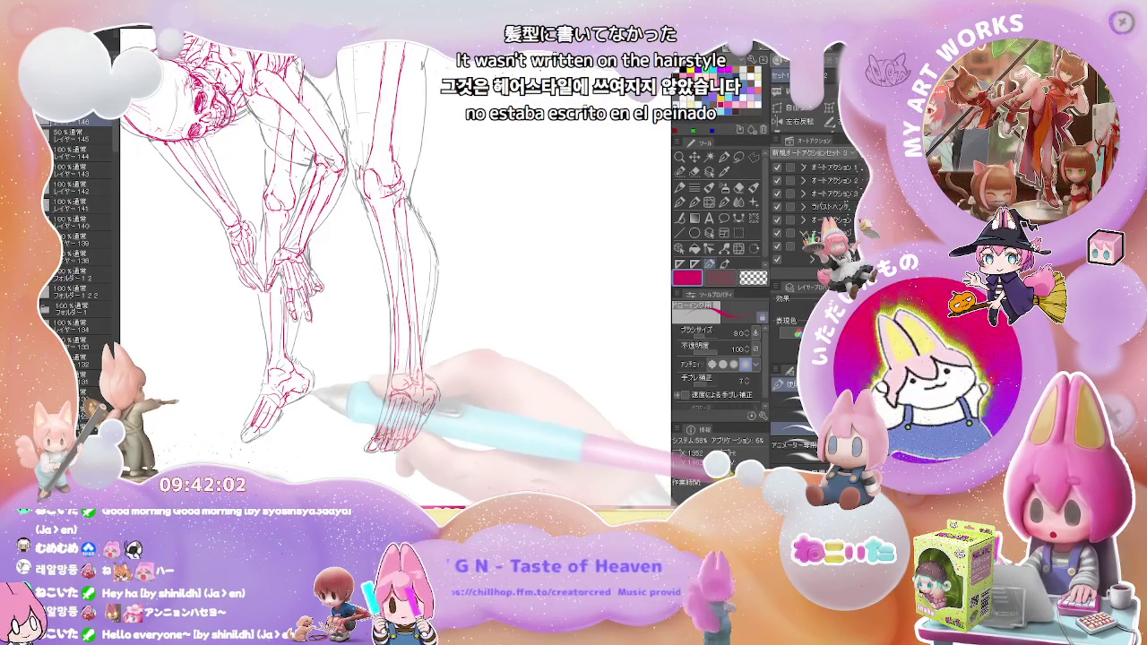
Correct and redraw the red knee bones, checking the whole figure in between
key(e)
key(p)
key(ctrl+minus)
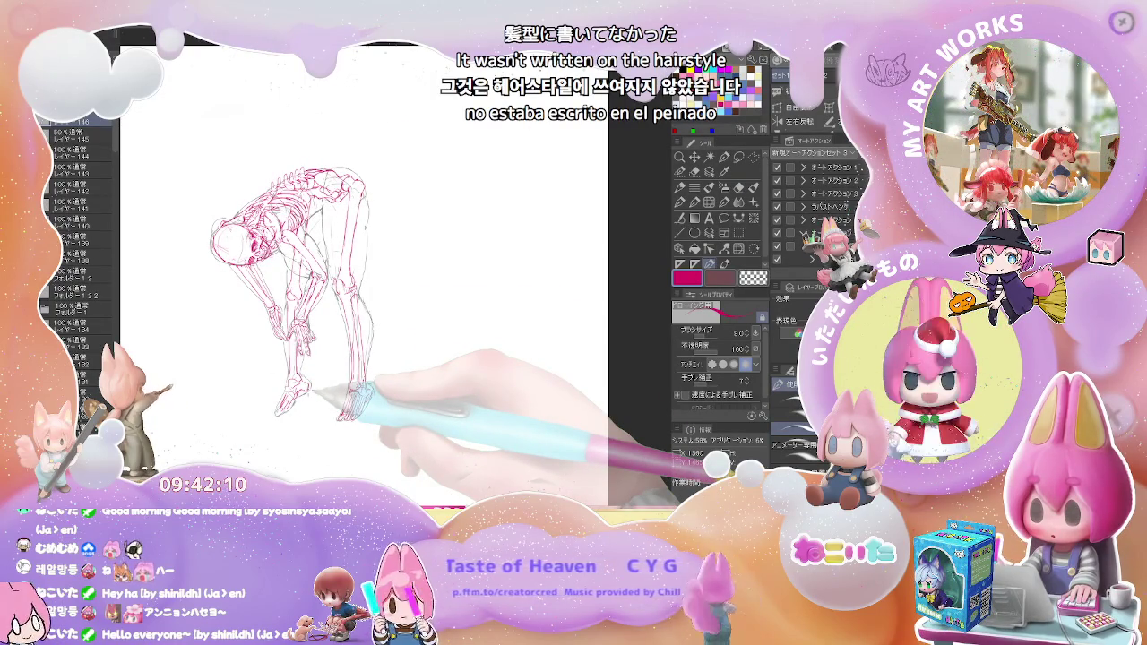
key(ctrl+plus)
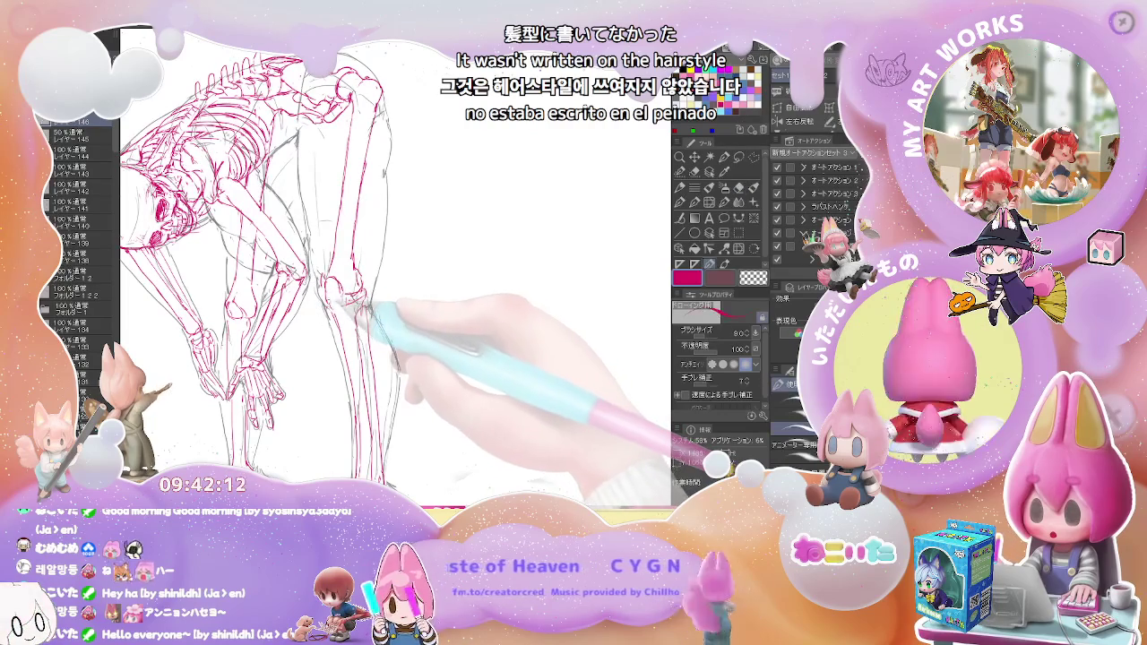
key(e)
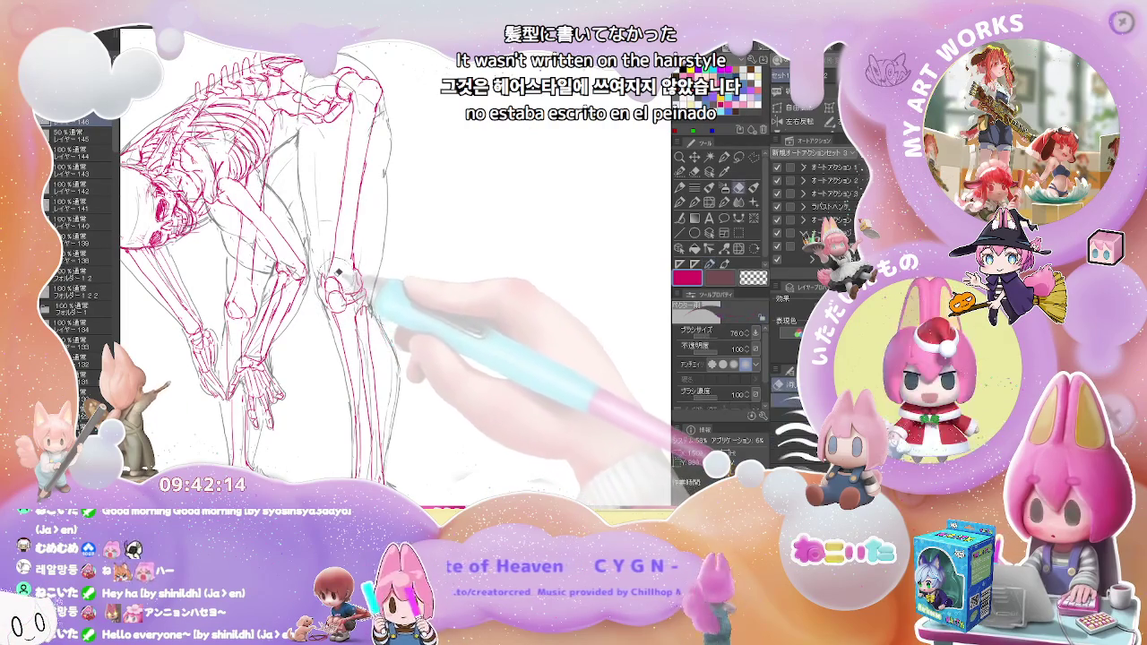
key(p)
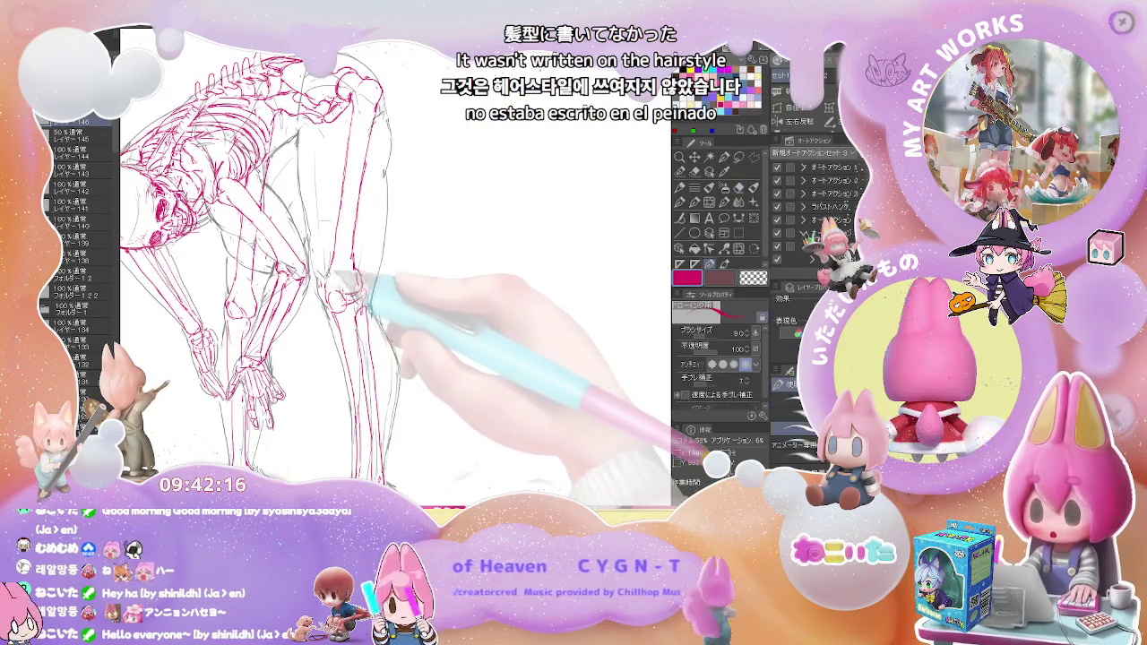
Finish the red foot bones down to the toes, then fit the whole skeleton in view
key(ctrl+minus)
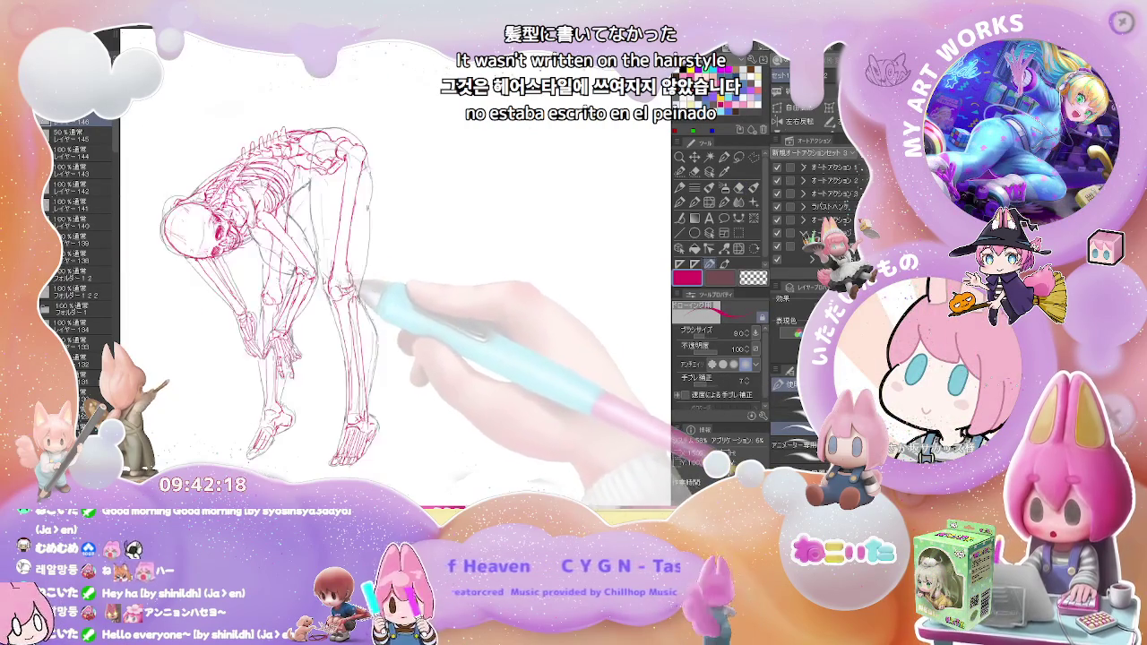
key(ctrl+minus)
key(ctrl+minus)
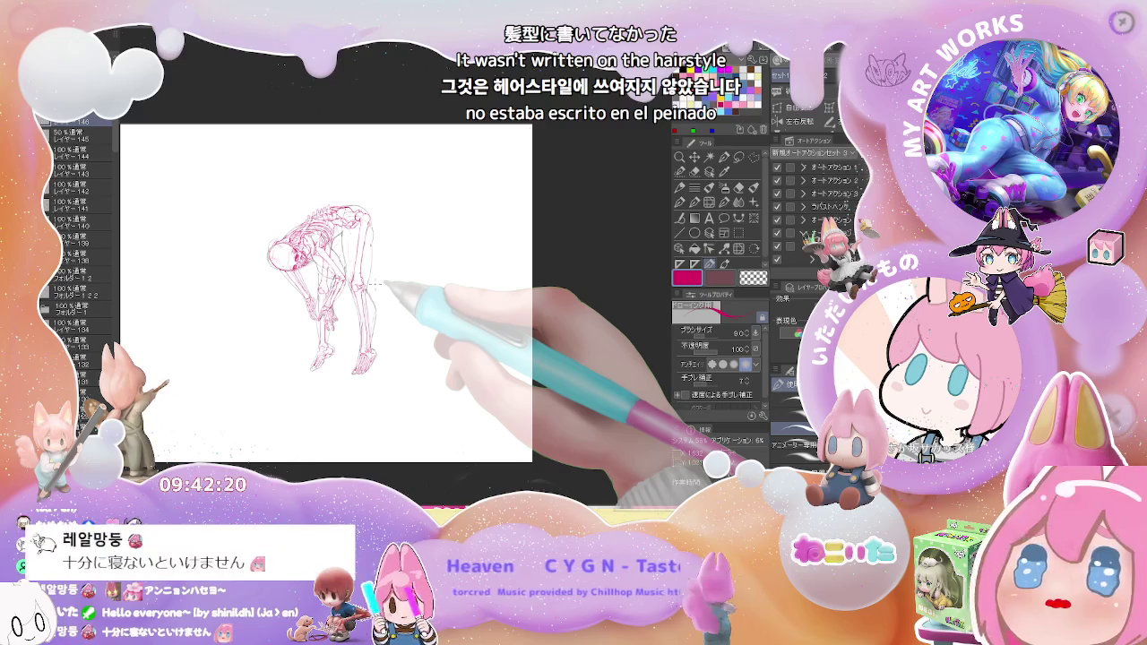
scroll(383, 285, up, 3)
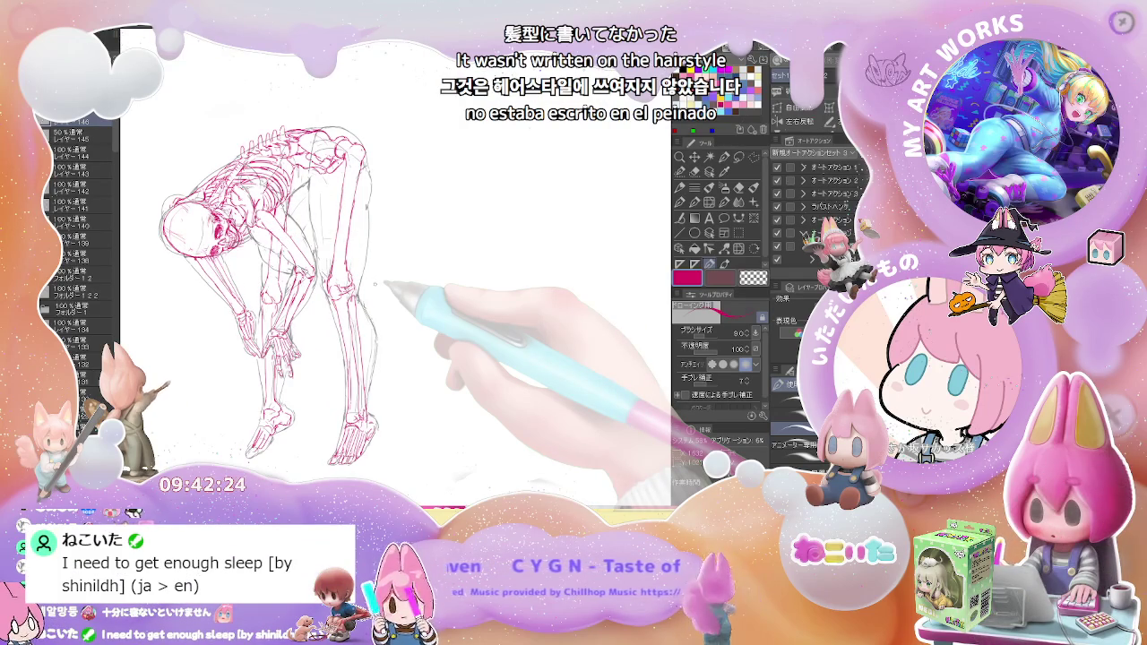
scroll(375, 285, up, 3)
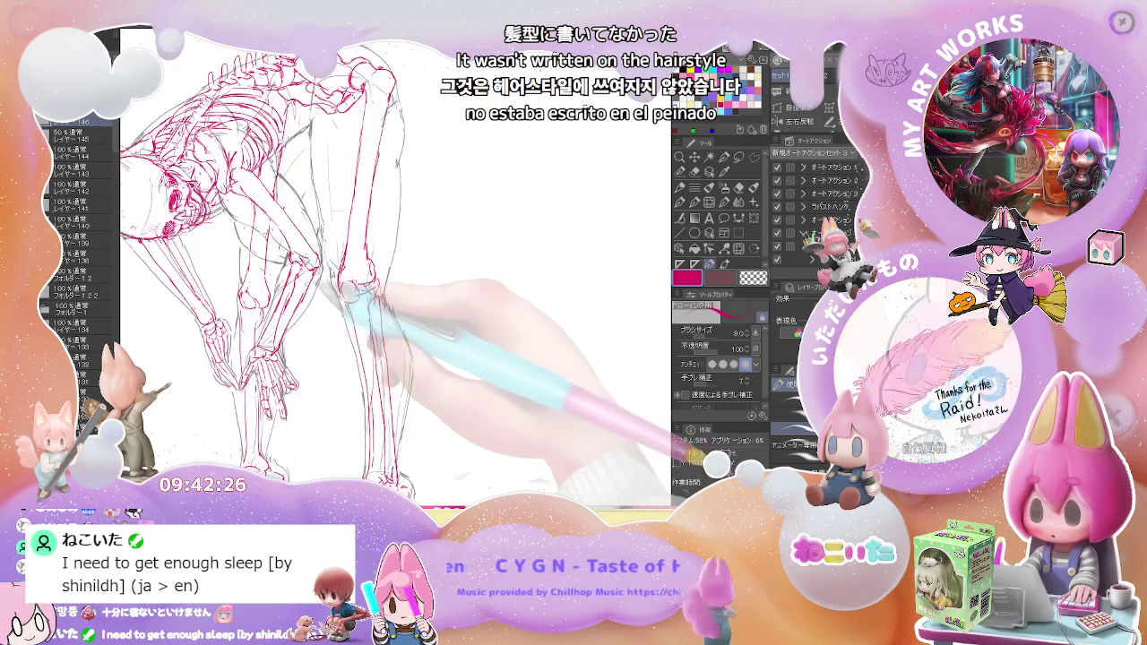
scroll(349, 278, up, 2)
key(e)
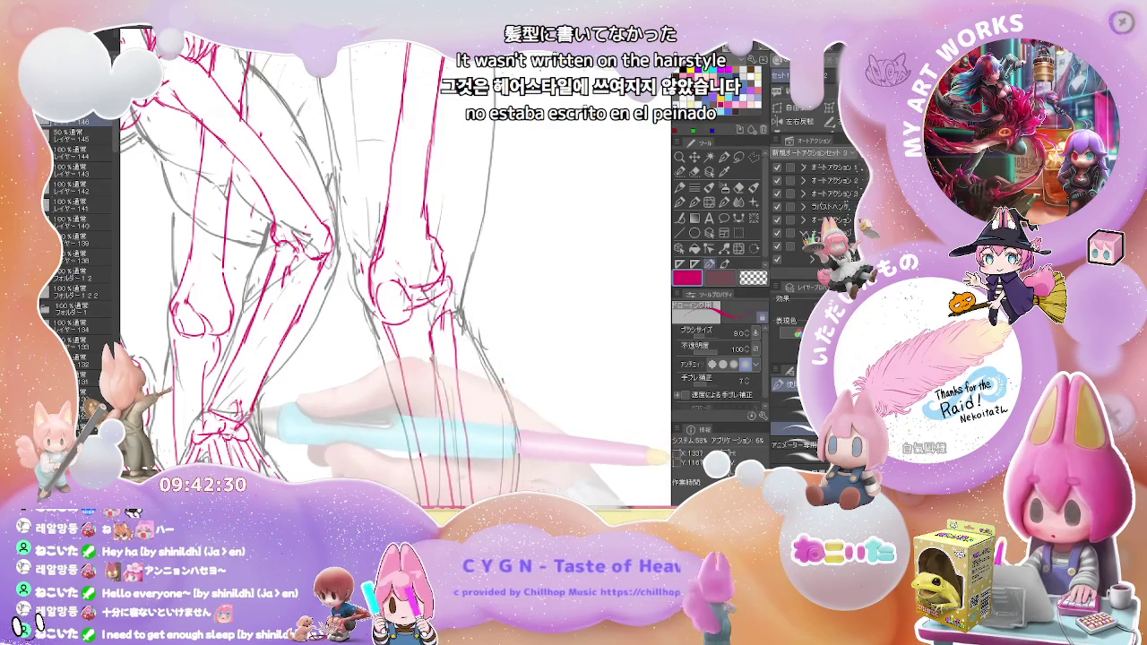
key(p)
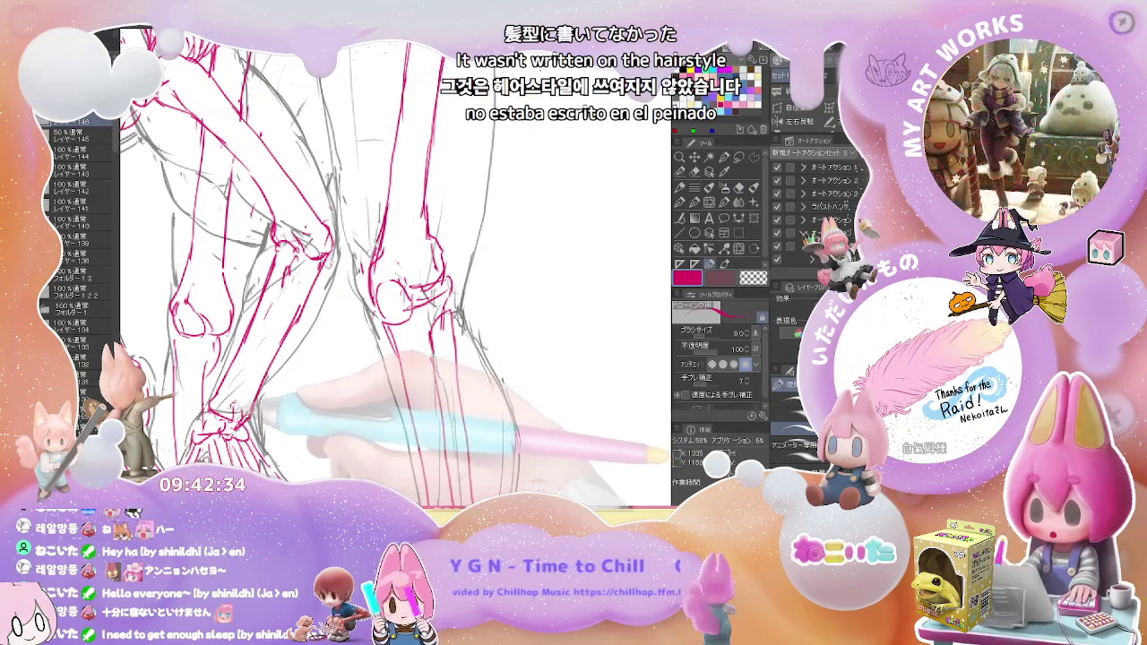
key(e)
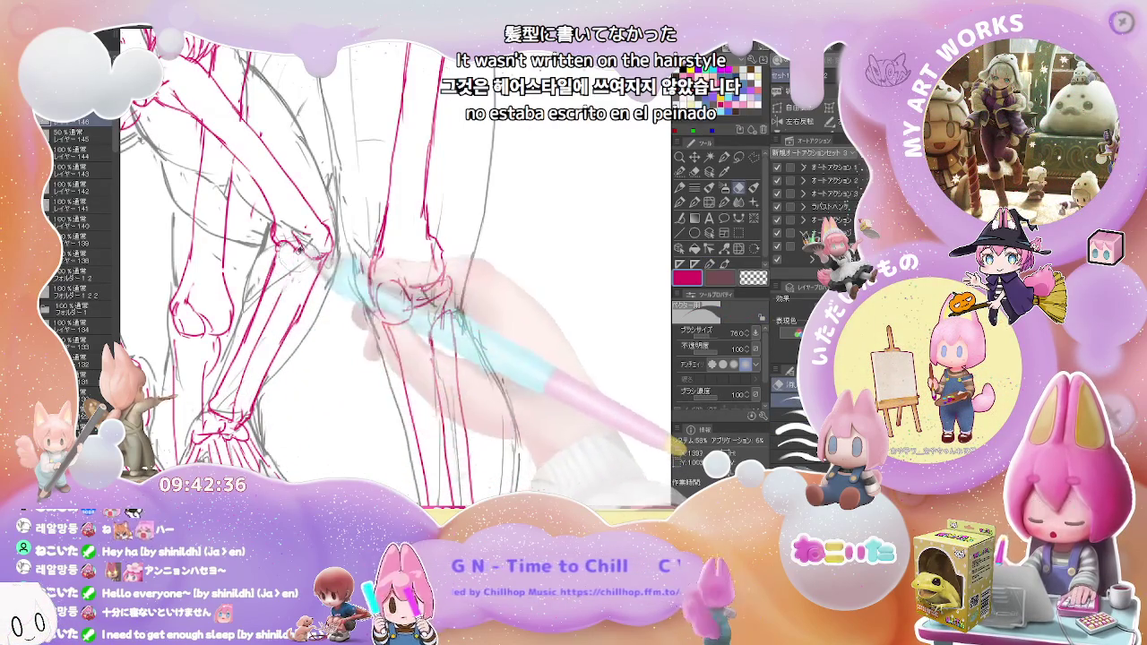
key(p)
key(ctrl+0)
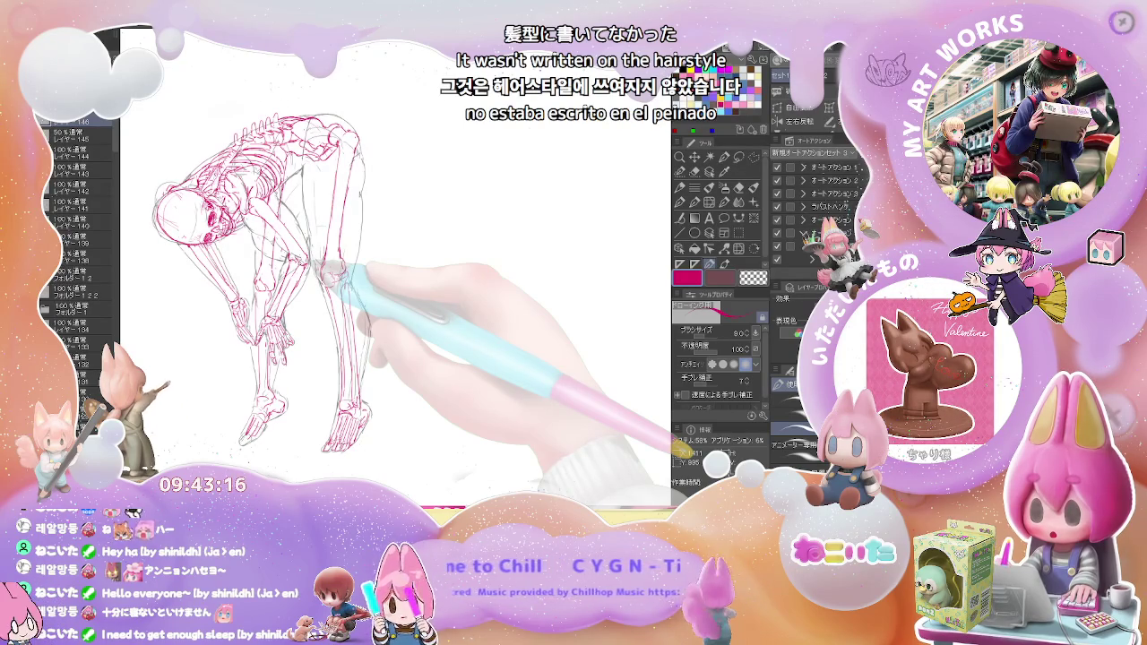
scroll(332, 272, up, 3)
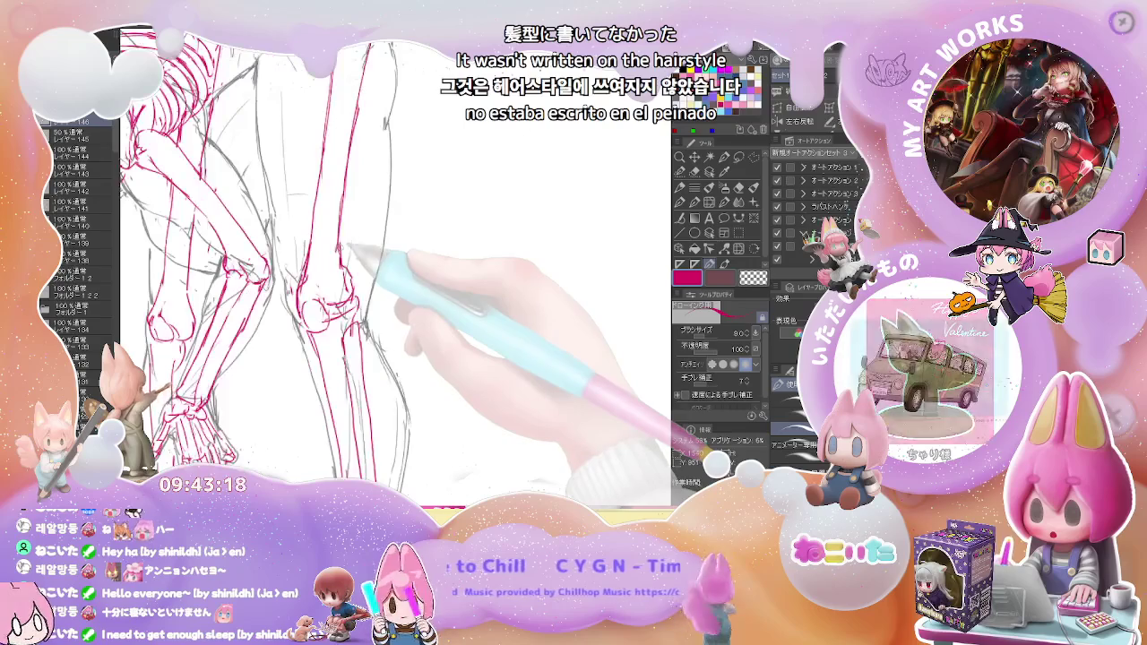
Erase with the large brush and zoom out to review the whole bent red skeleton
key(e)
scroll(343, 236, down, 3)
key(p)
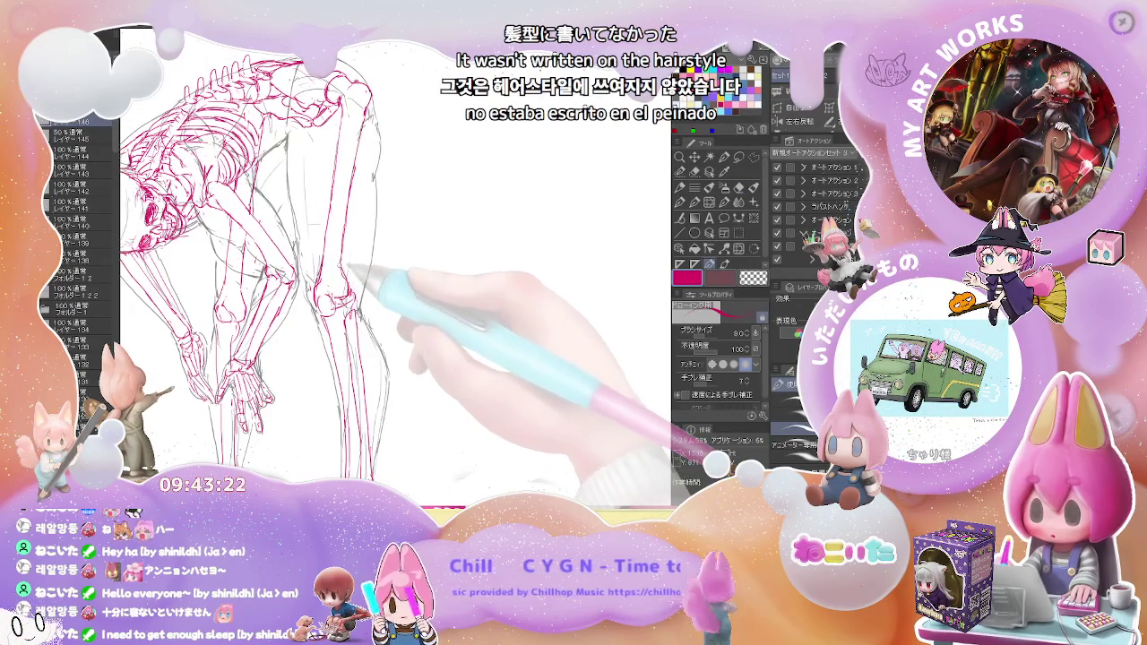
scroll(358, 242, down, 3)
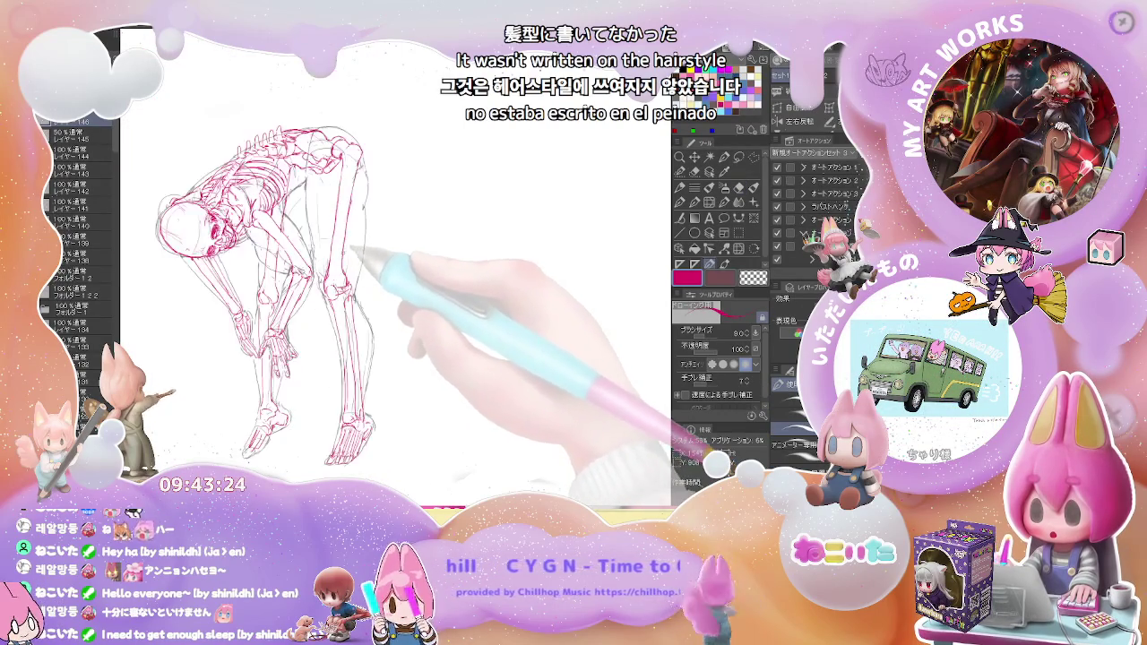
scroll(366, 209, down, 2)
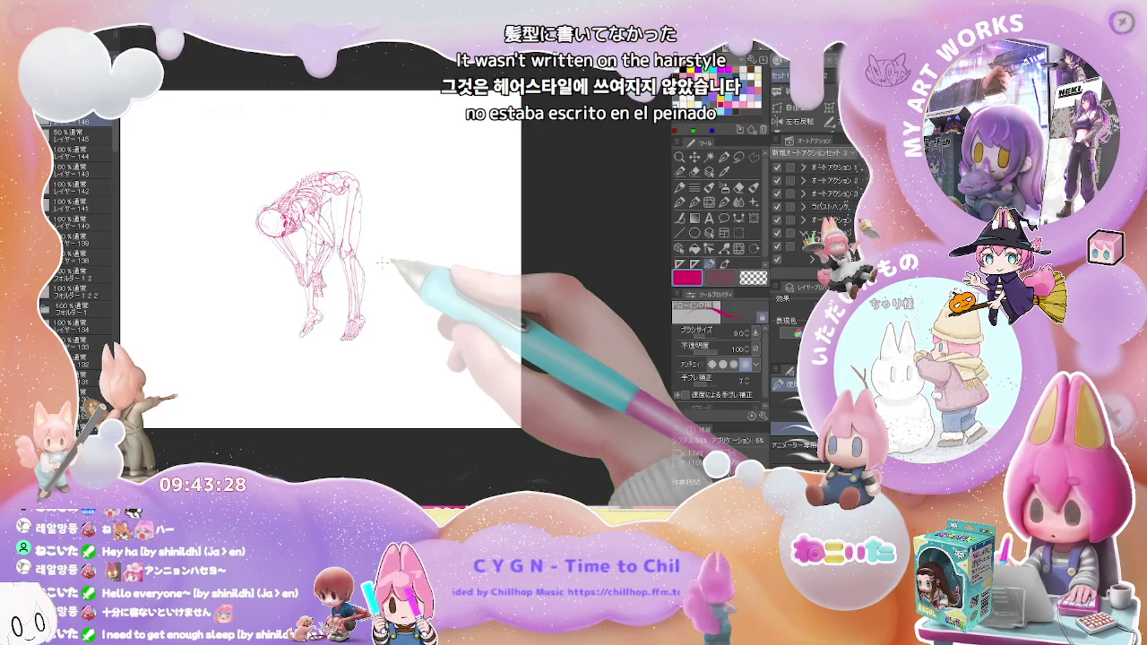
Zoom in close on the ribcage and skull for further line work
scroll(383, 263, up, 2)
scroll(382, 263, up, 2)
scroll(377, 260, up, 2)
scroll(368, 258, up, 2)
scroll(349, 253, up, 1)
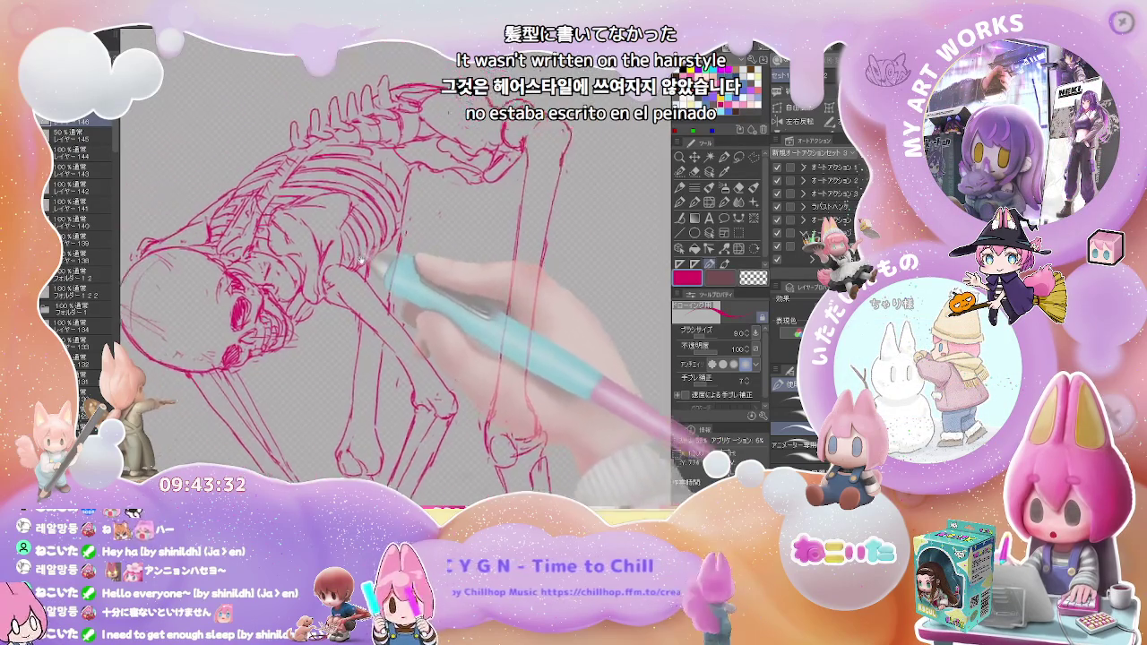
scroll(349, 251, down, 3)
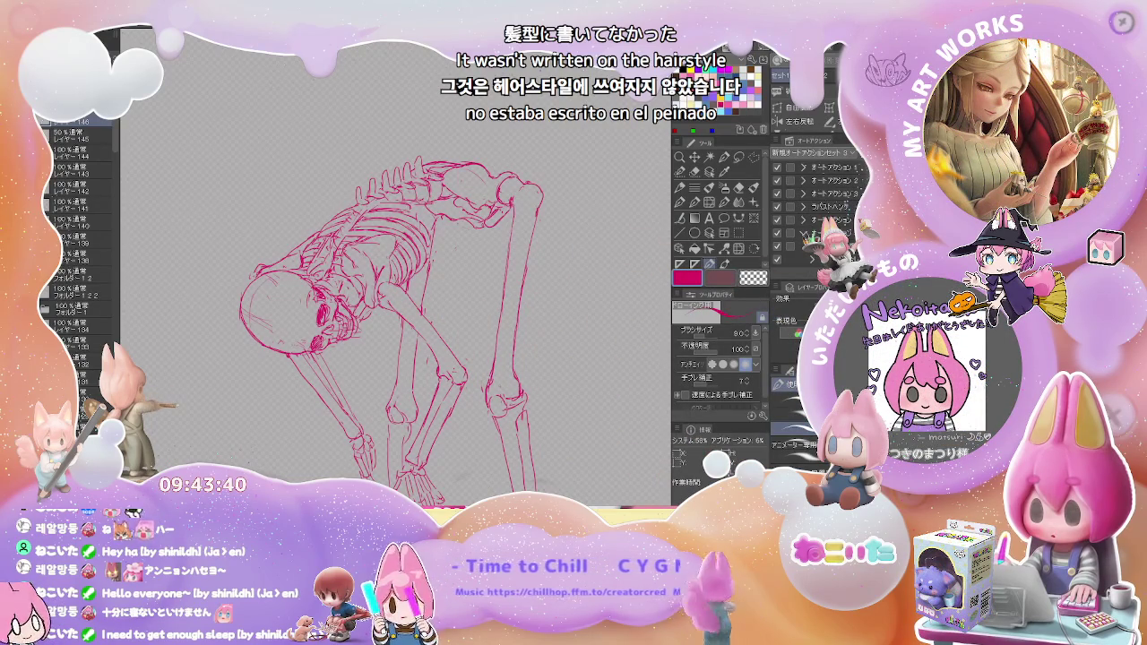
scroll(430, 251, up, 3)
key(p)
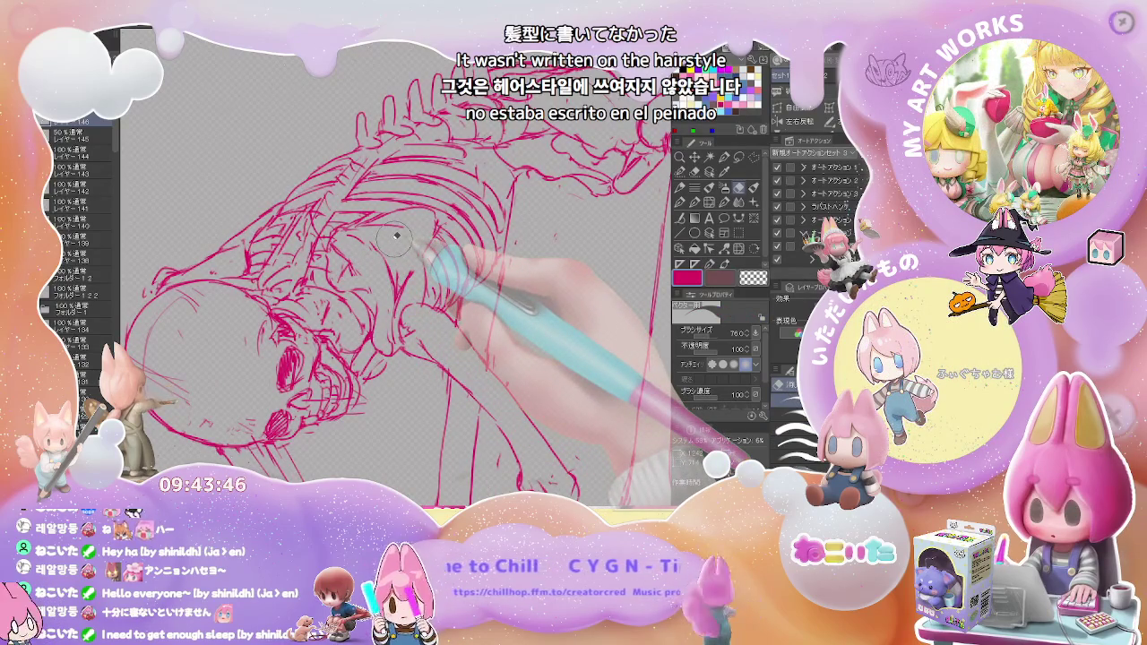
Undo and redo the latest strokes to compare the red lines against the pencil sketch
key(ctrl+z)
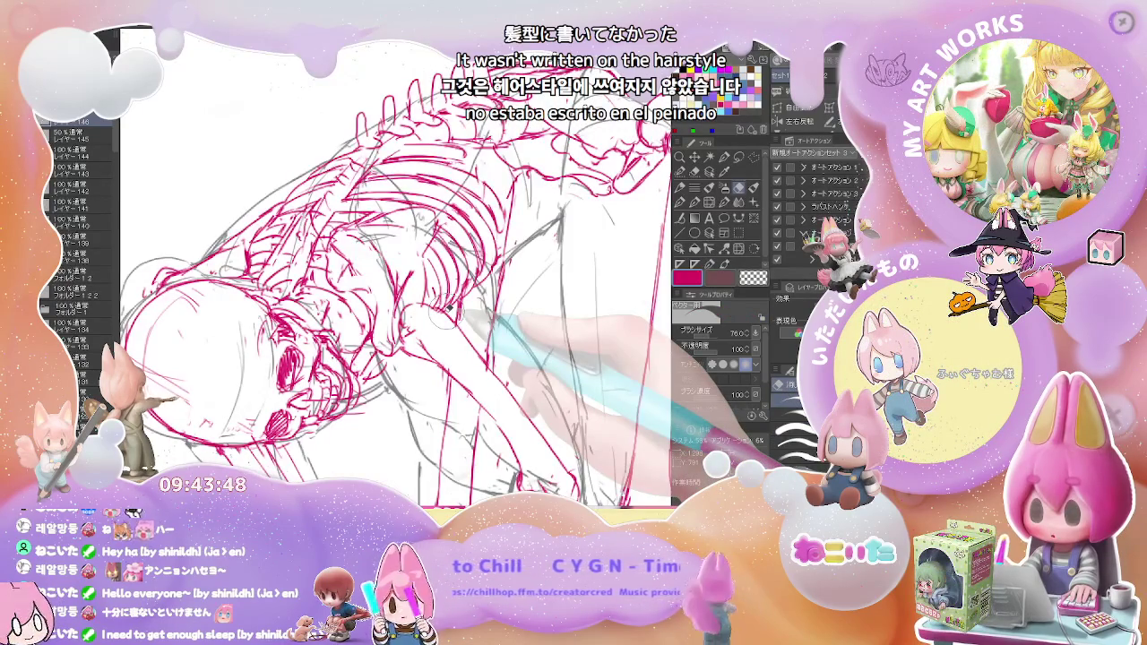
key(p)
key(ctrl+y)
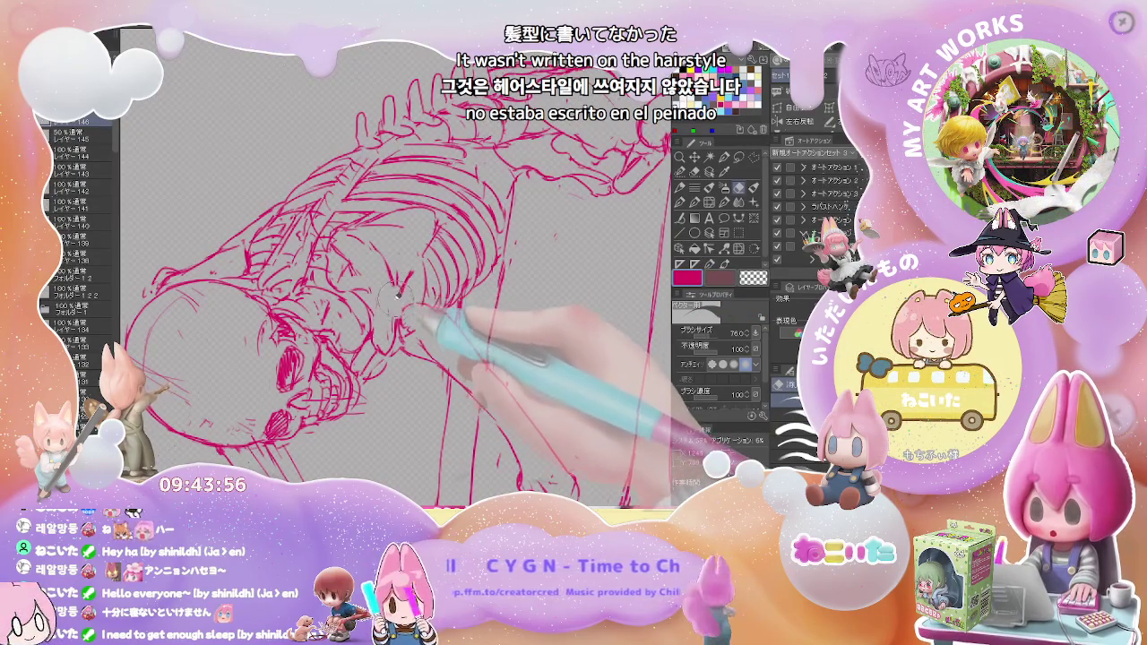
key(p)
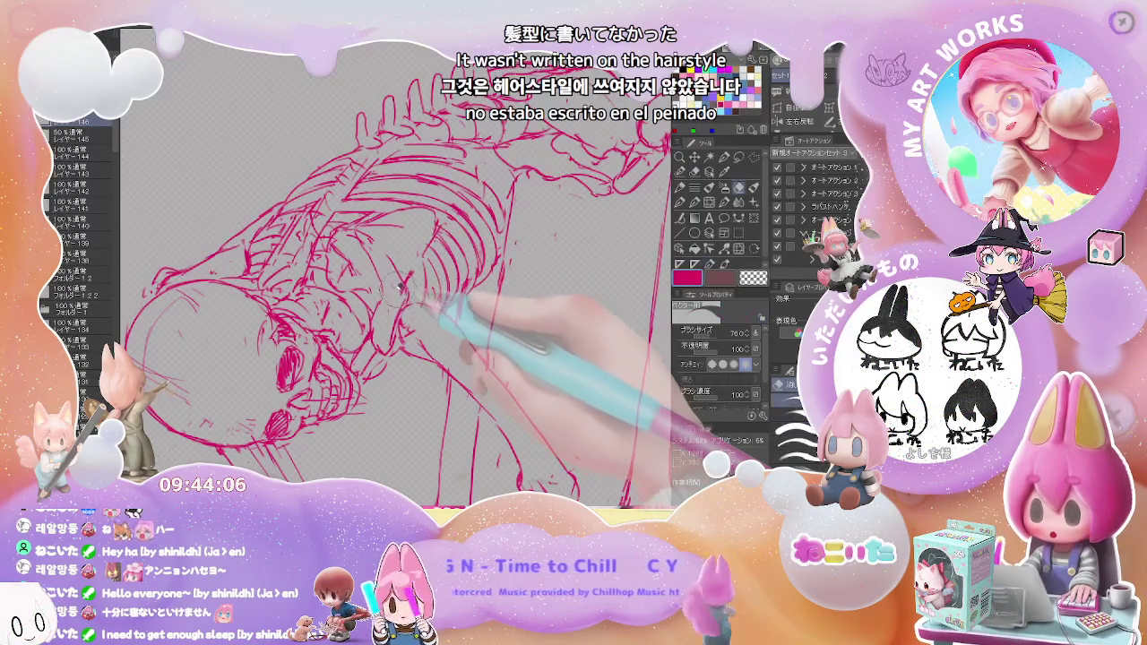
Redraw the ribcage lines with the fine pen, then mirror the canvas to check proportions
key(p)
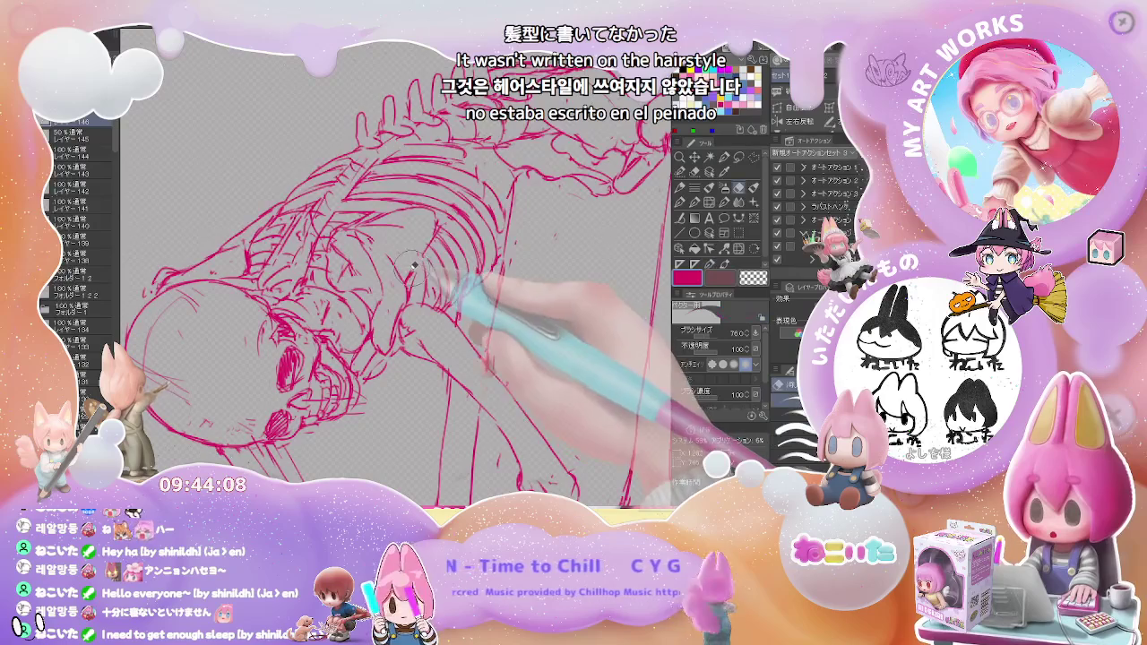
key(p)
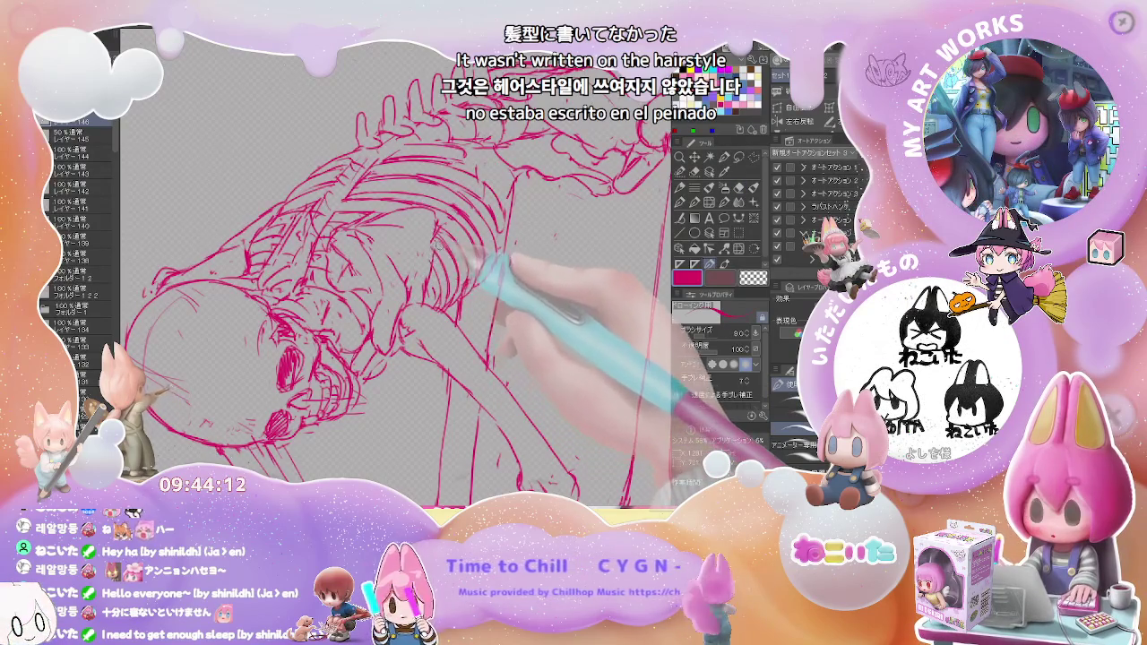
key(p)
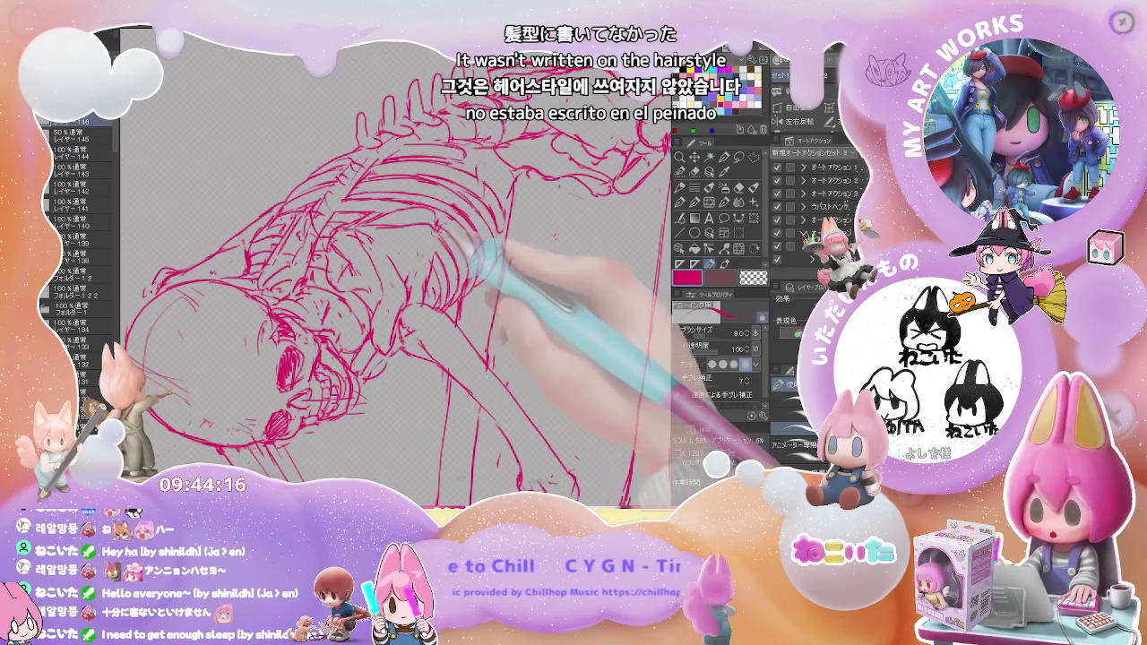
key(e)
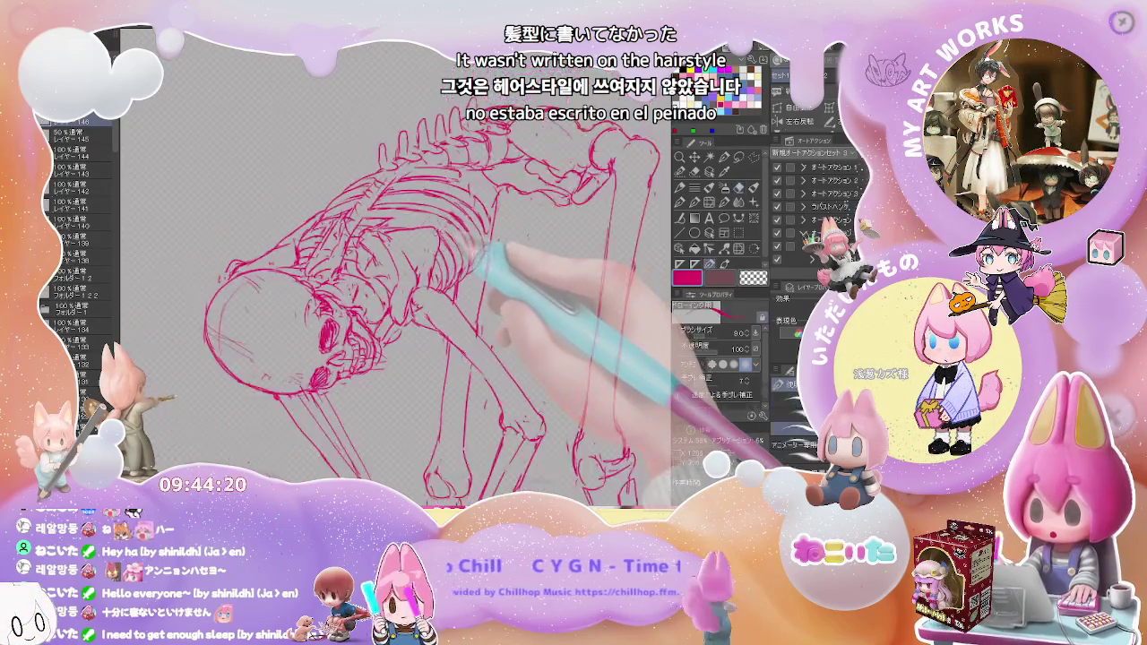
key(p)
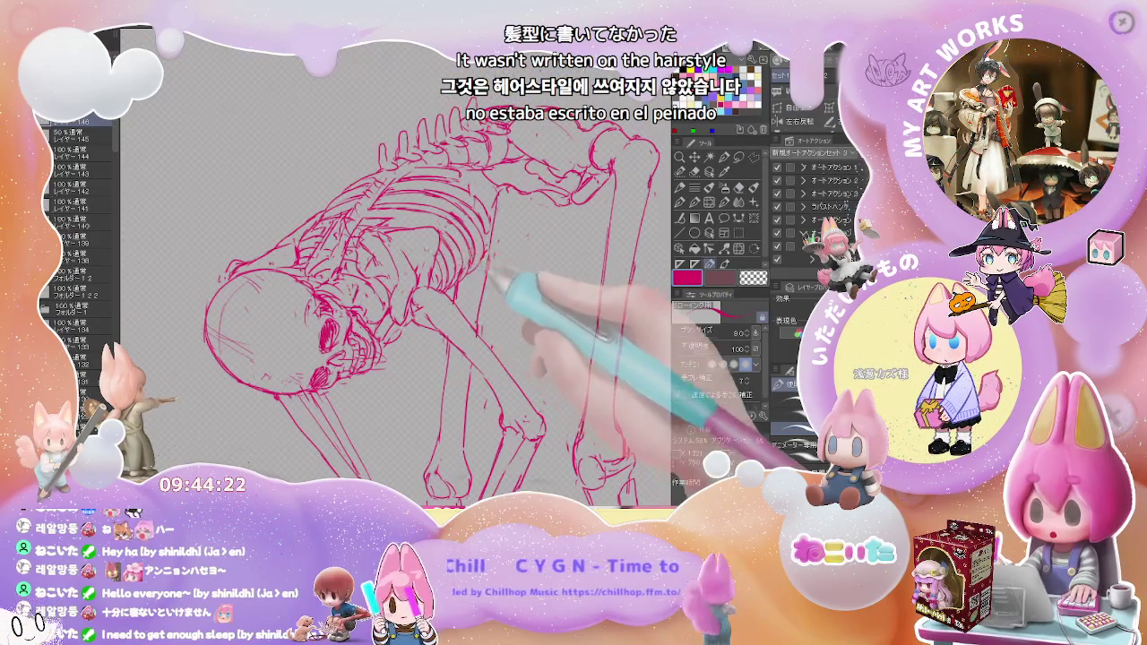
key(h)
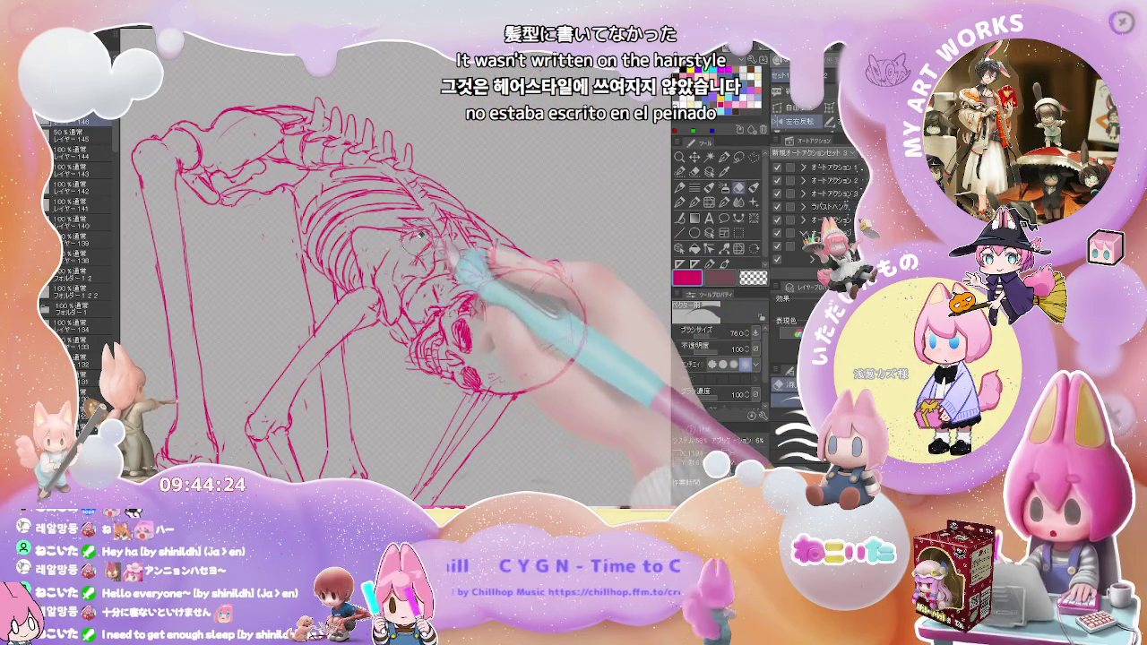
Redraw the skull with a rounder cranium outline, alternating between the fine pen and the eraser
key(p)
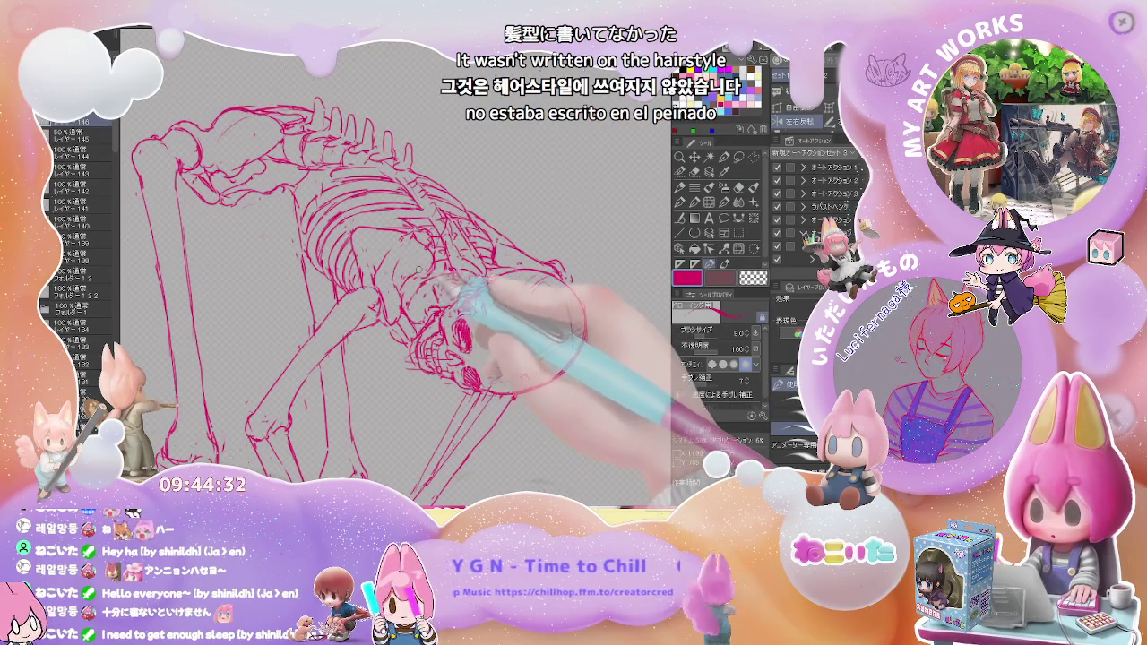
key(e)
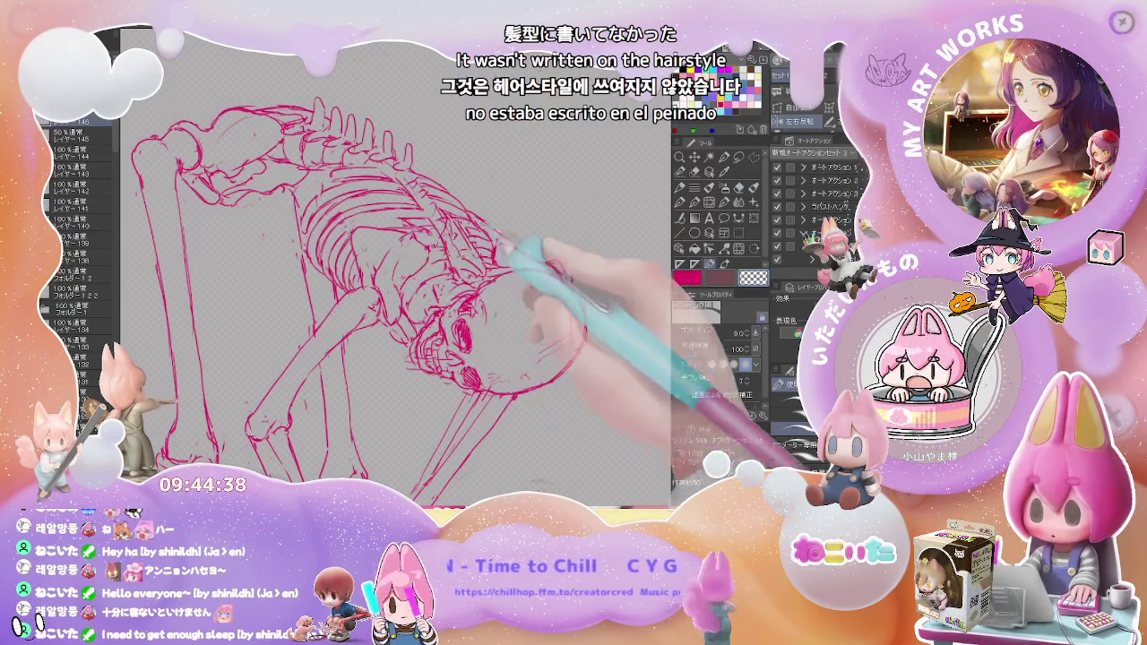
click(708, 264)
click(739, 186)
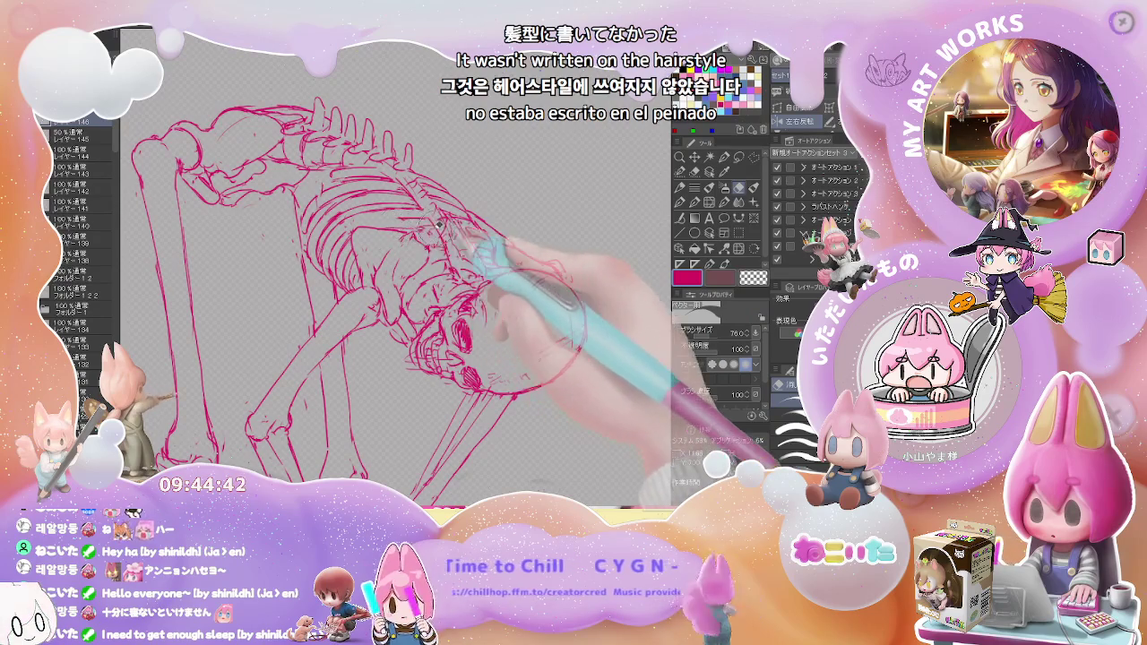
key(ctrl+minus)
key(ctrl+plus)
key(ctrl+plus)
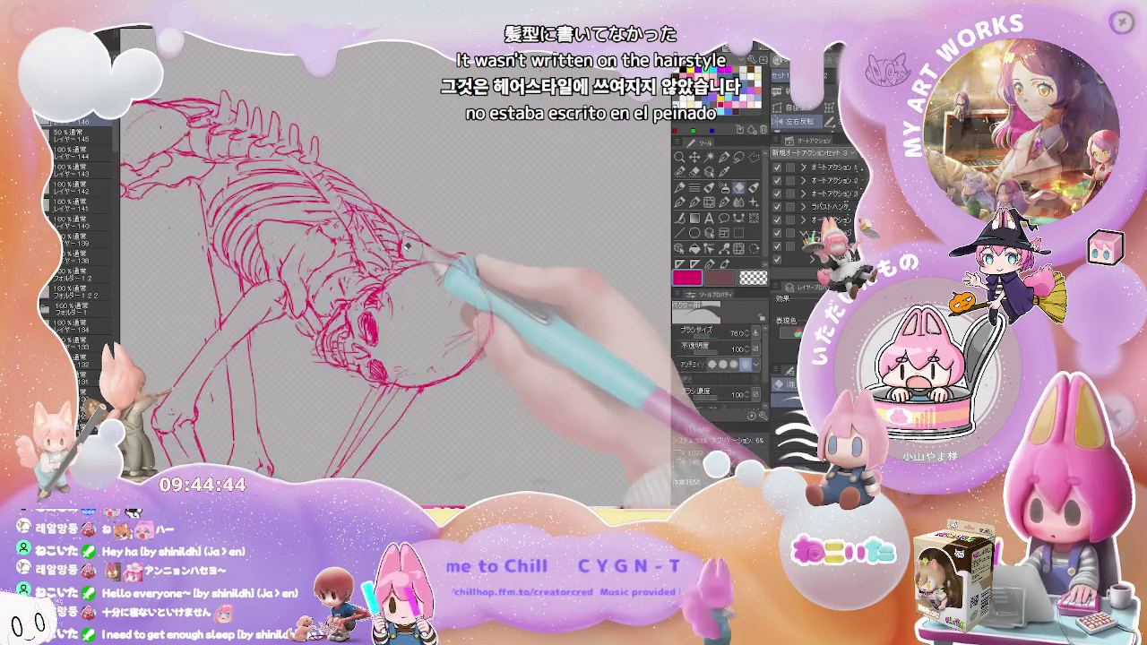
key(p)
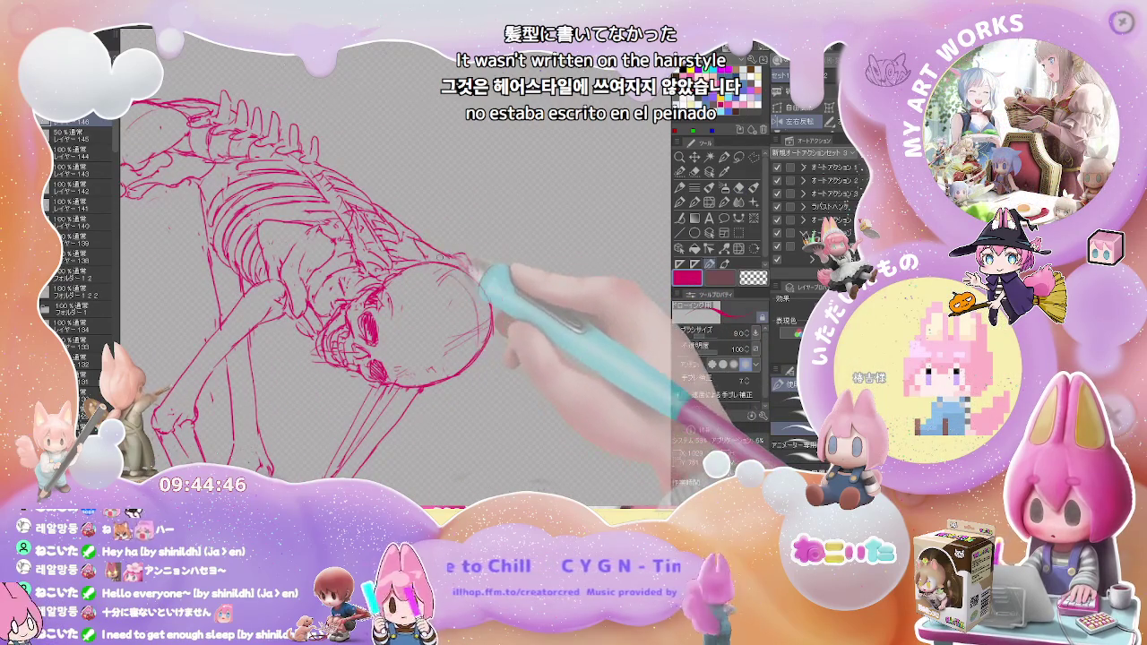
Add short strokes around the skull's face, then zoom out and tilt the view slightly counterclockwise
drag(457, 330, 491, 341)
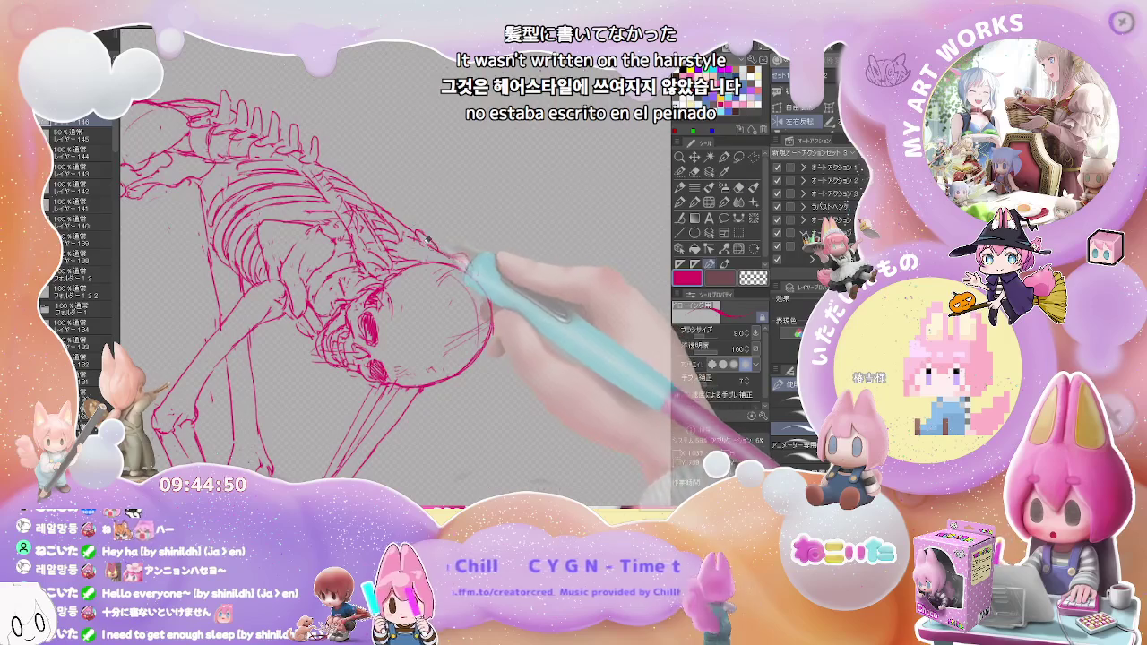
key(p)
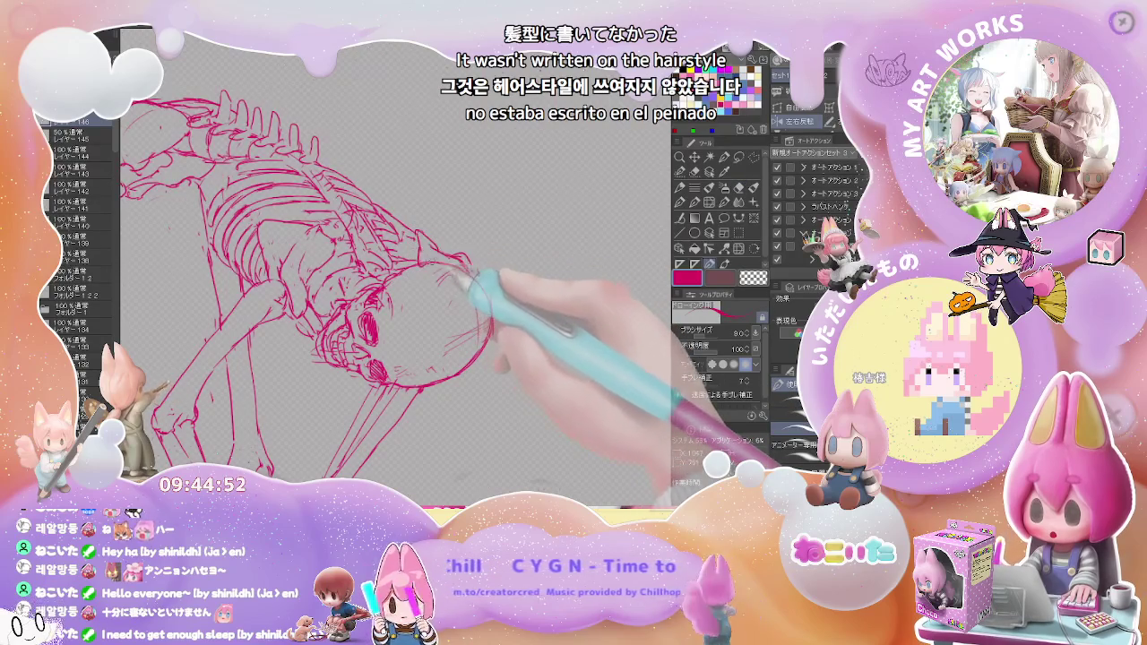
key(p)
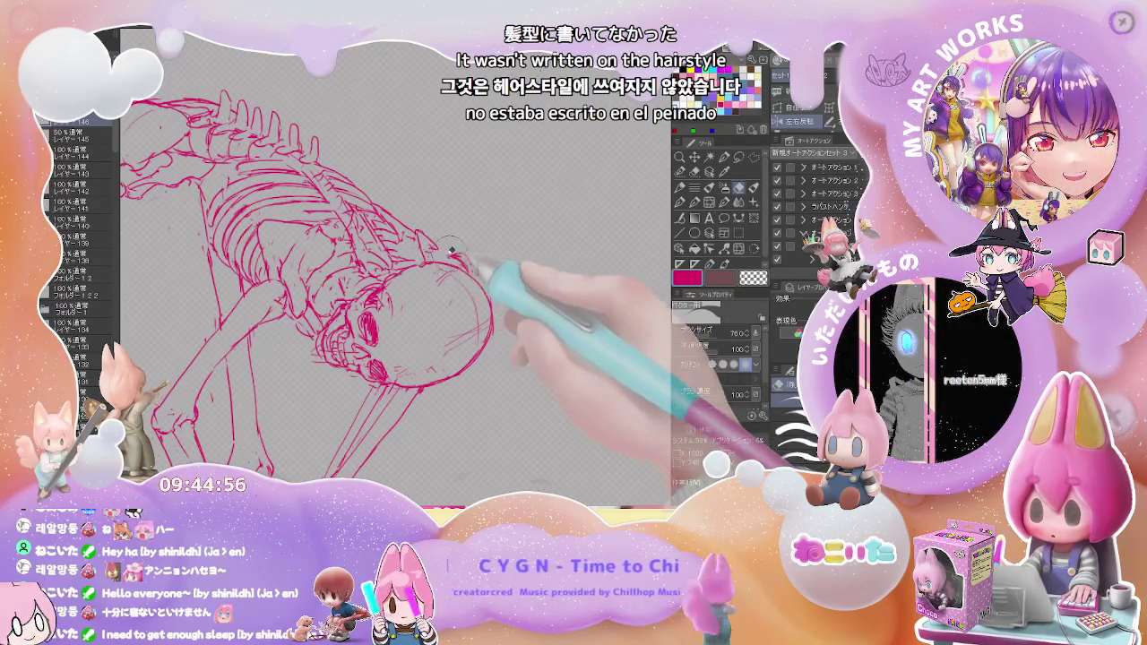
key(p)
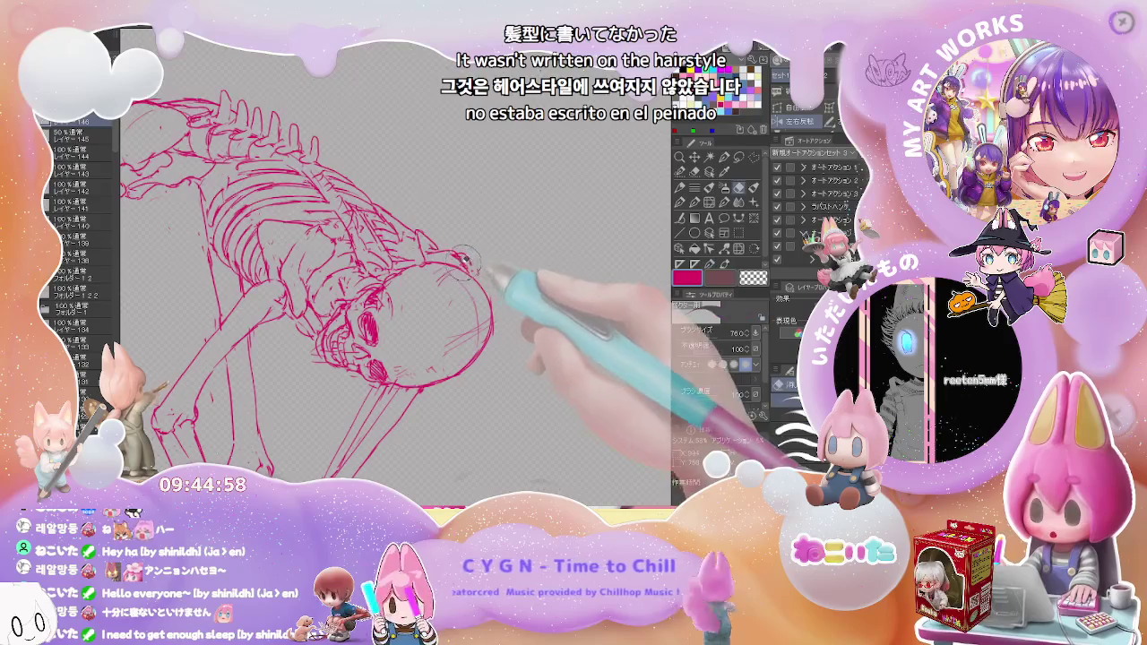
scroll(491, 279, down, 1)
scroll(496, 285, down, 1)
key(minus)
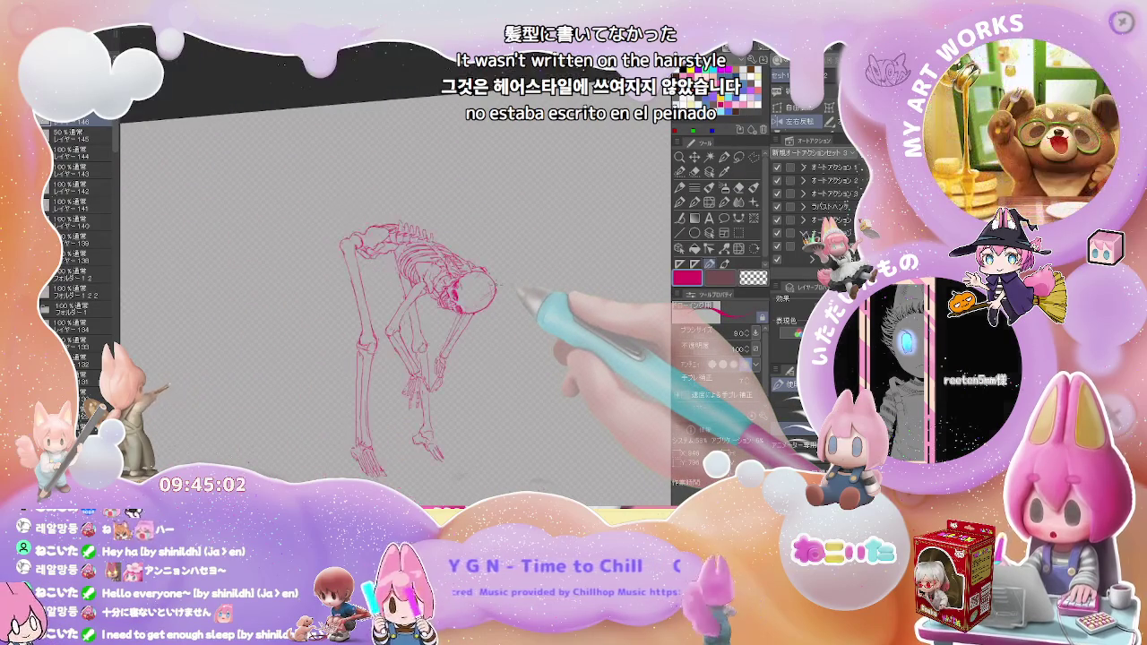
Zoom in on the feet and draw the red foot bones below both ankles
scroll(495, 285, up, 1)
drag(518, 293, 471, 193)
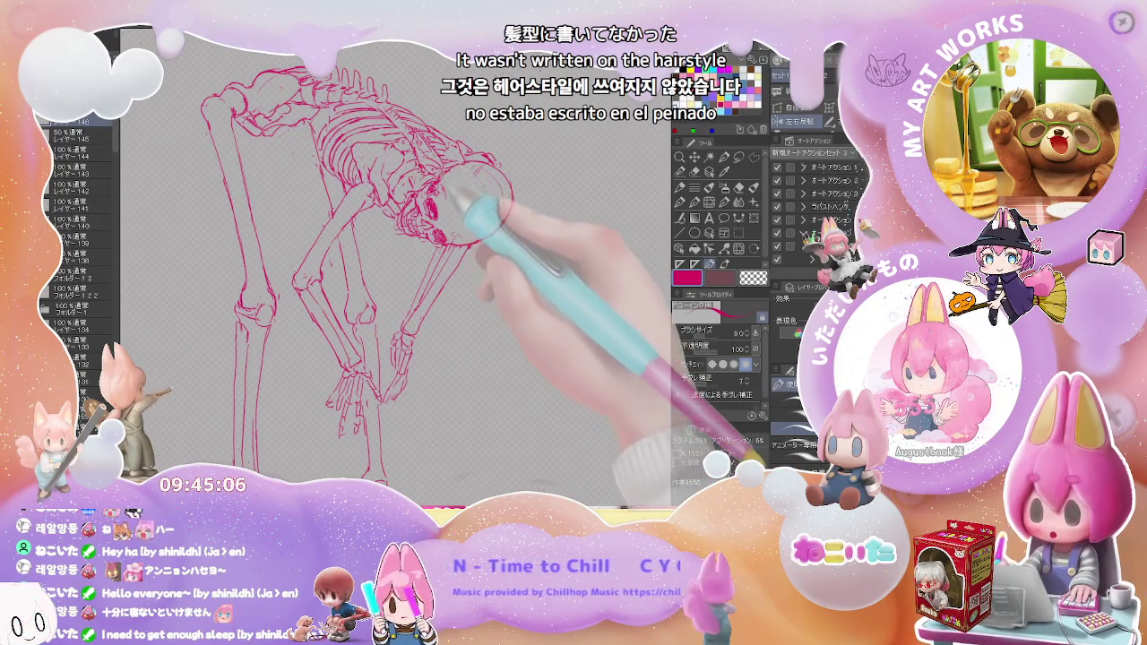
drag(453, 179, 377, 303)
scroll(341, 288, up, 2)
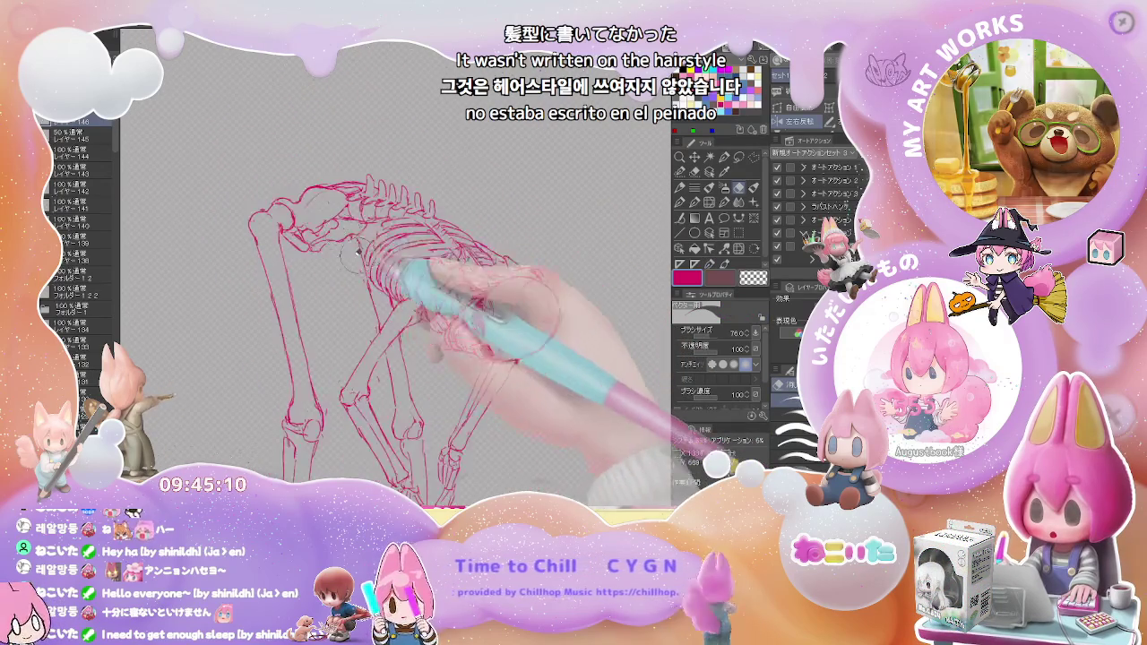
scroll(430, 296, down, 5)
scroll(439, 336, up, 2)
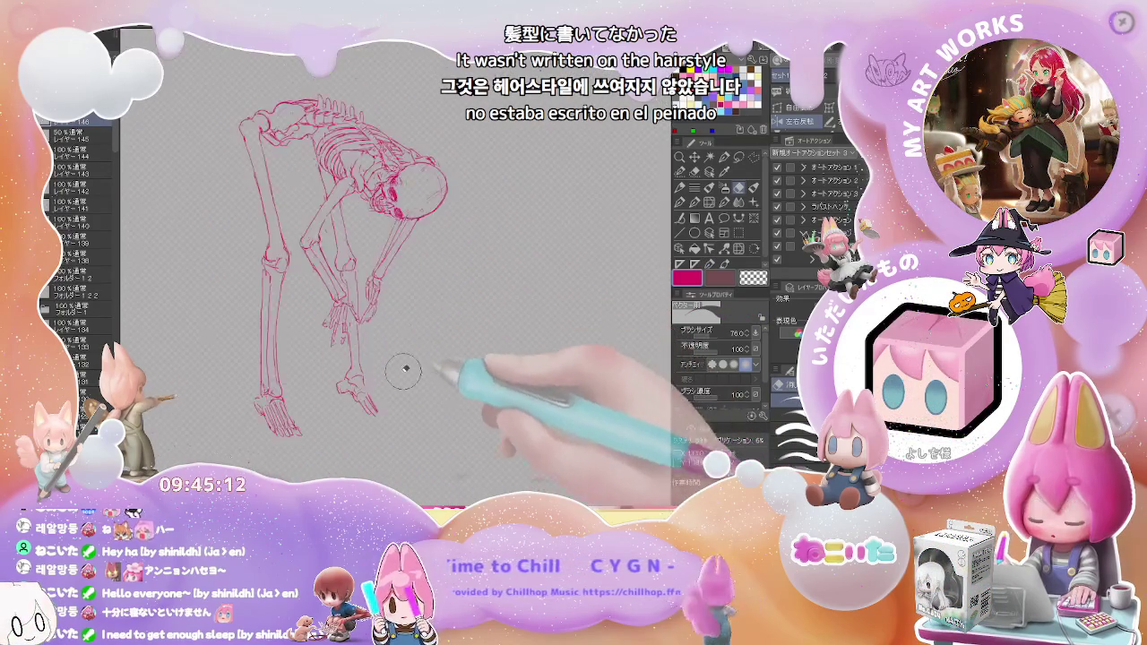
scroll(394, 394, up, 2)
scroll(340, 376, up, 2)
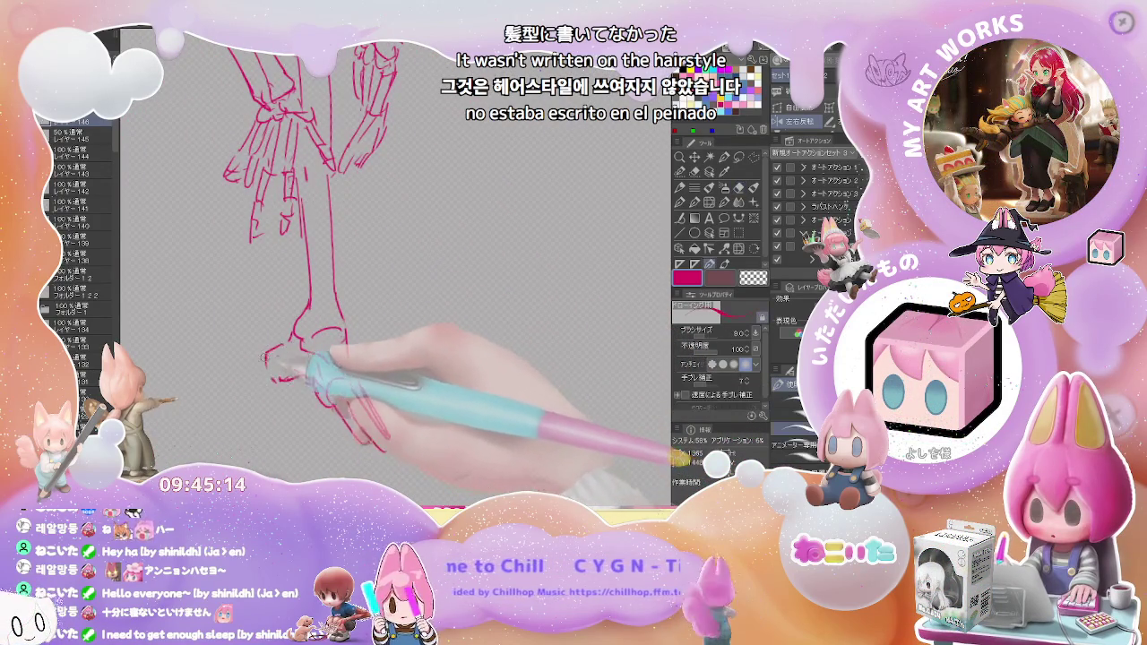
scroll(305, 358, down, 3)
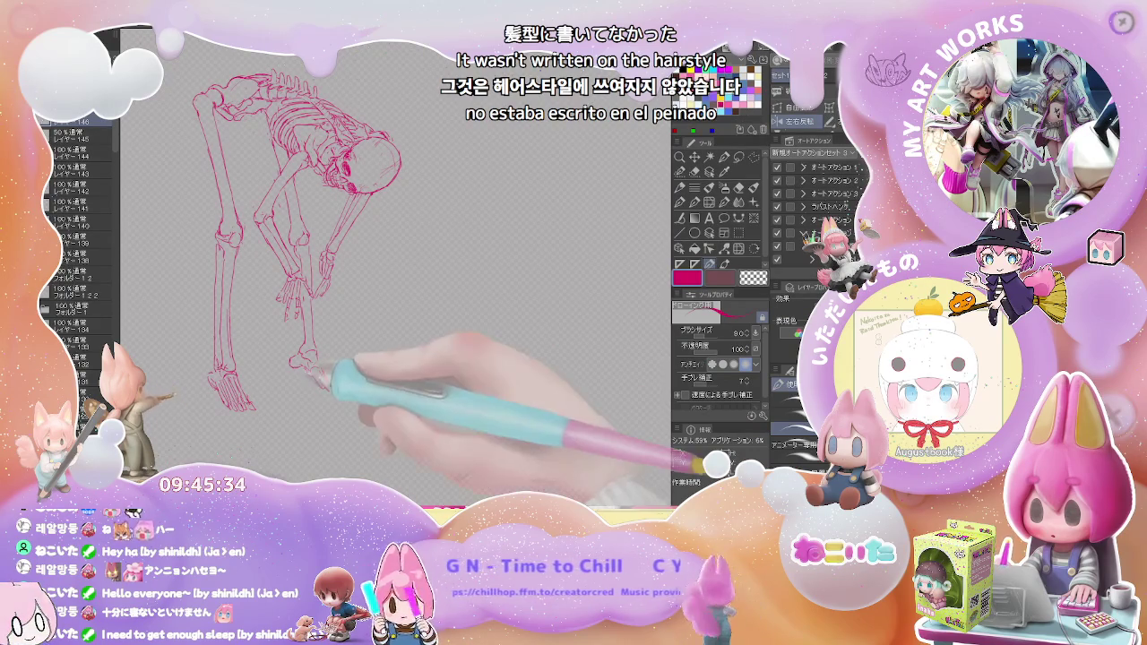
scroll(287, 354, up, 5)
Rough in the forward foot's toe bones, alternating the size 8 pen and size 76 eraser
key(e)
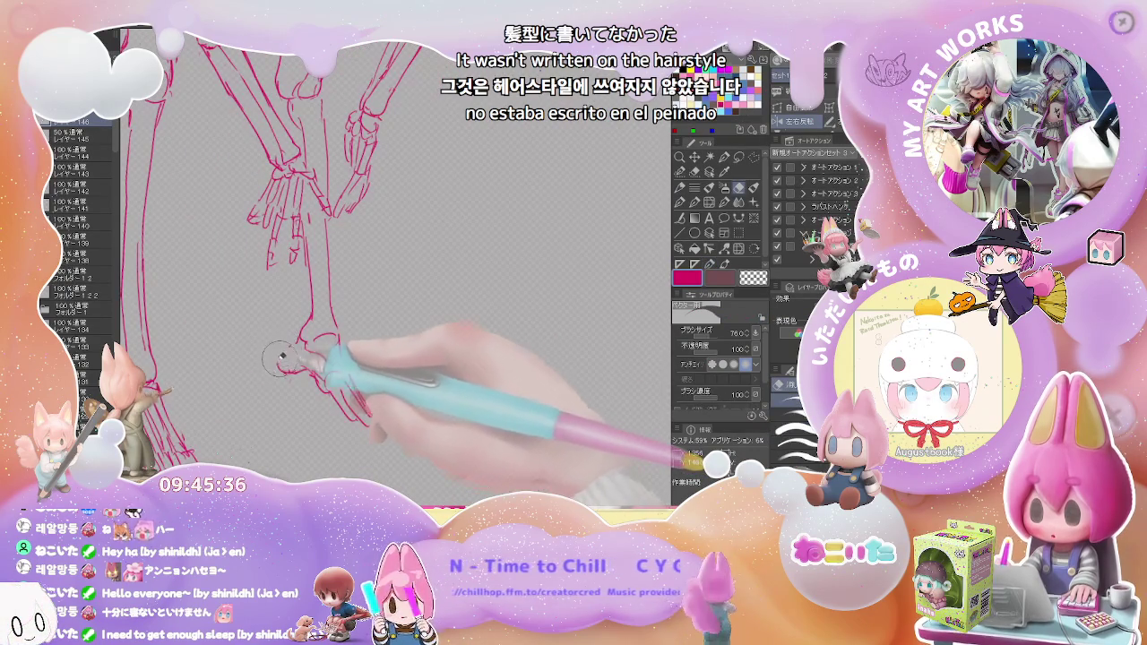
key(p)
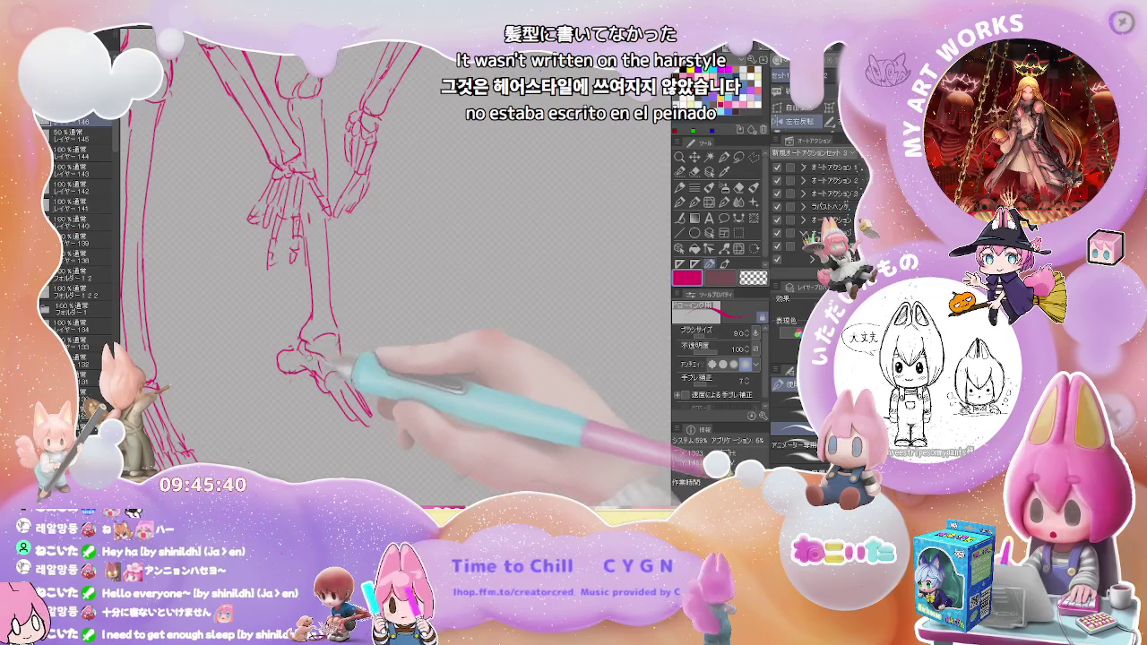
key(e)
key(p)
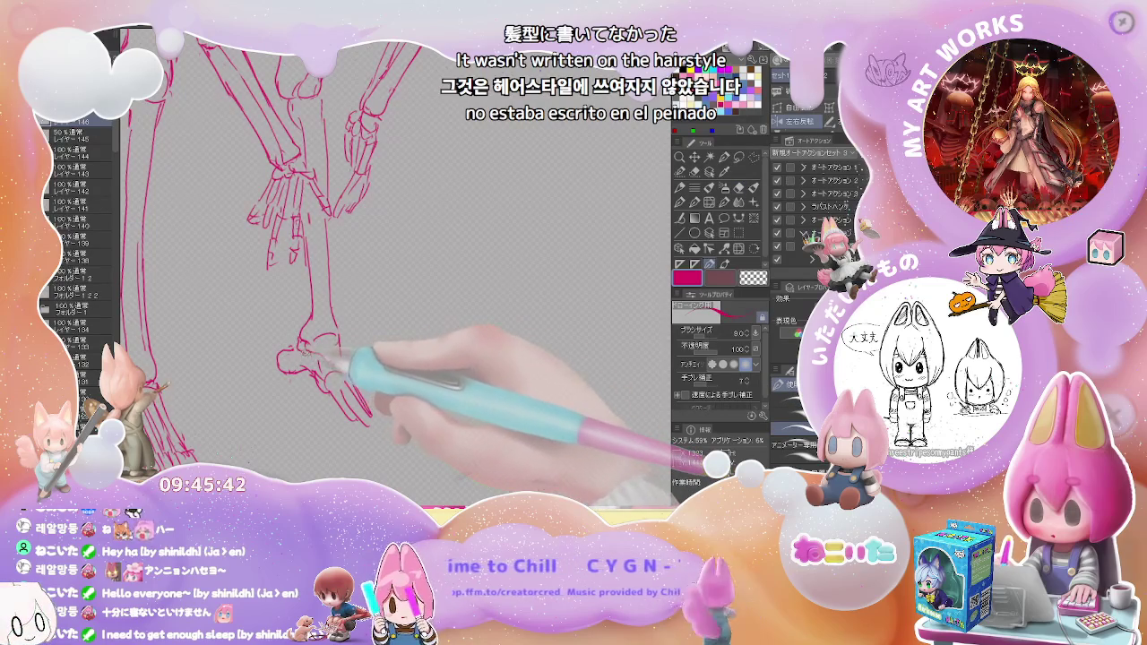
key(e)
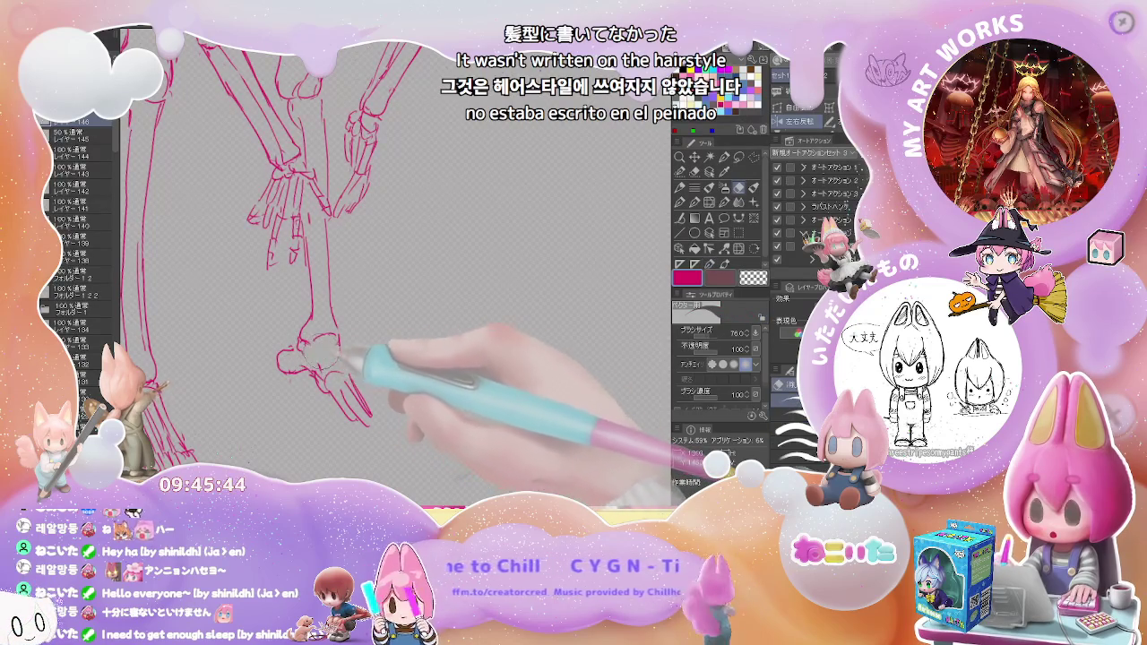
key(p)
key(e)
key(p)
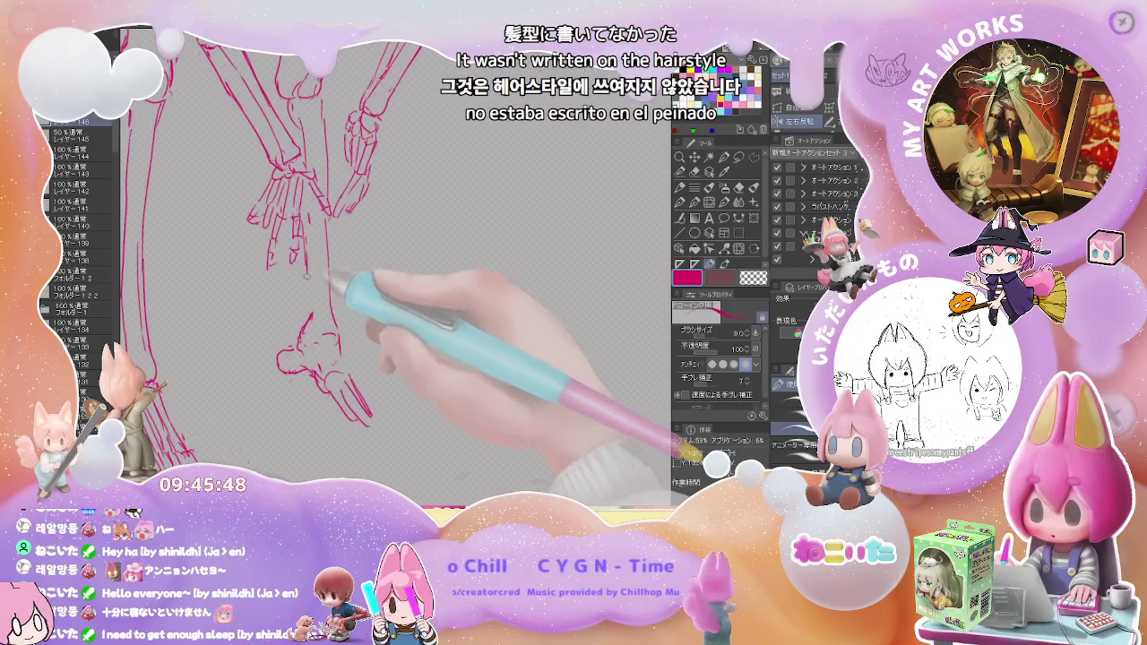
key(e)
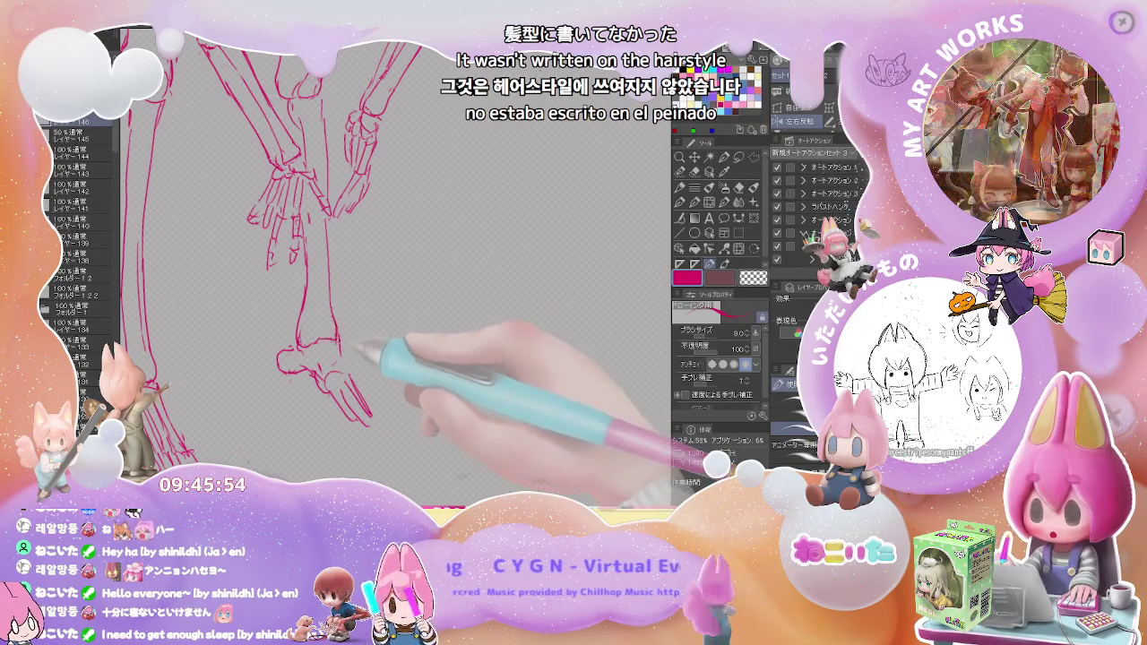
key(p)
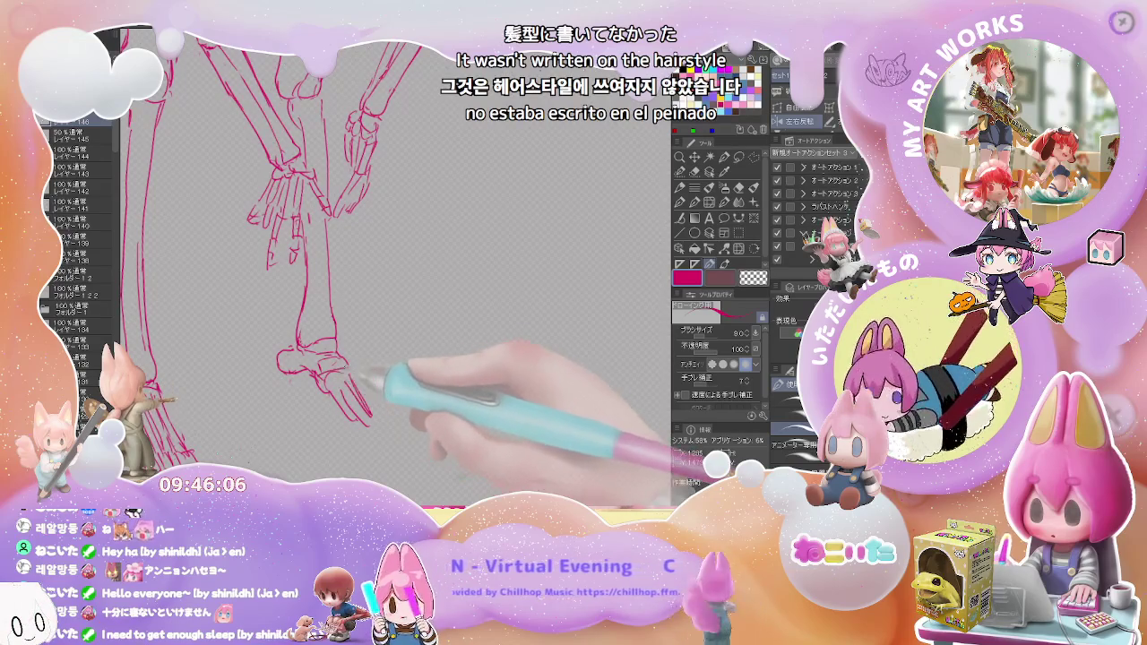
key(e)
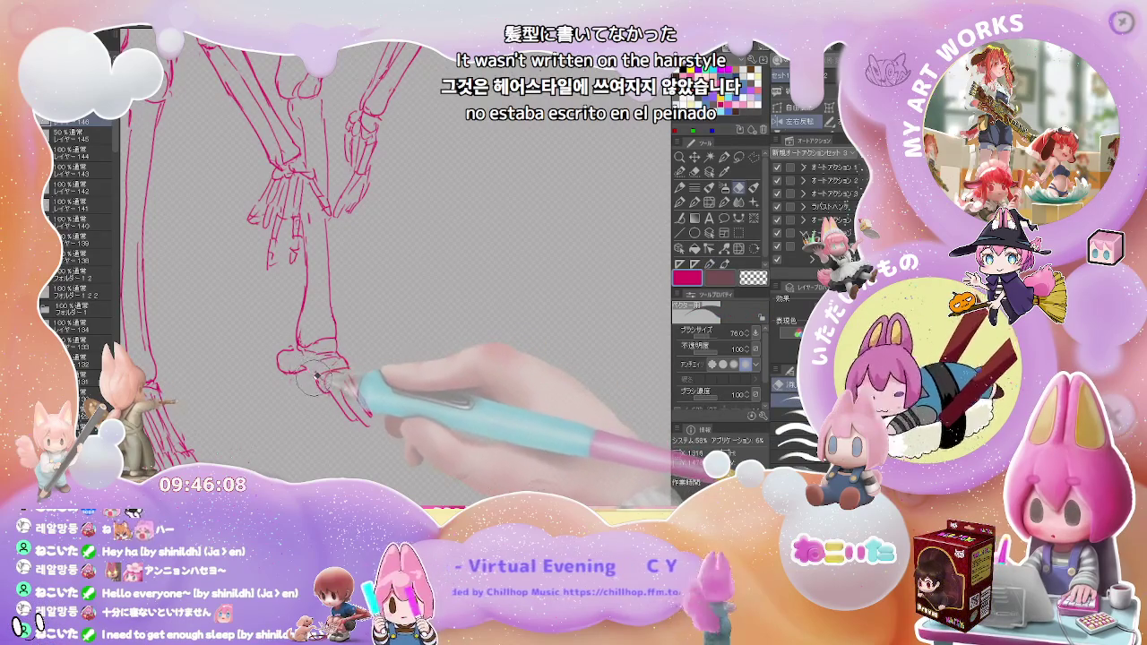
key(p)
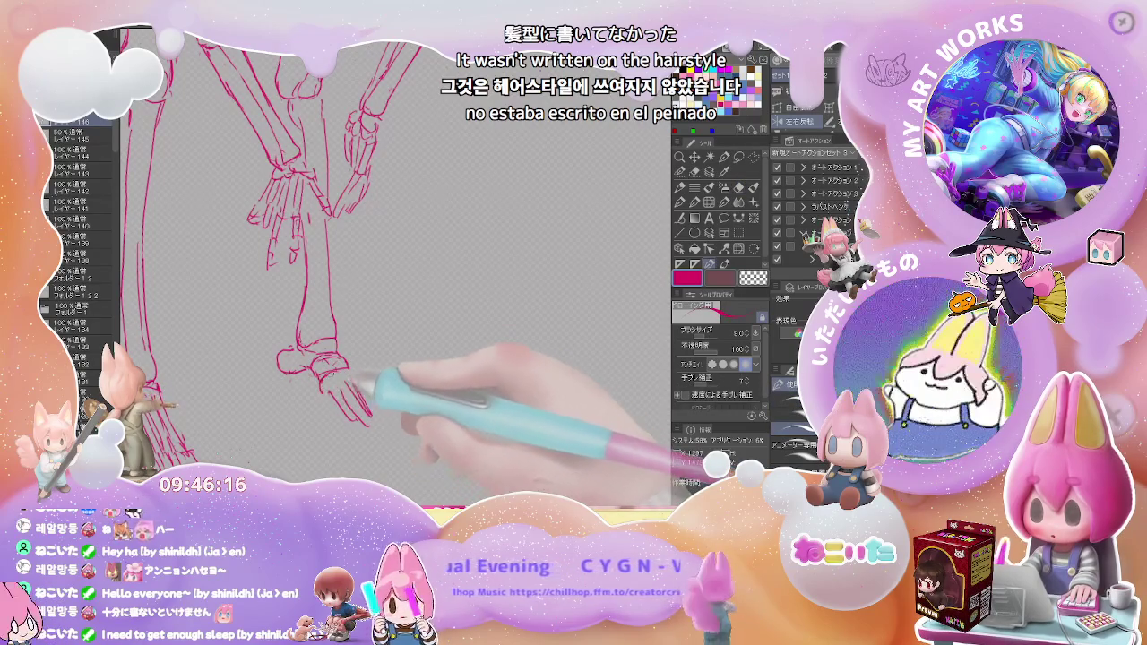
drag(367, 398, 357, 348)
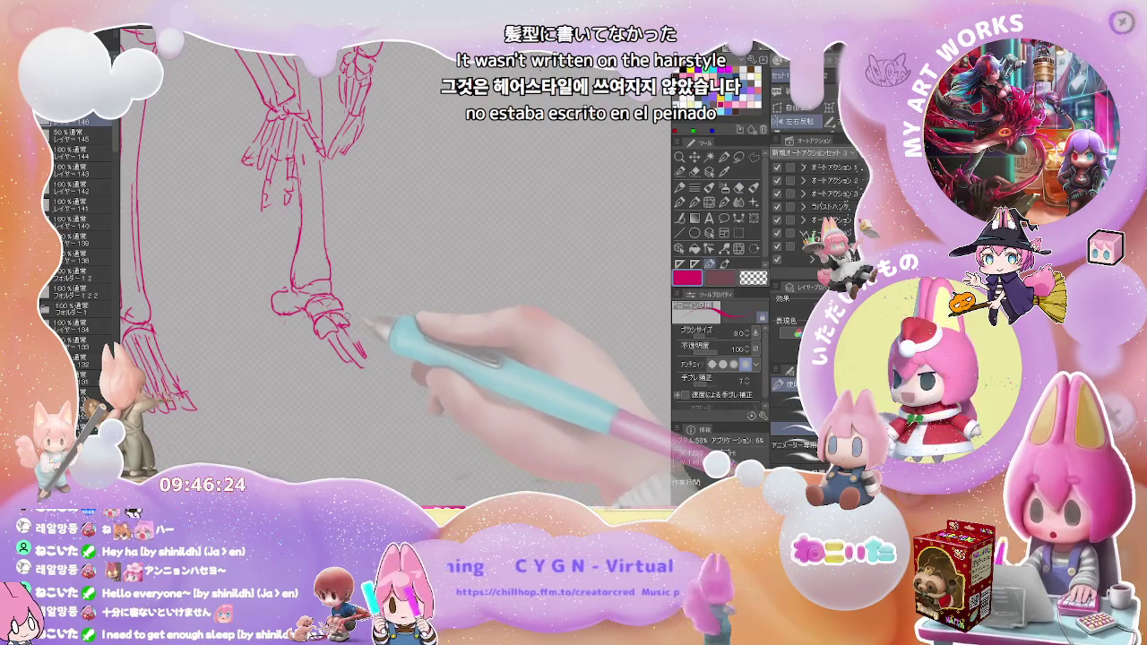
Add the red toe tips and a line below the toes, showing the paper and grey sketch again
key(e)
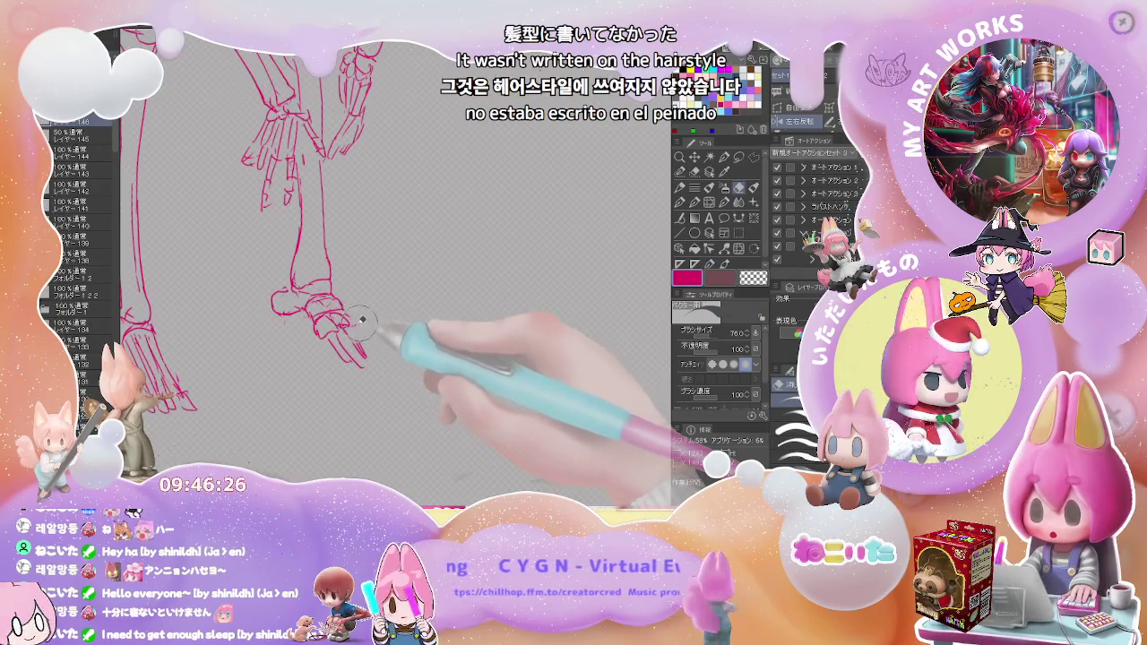
key(p)
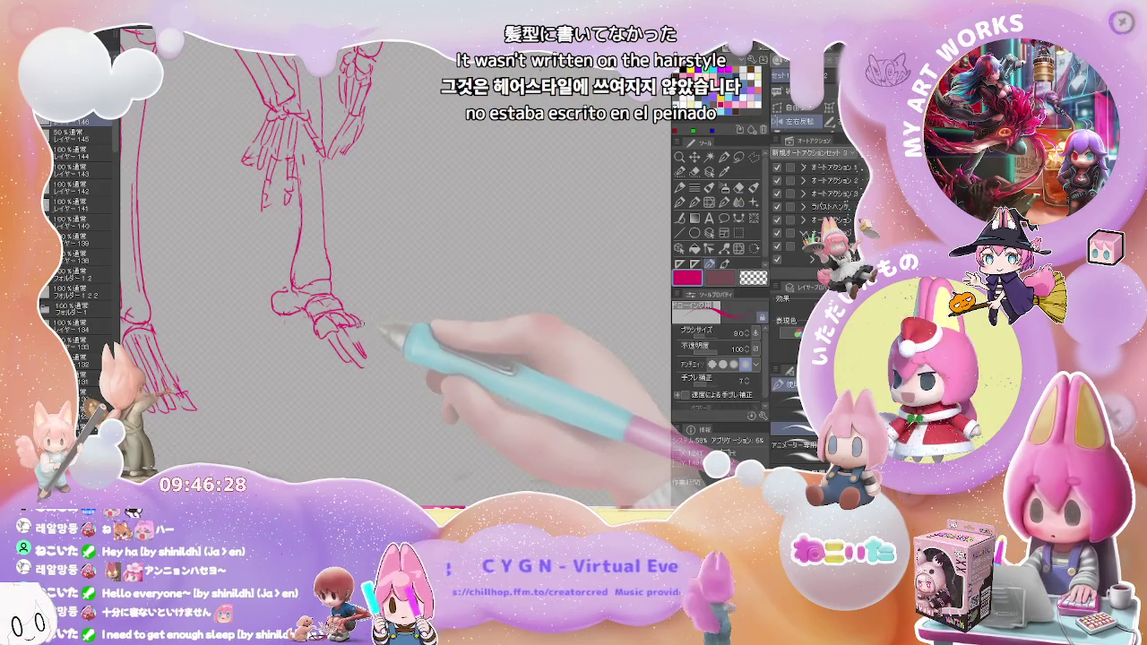
key(e)
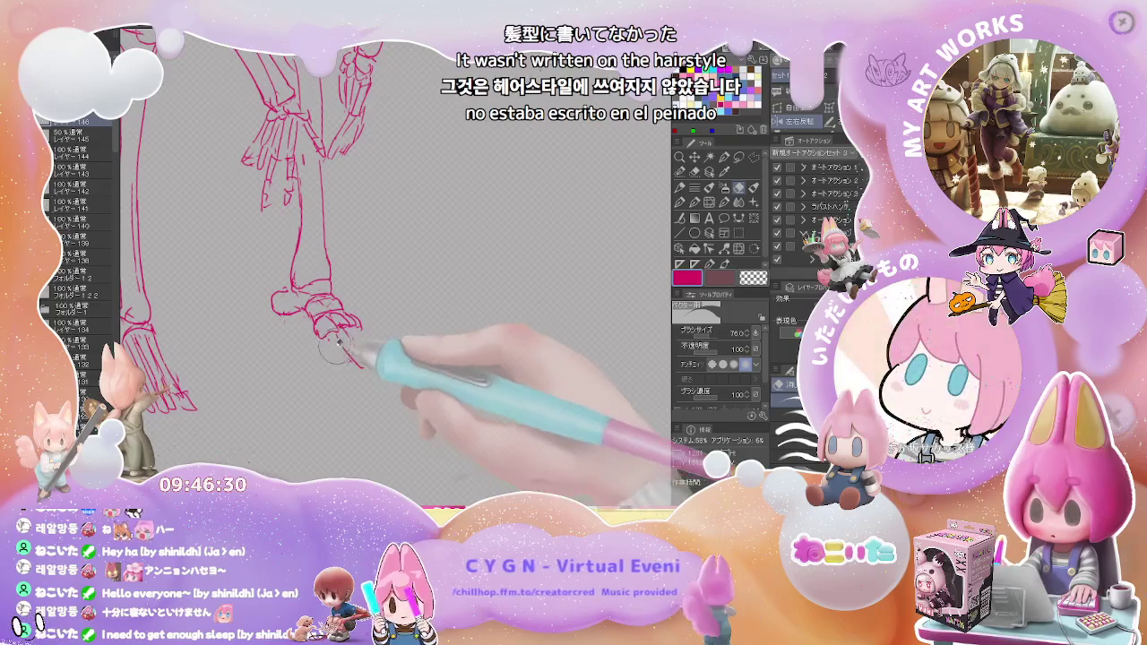
key(p)
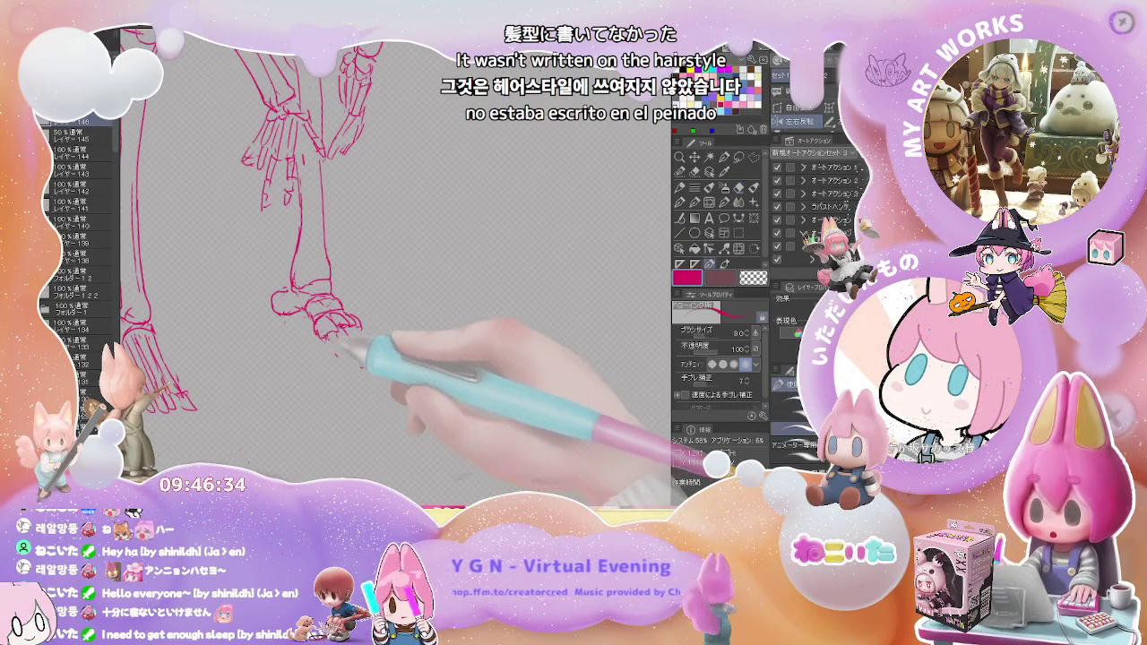
drag(341, 334, 341, 364)
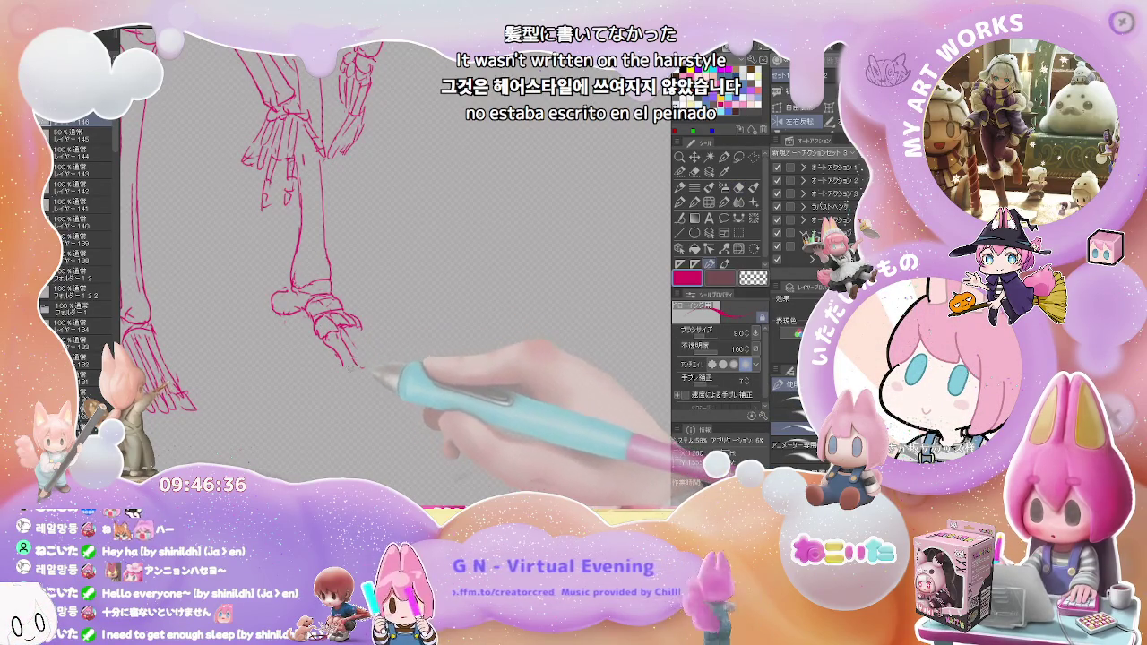
drag(350, 356, 362, 387)
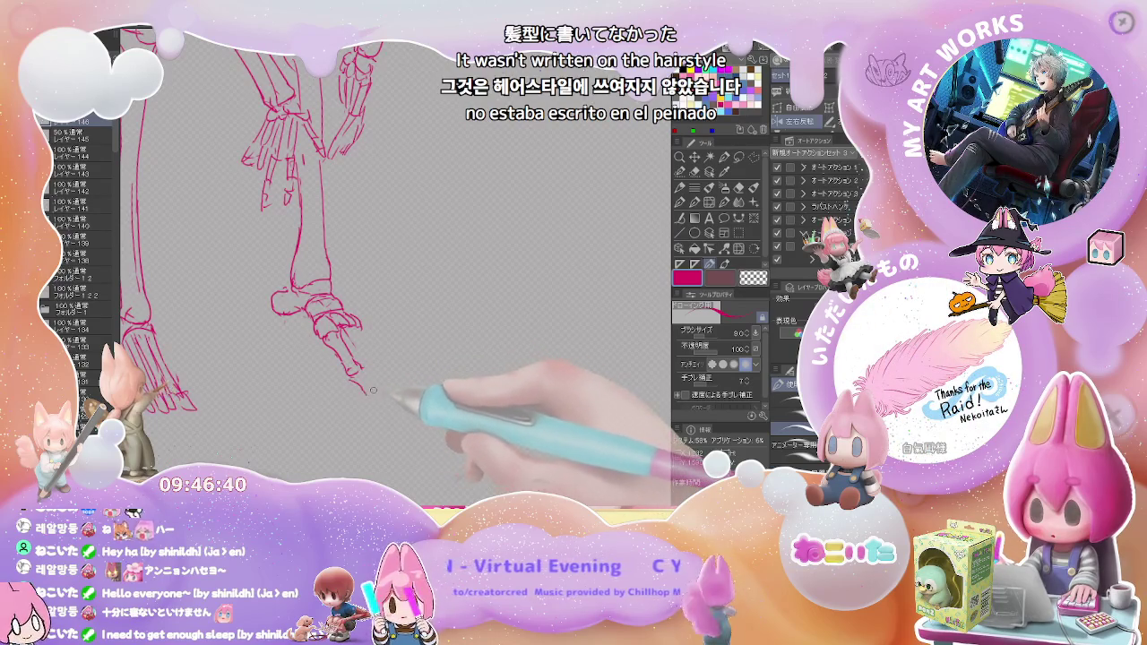
key(e)
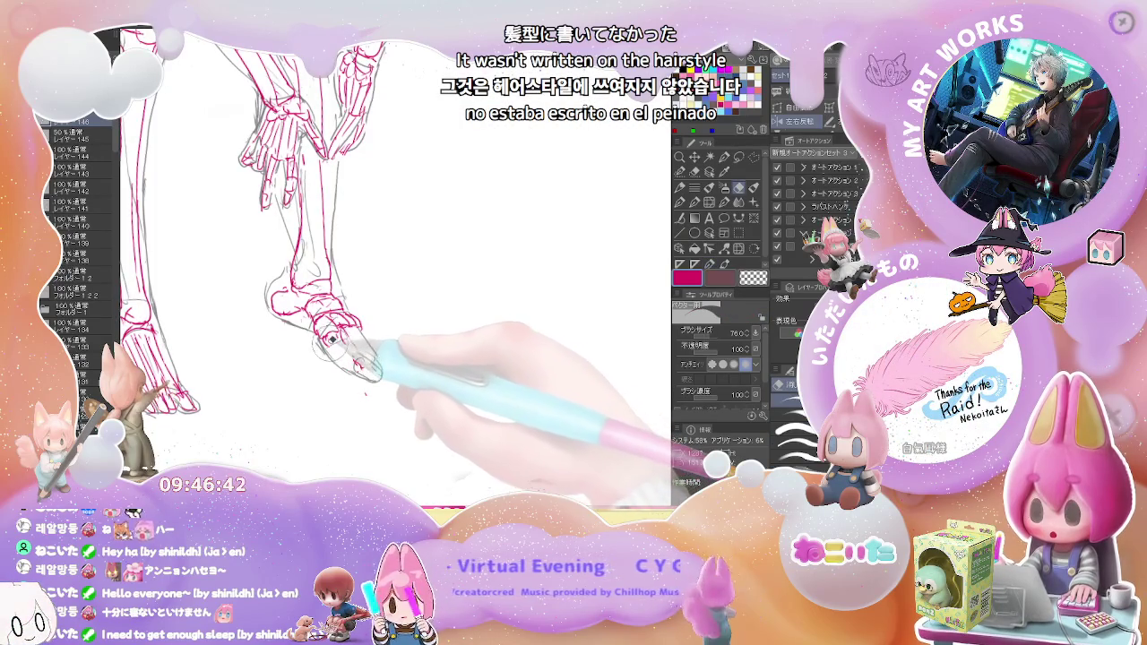
key(p)
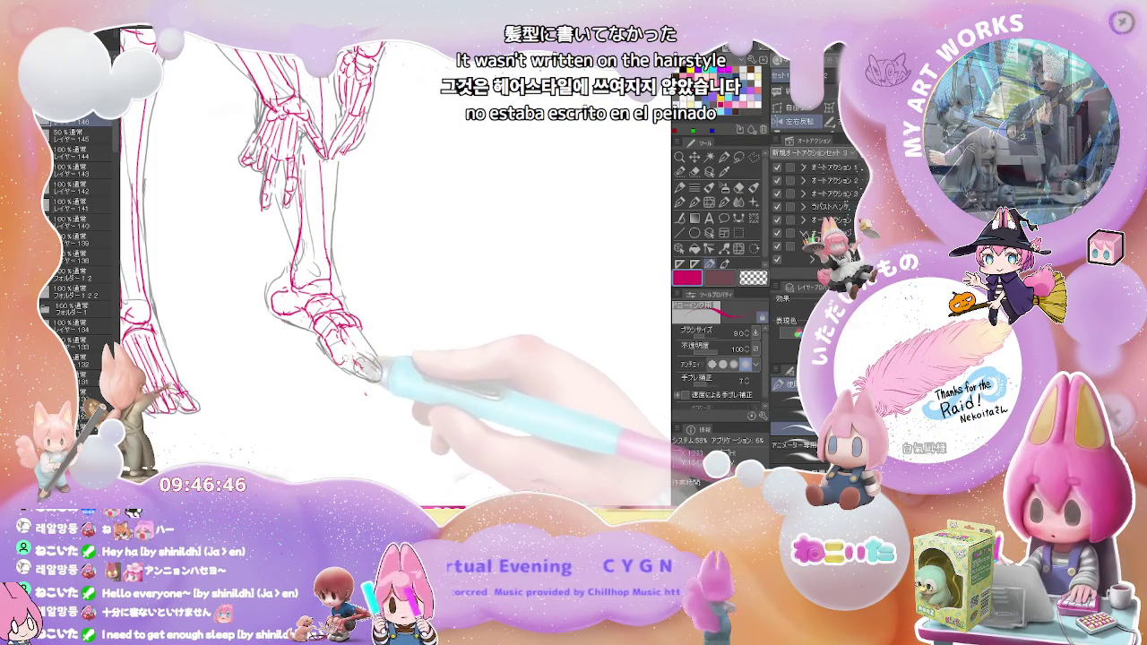
key(e)
key(p)
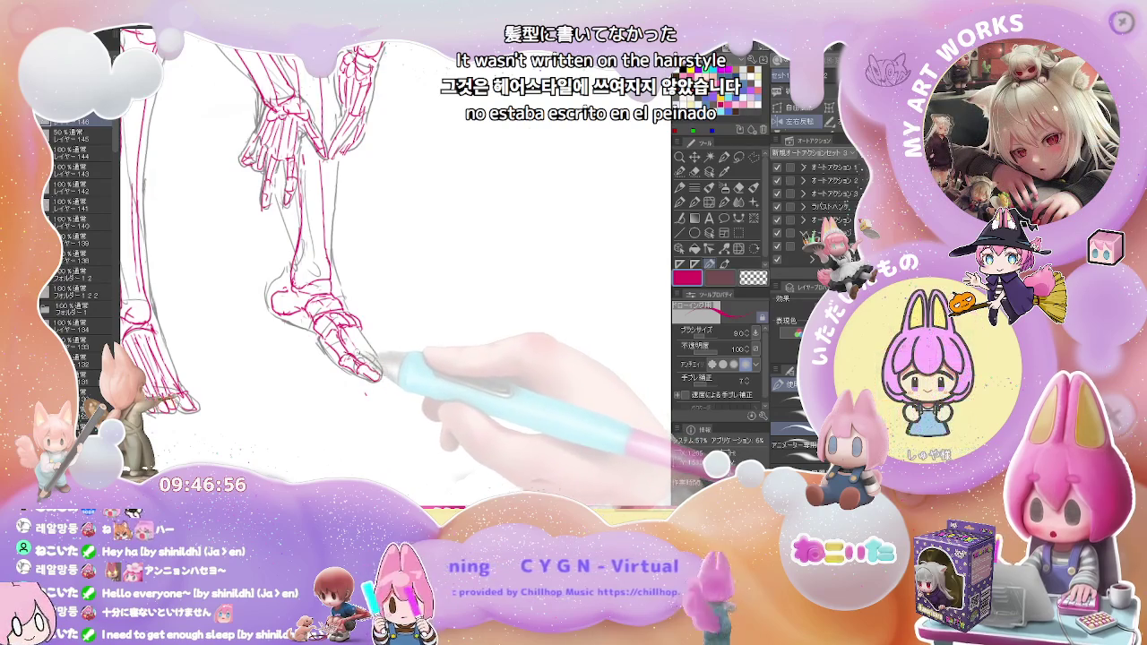
key(e)
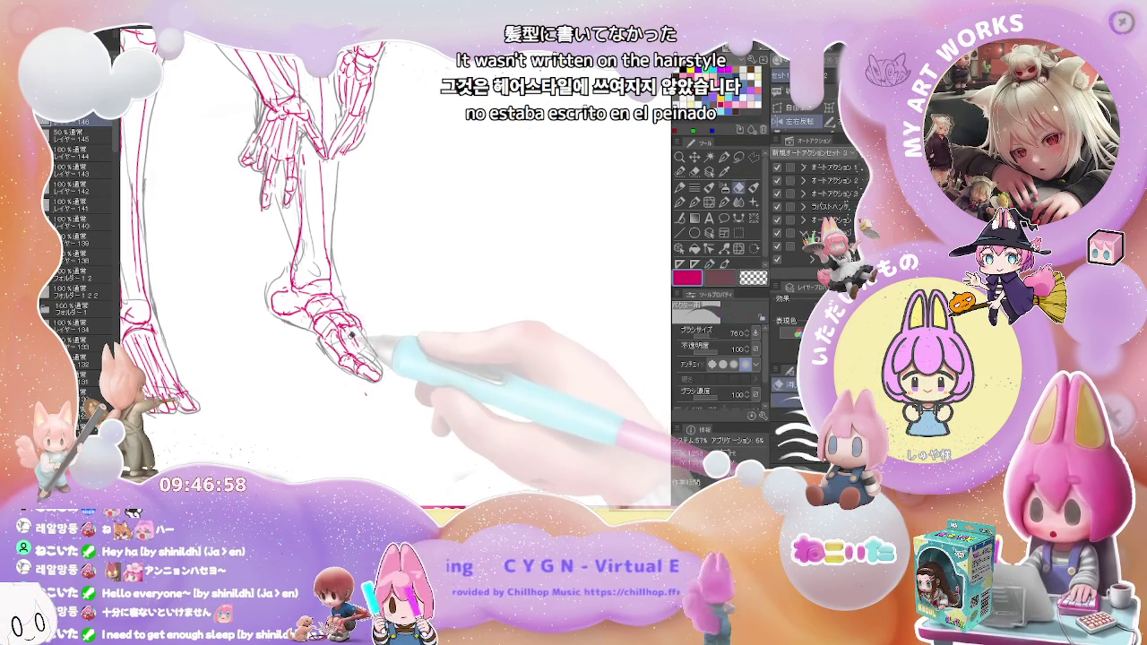
key(p)
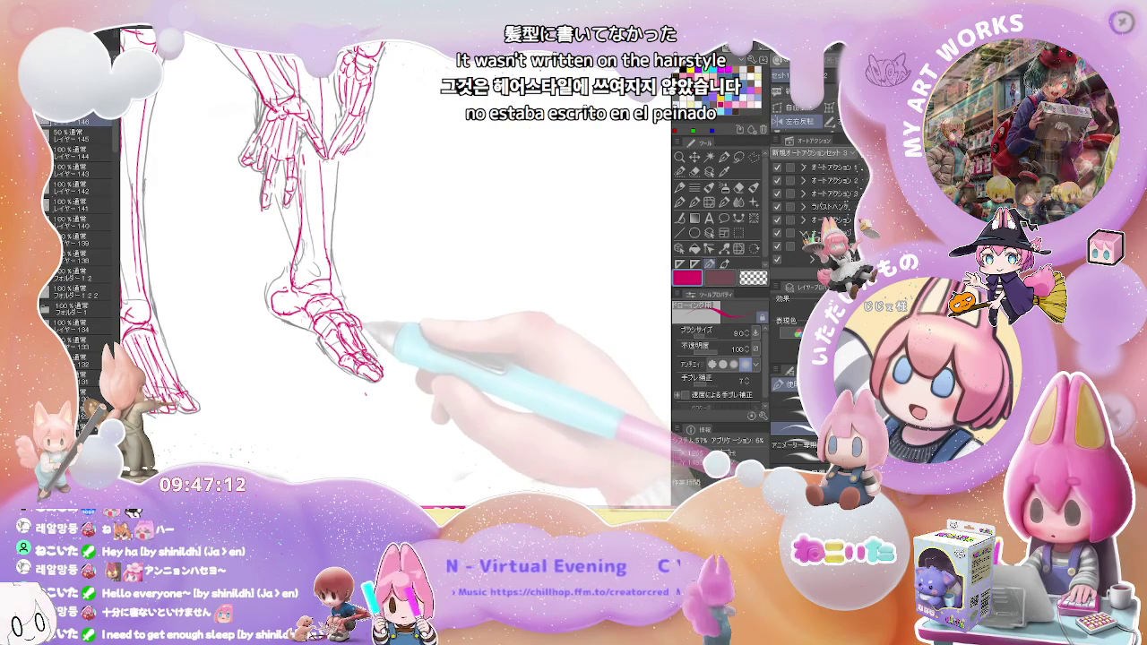
key(e)
scroll(356, 318, down, 3)
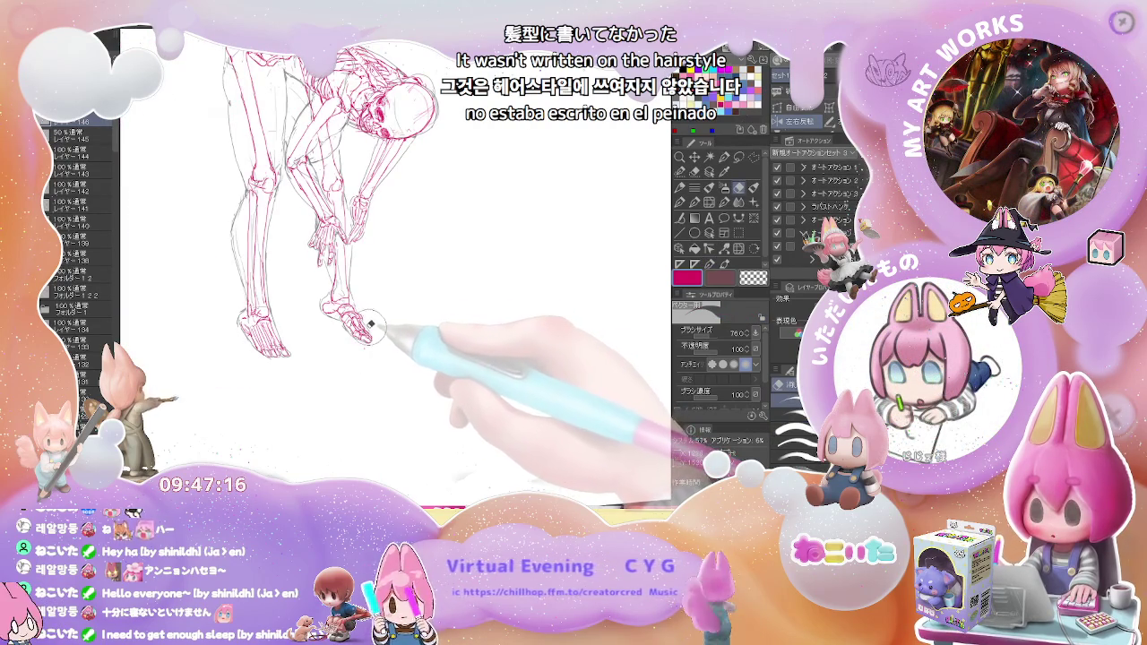
scroll(372, 324, up, 2)
scroll(315, 307, up, 2)
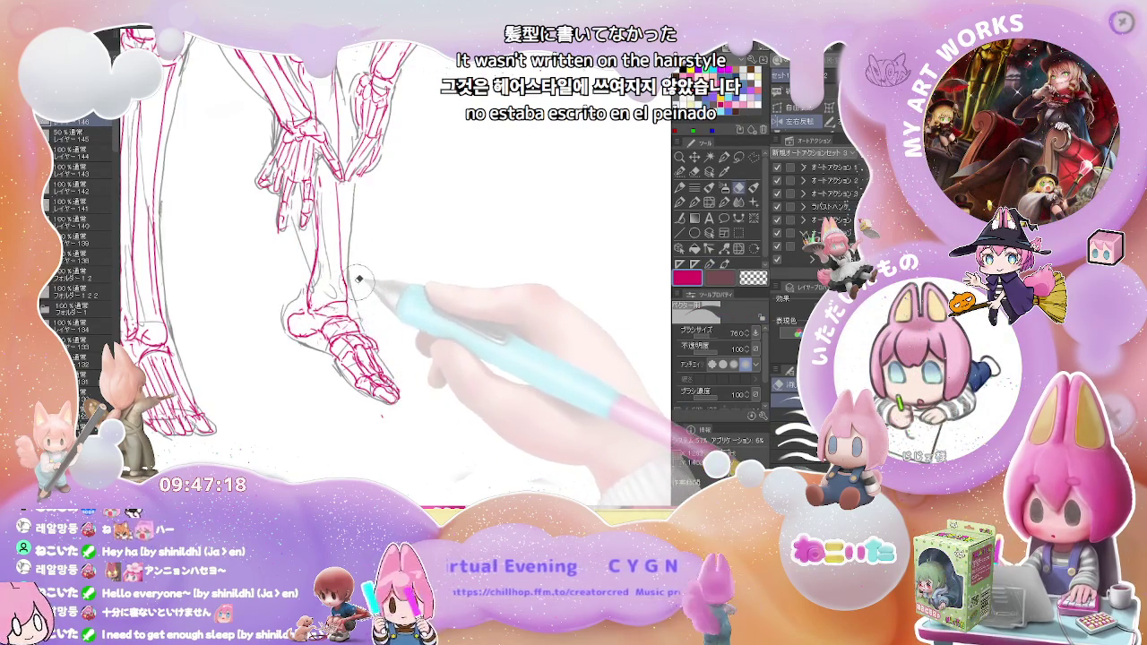
key(p)
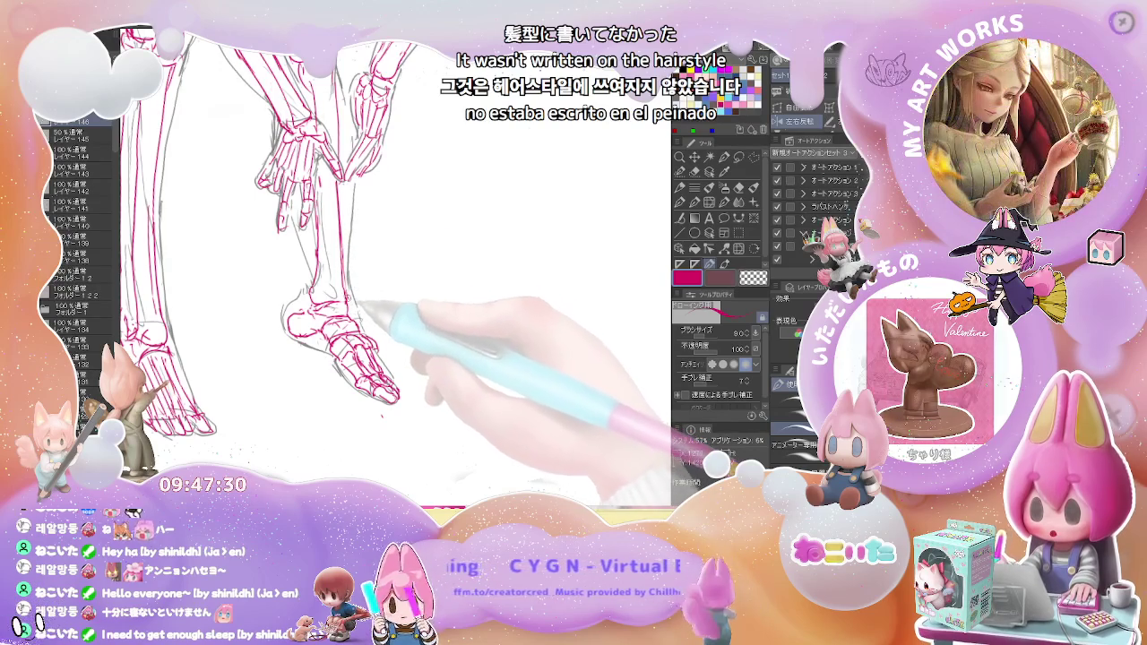
key(e)
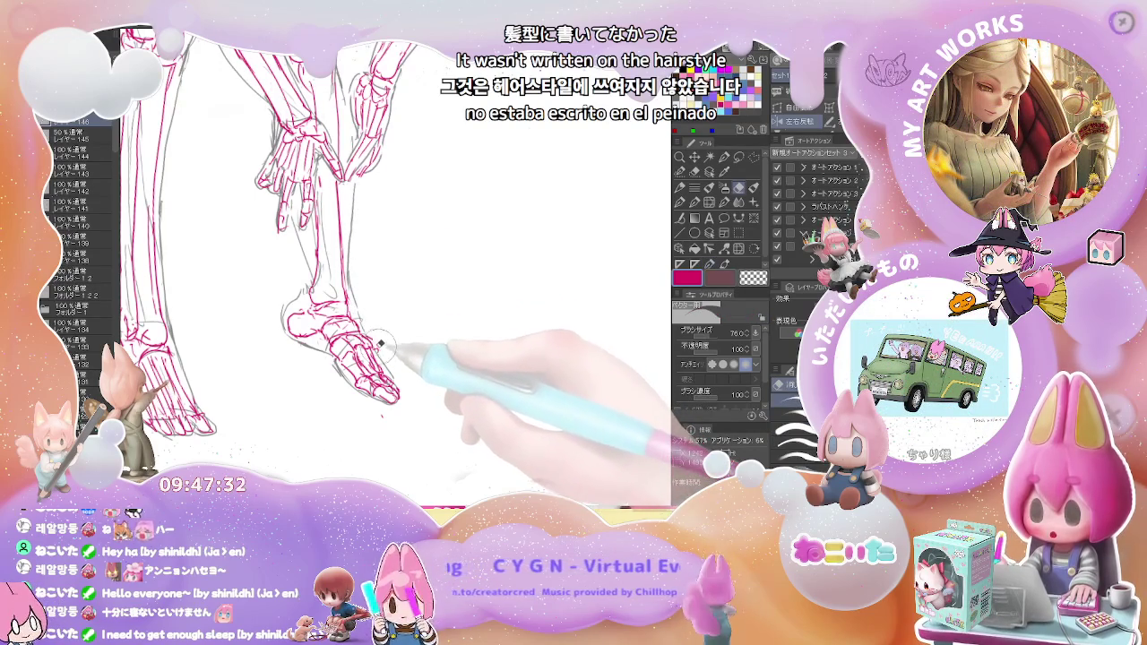
key(p)
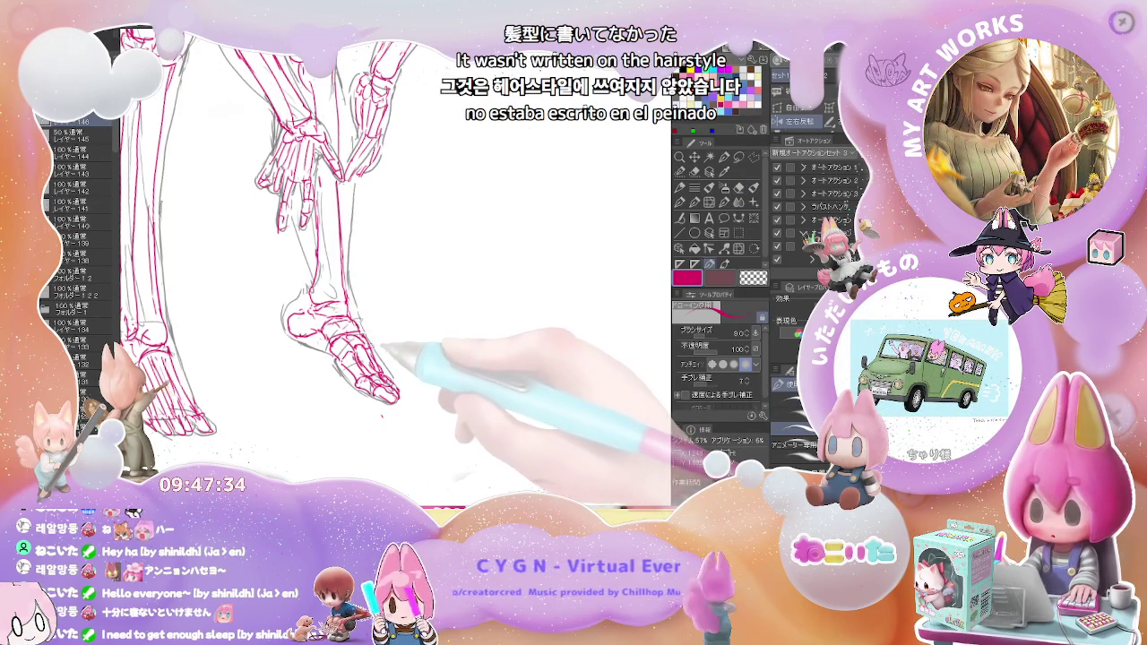
scroll(381, 415, down, 2)
scroll(394, 399, down, 2)
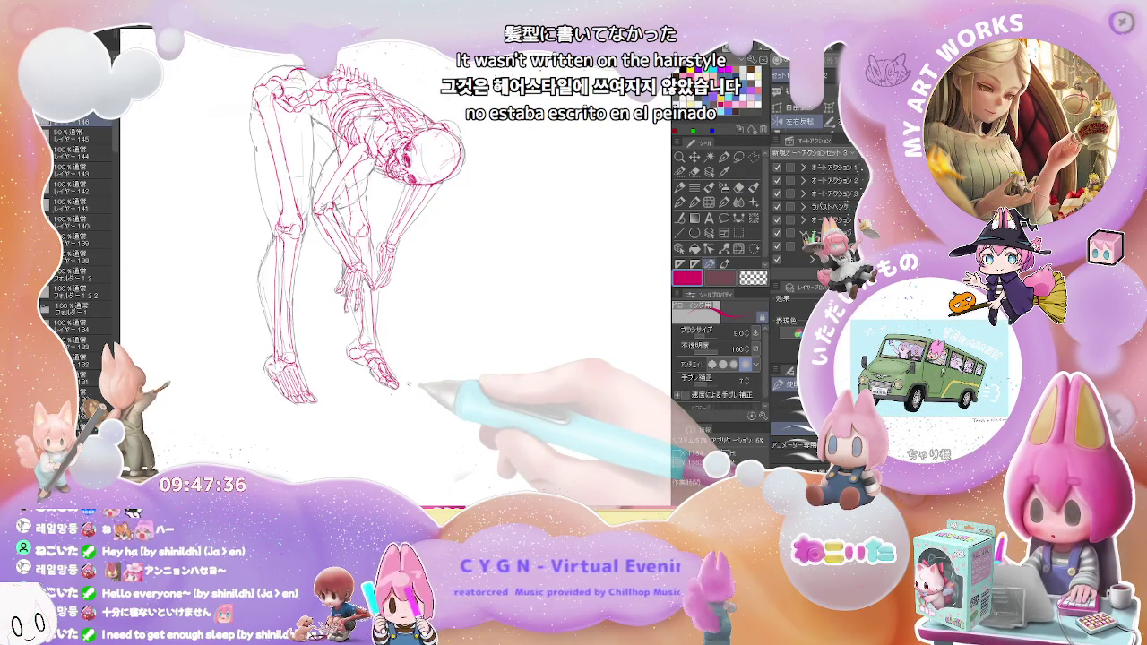
Erase and redraw the left foot's red ankle and tarsal bones more cleanly over the sketch
scroll(409, 383, up, 3)
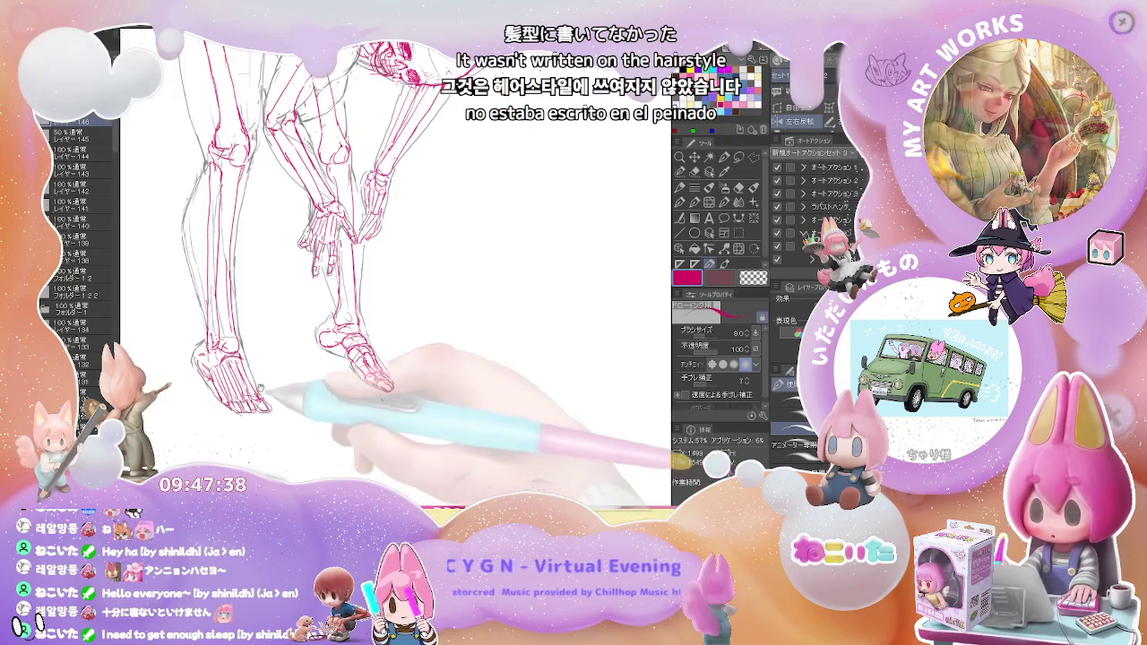
drag(408, 384, 583, 376)
key(e)
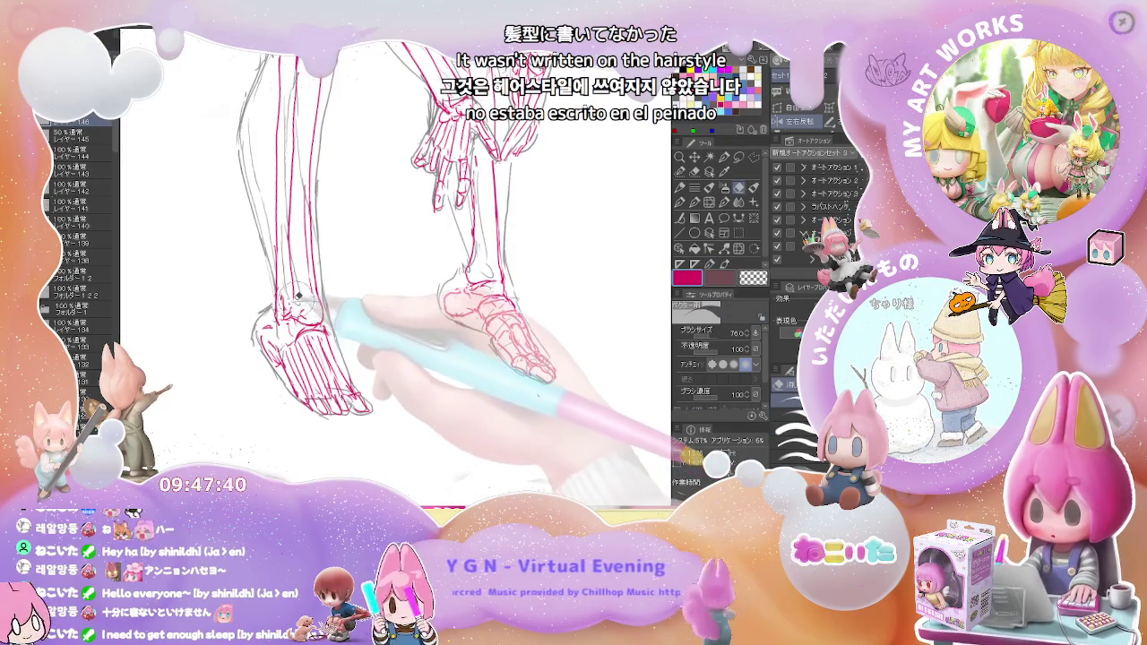
key(p)
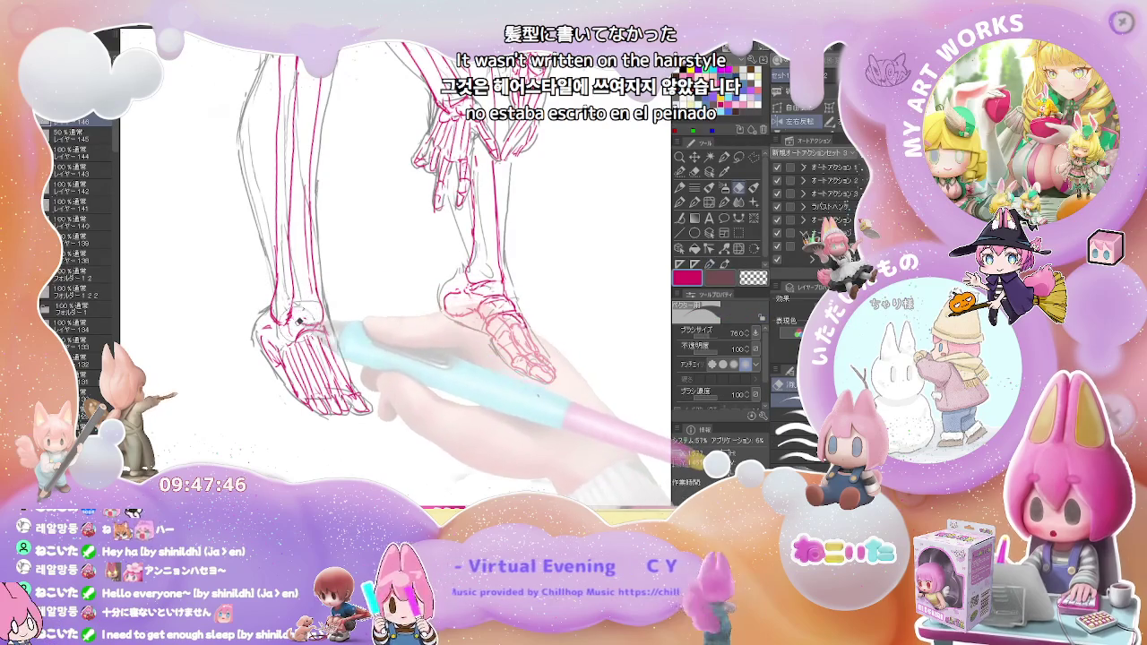
key(e)
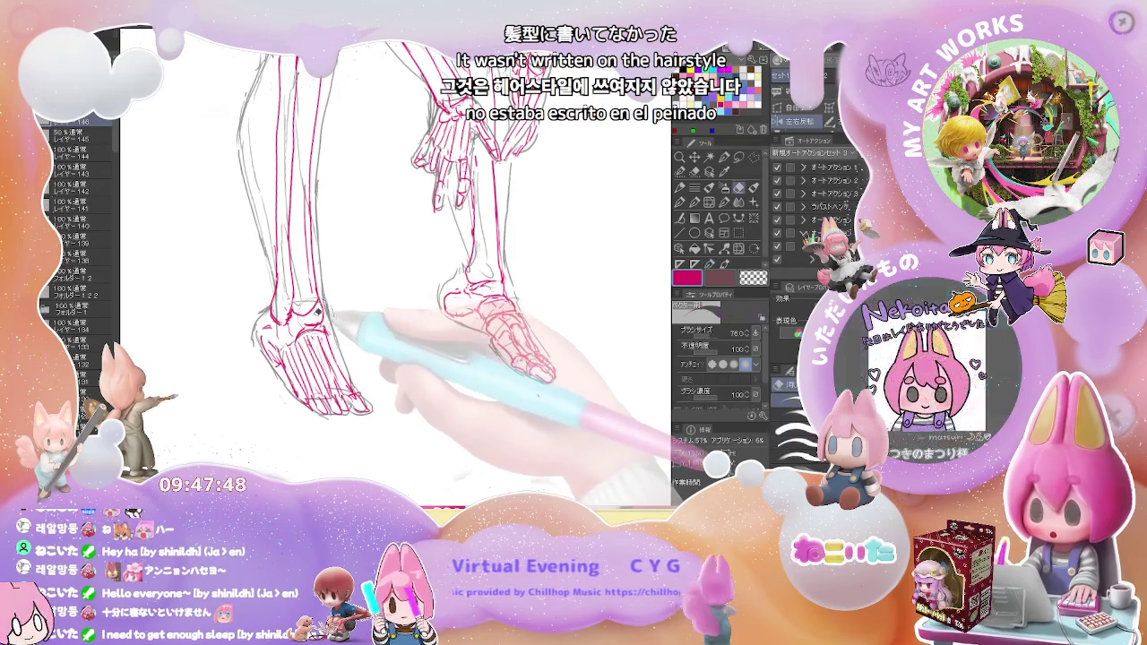
key(p)
key(e)
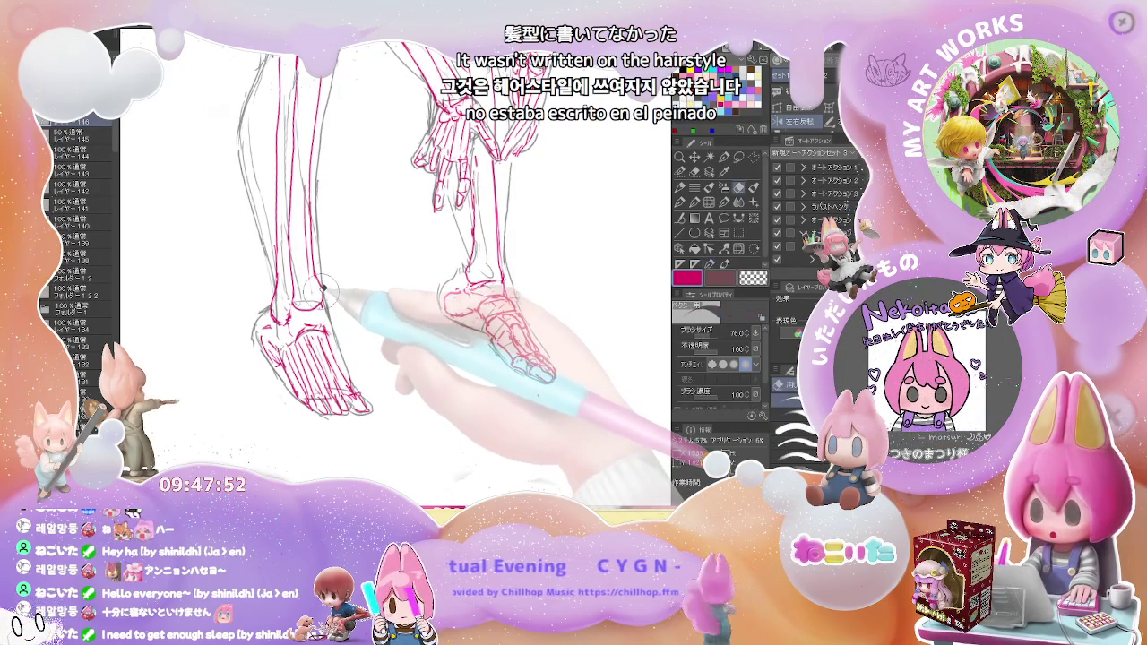
key(p)
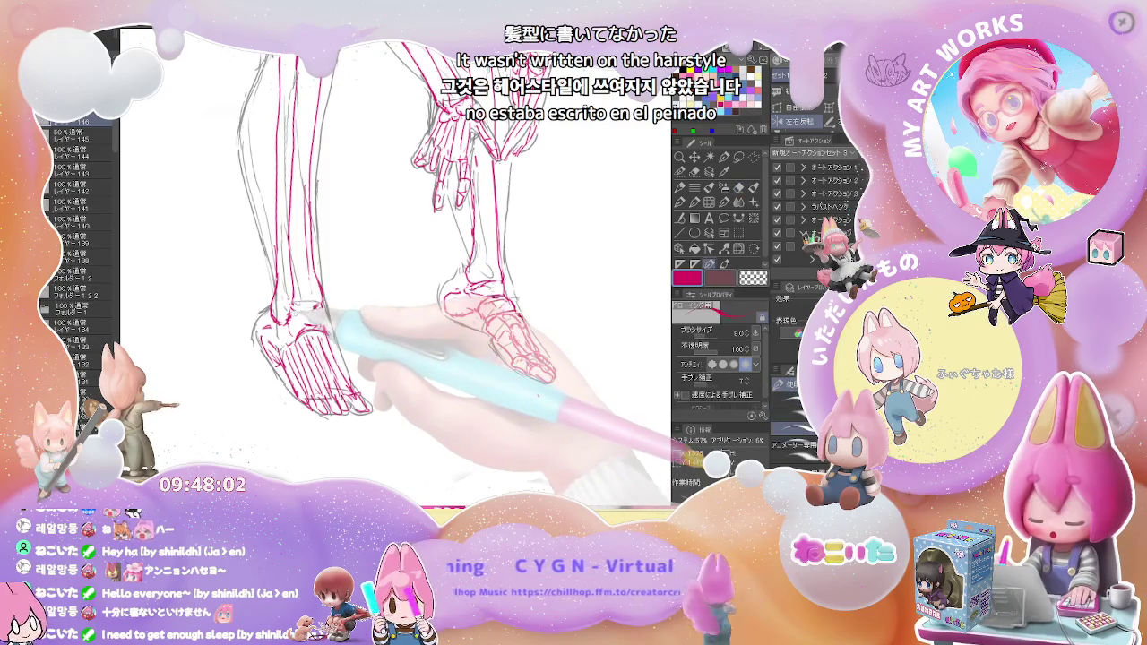
key(e)
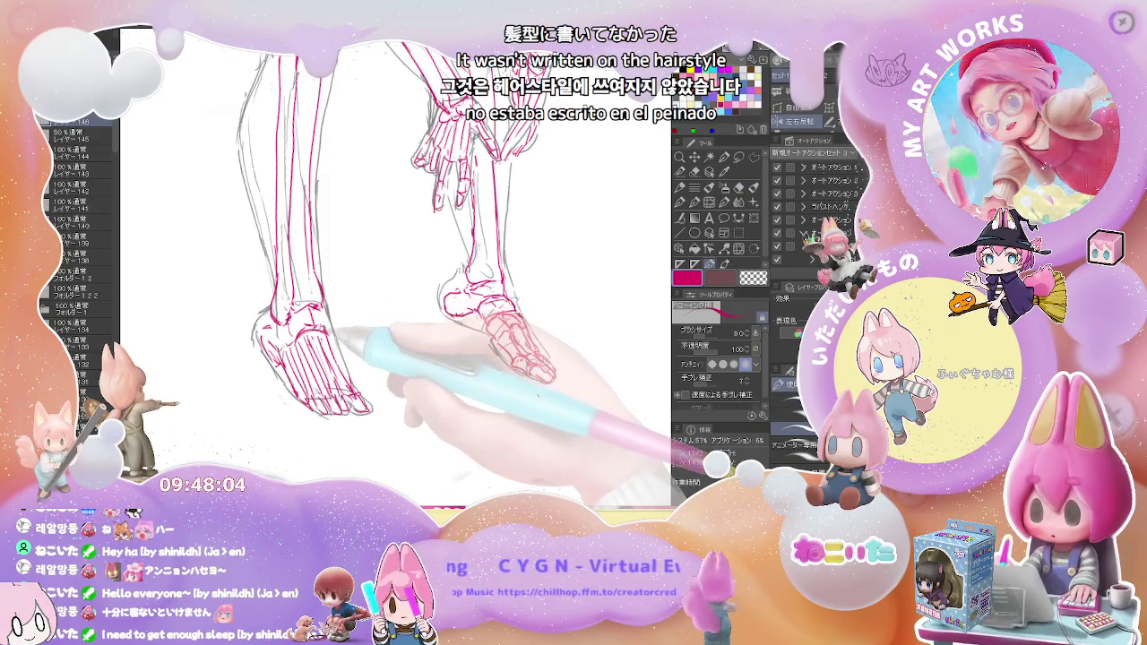
key(p)
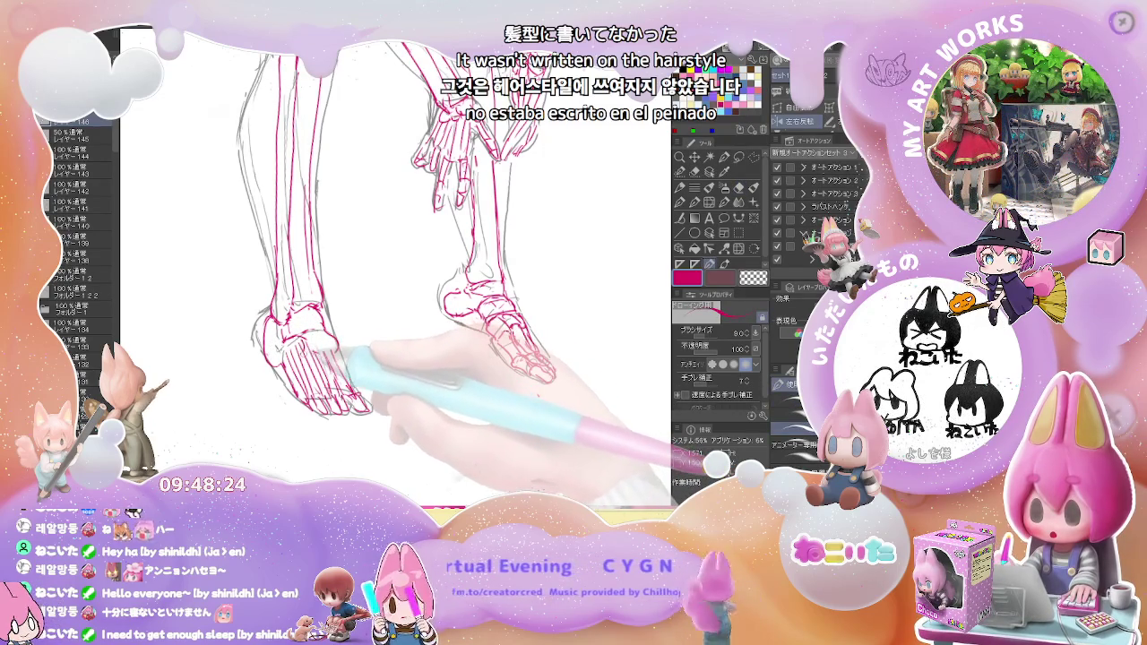
key(e)
key(e)
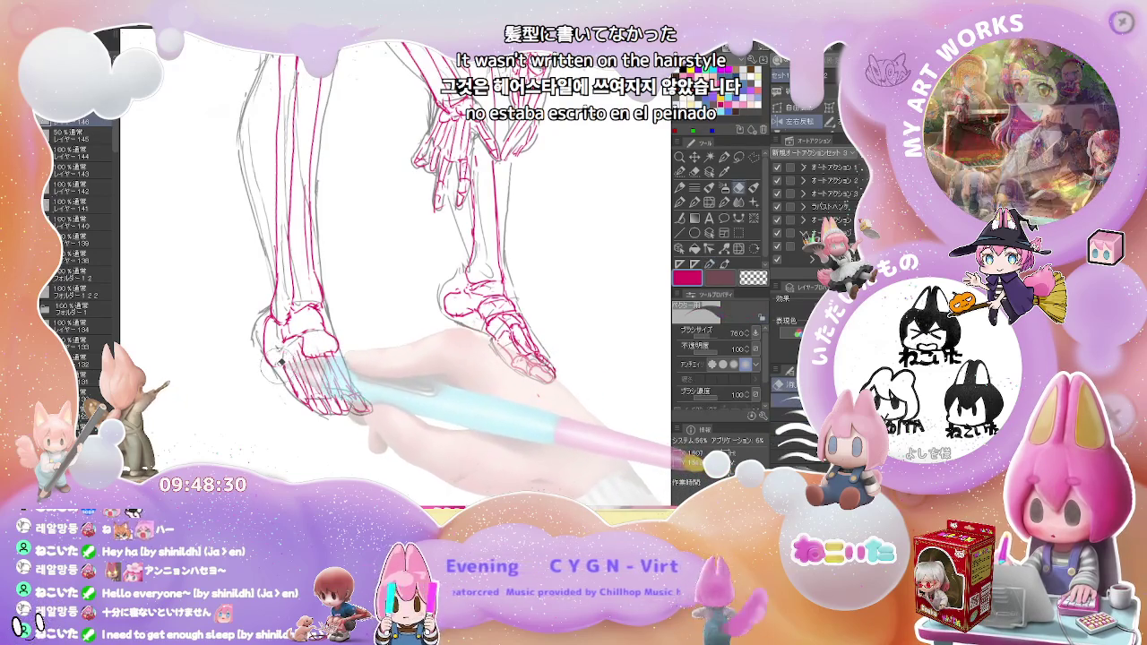
Wipe the left foot's rough toe lines, redraw its tarsal and metatarsal bones, and zoom out to check
key(p)
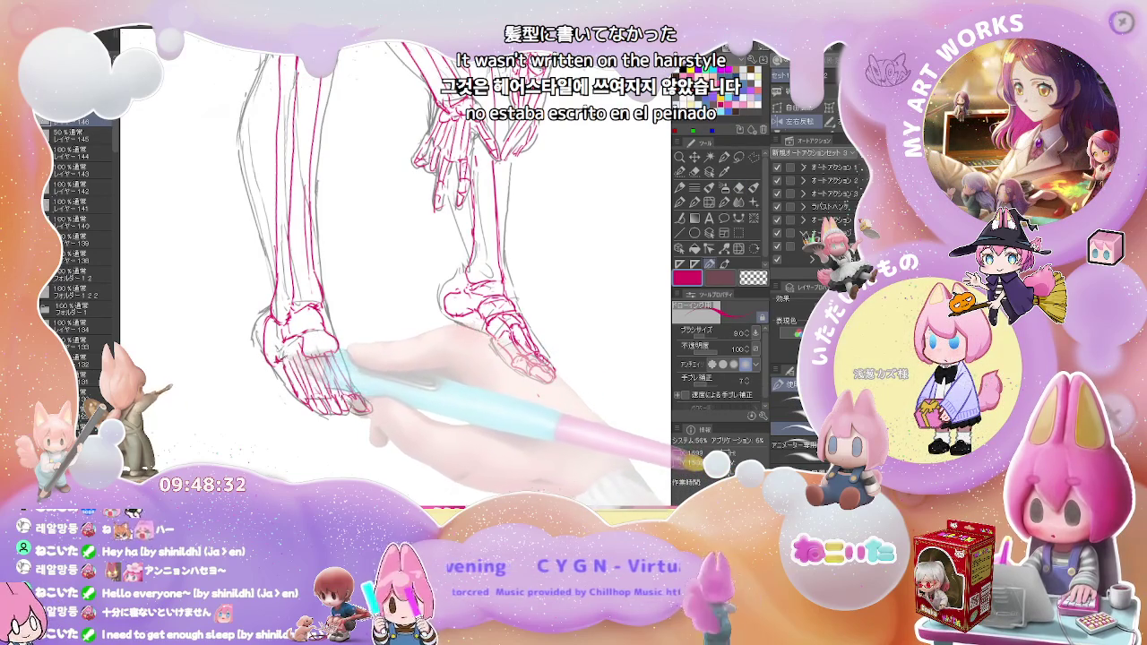
key(e)
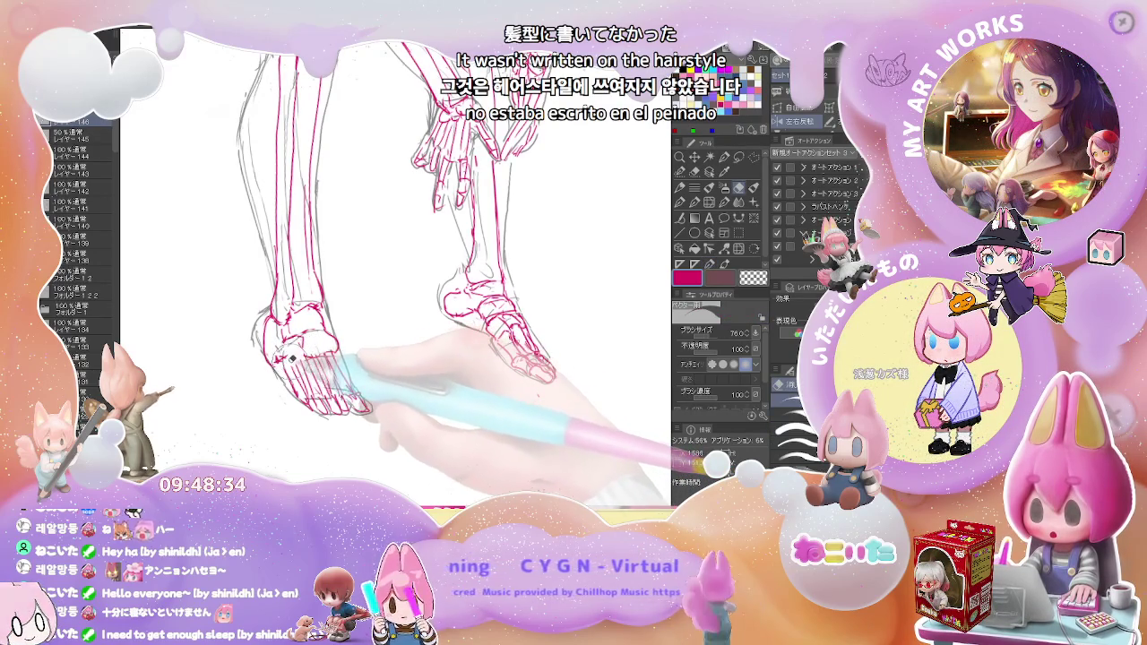
key(p)
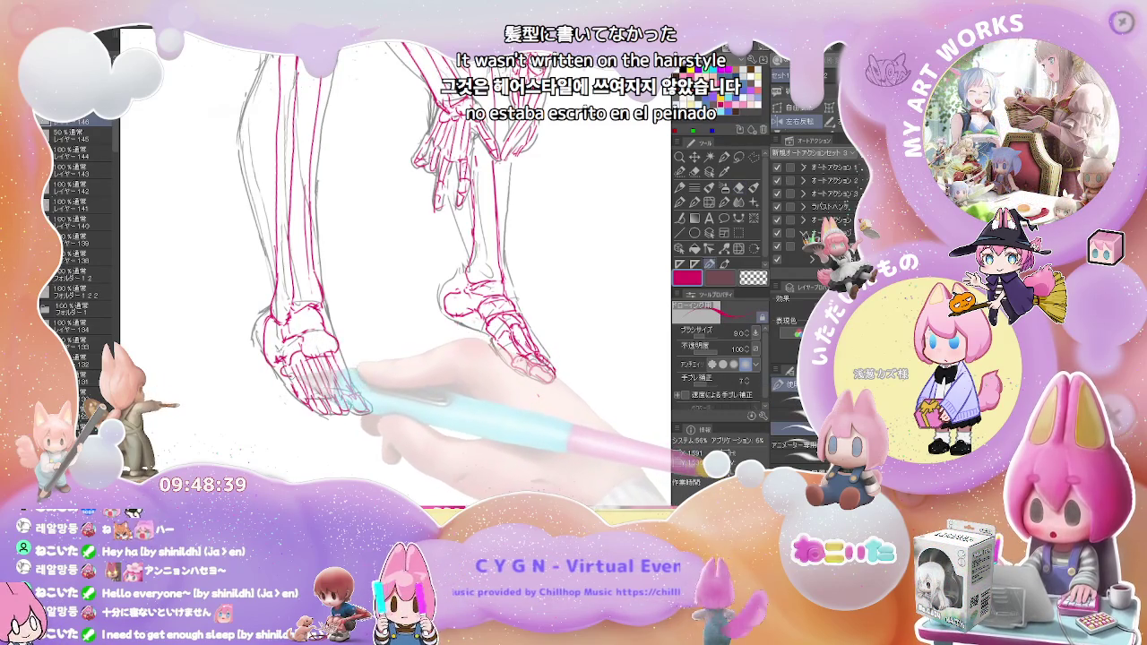
key(e)
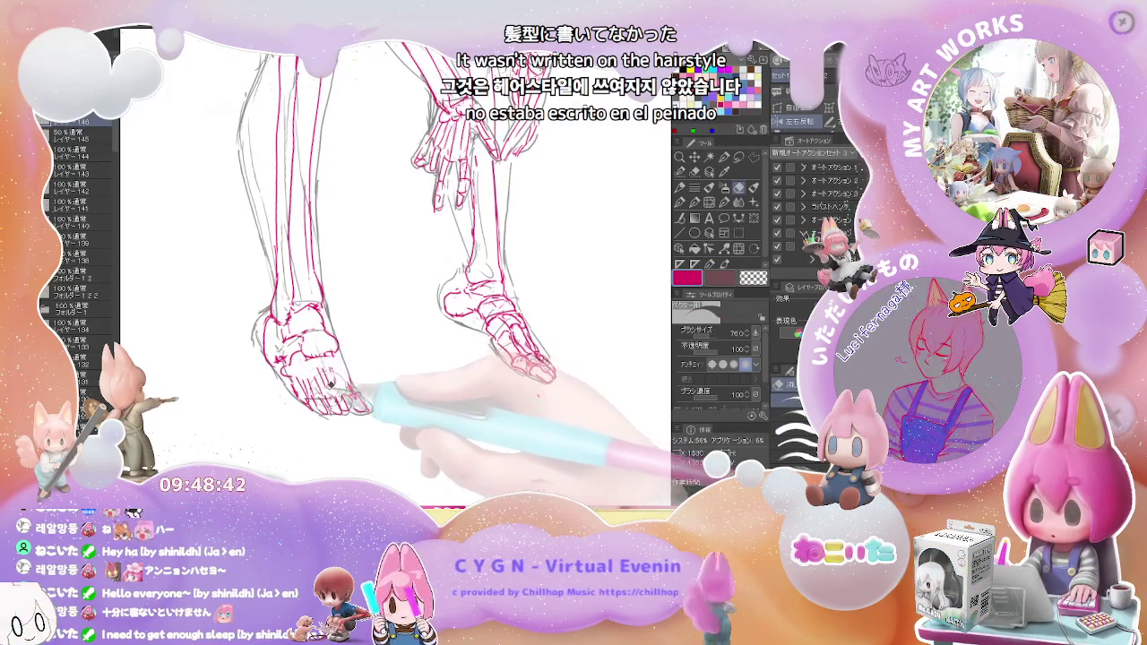
drag(336, 385, 363, 413)
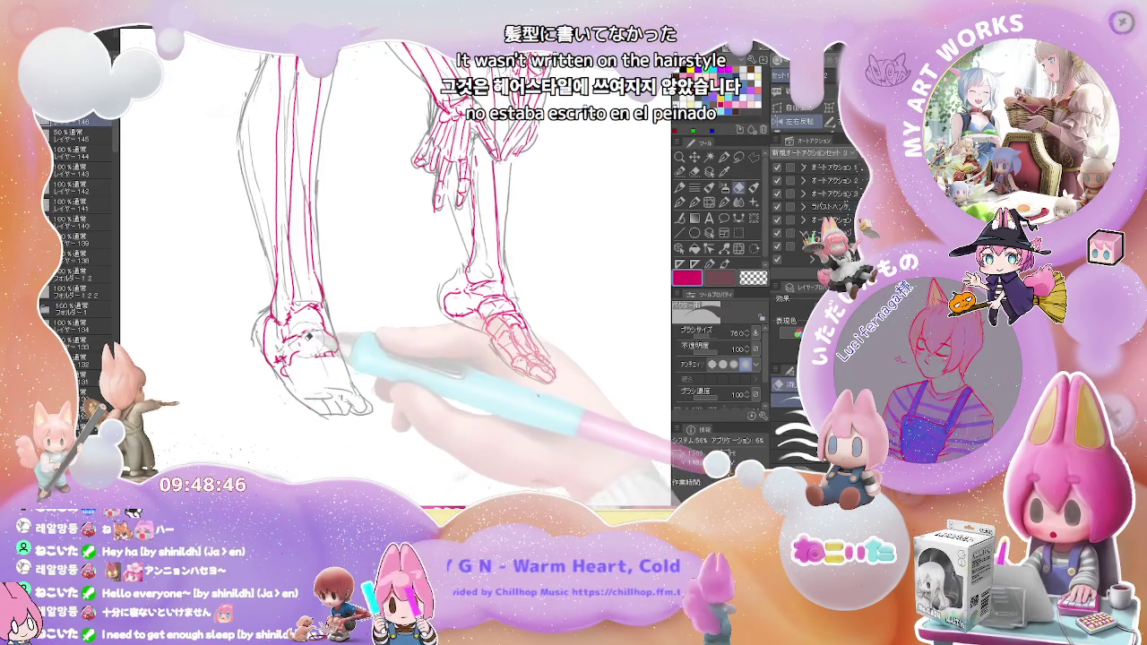
key(p)
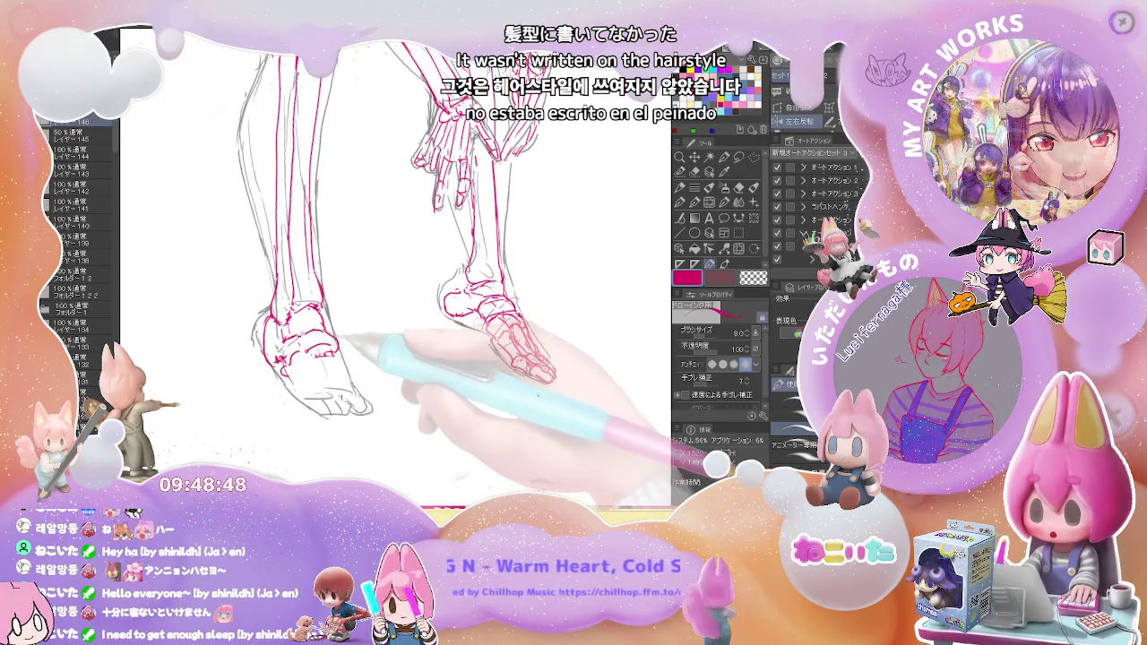
key(e)
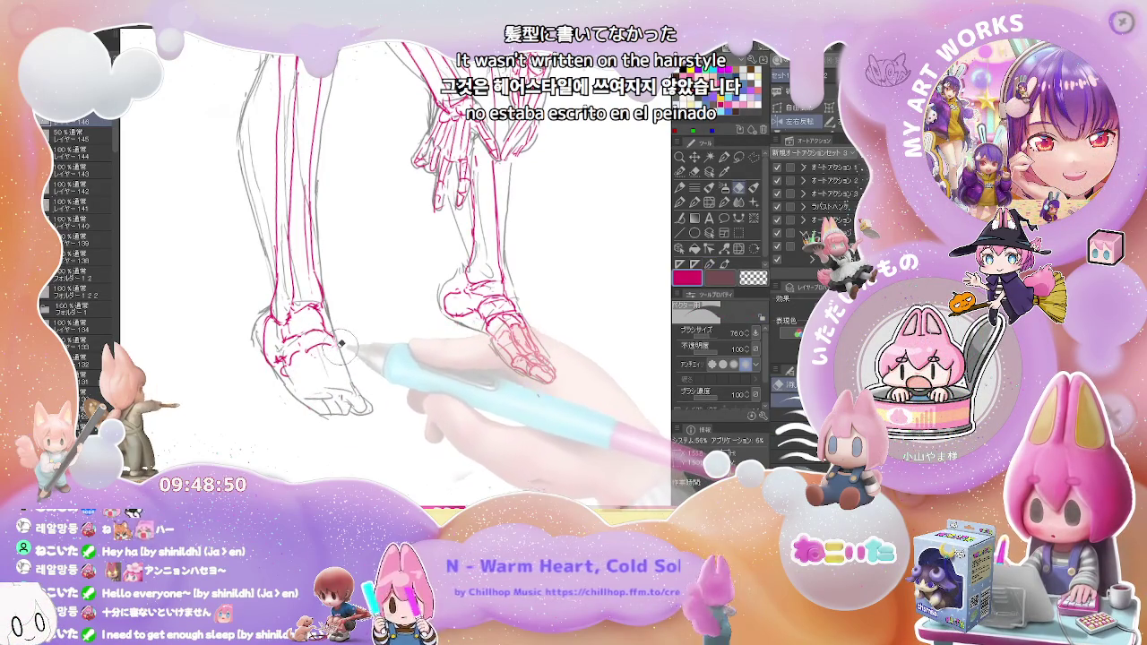
key(p)
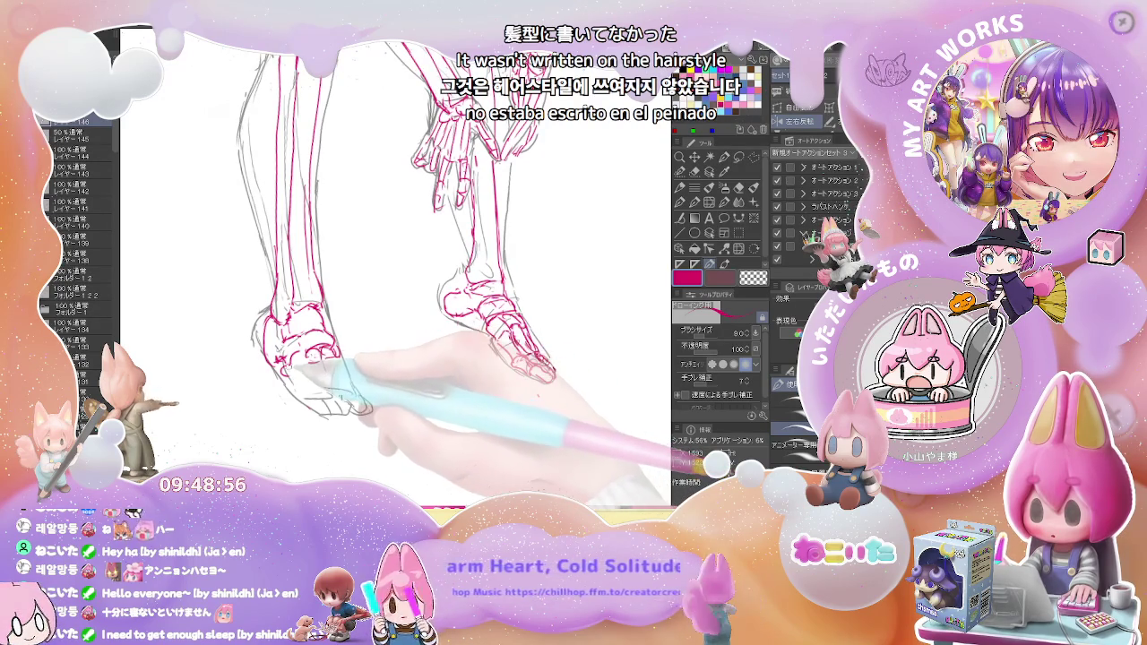
key(e)
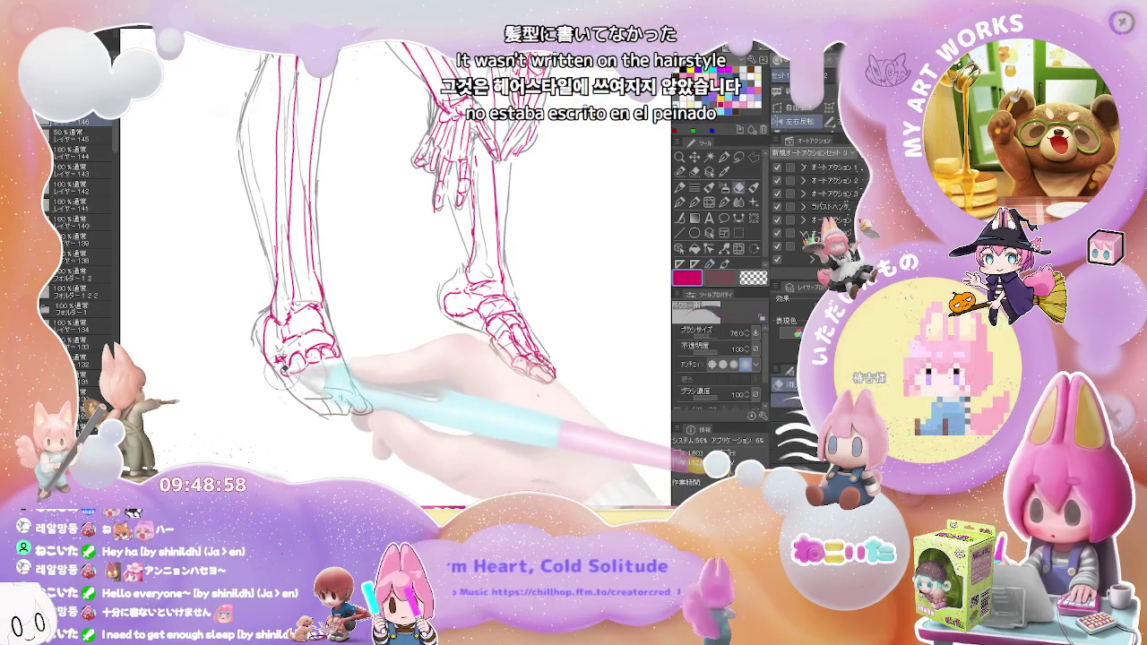
key(p)
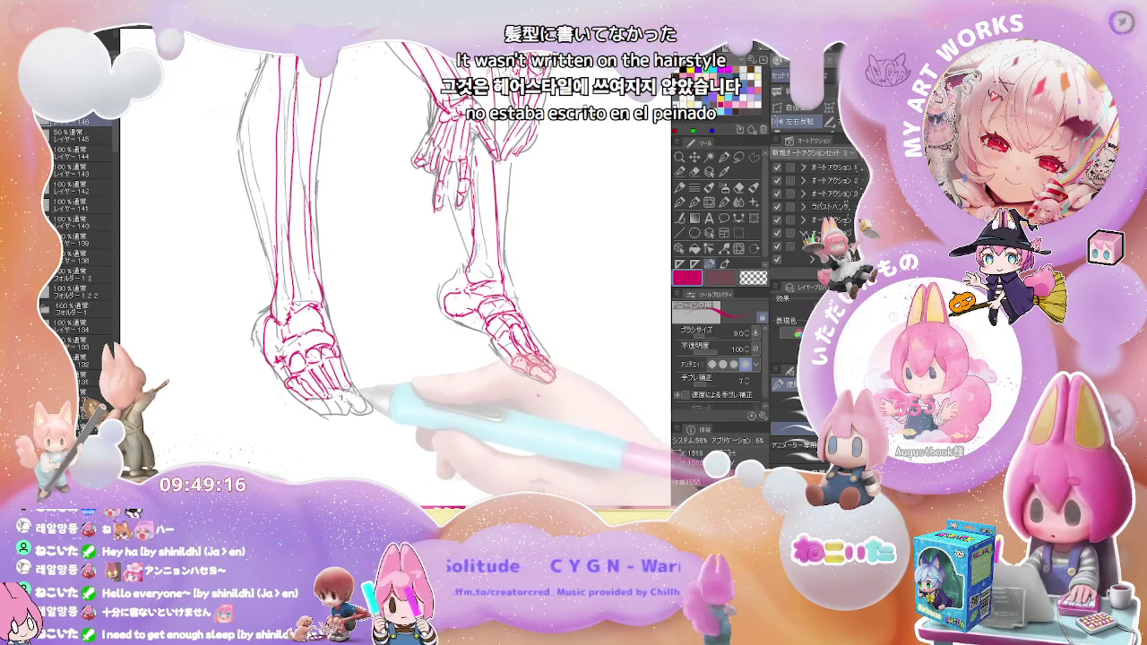
key(ctrl+minus)
key(ctrl+minus)
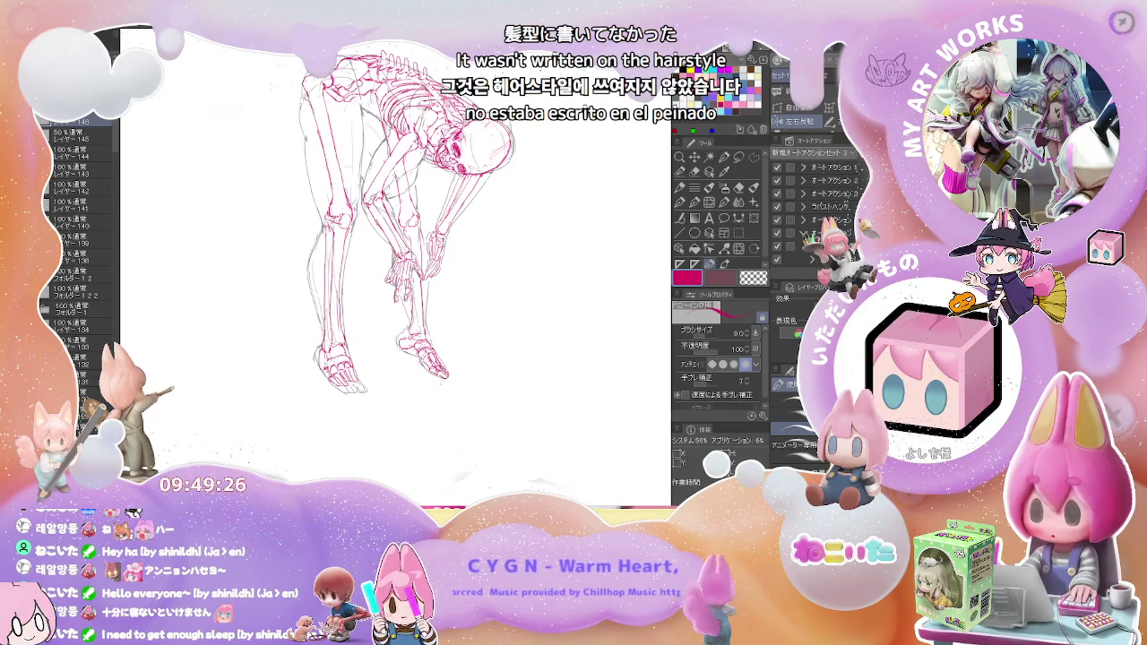
Draw the left foot's remaining red toe and metatarsal bones, correcting strokes with the eraser
scroll(412, 350, up, 3)
scroll(412, 350, up, 2)
key(e)
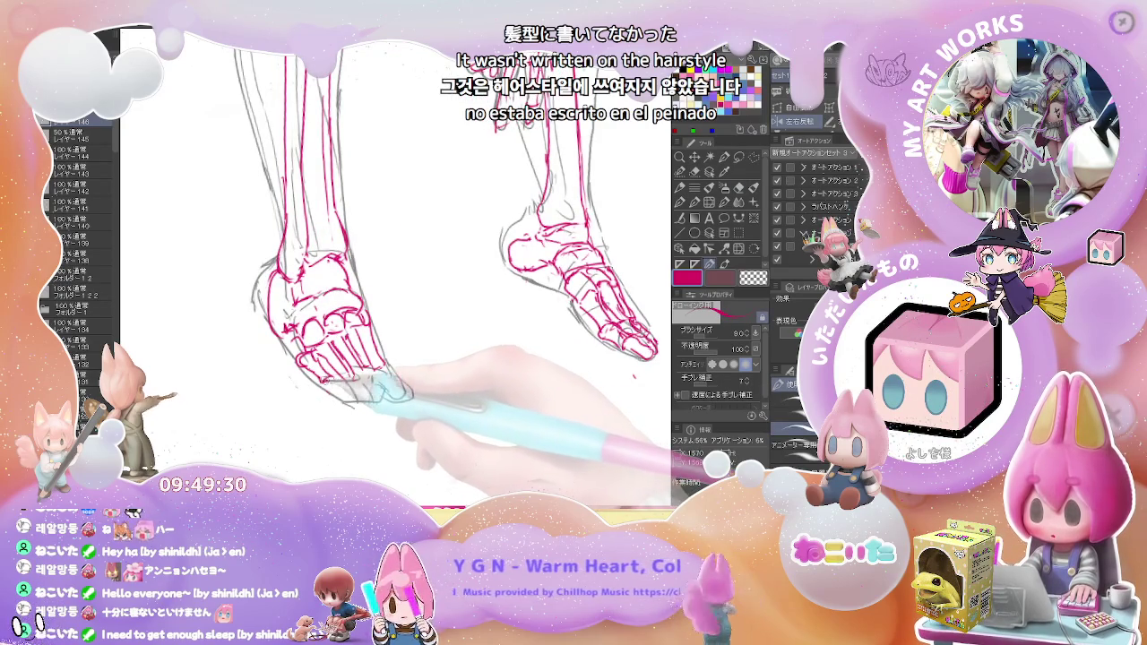
key(p)
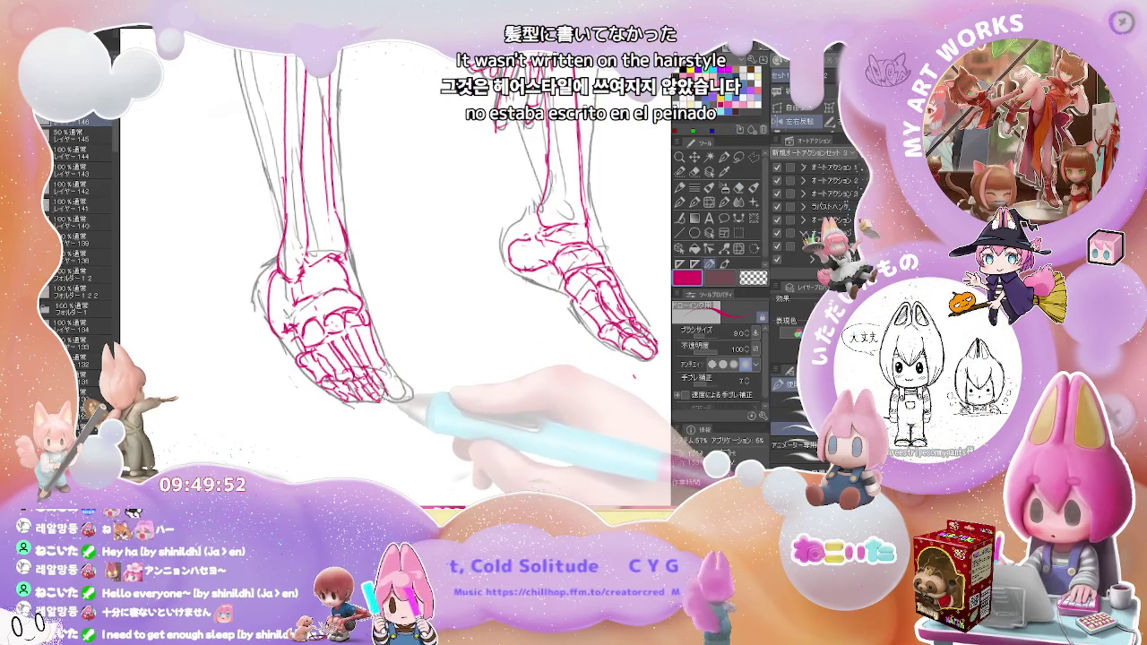
key(e)
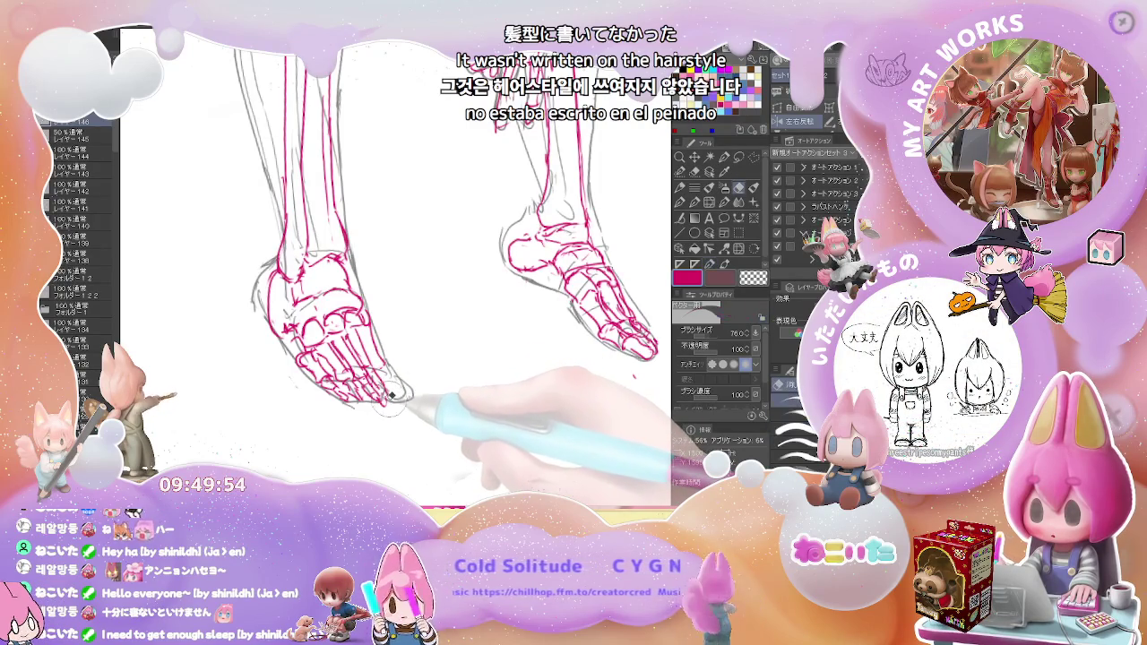
key(p)
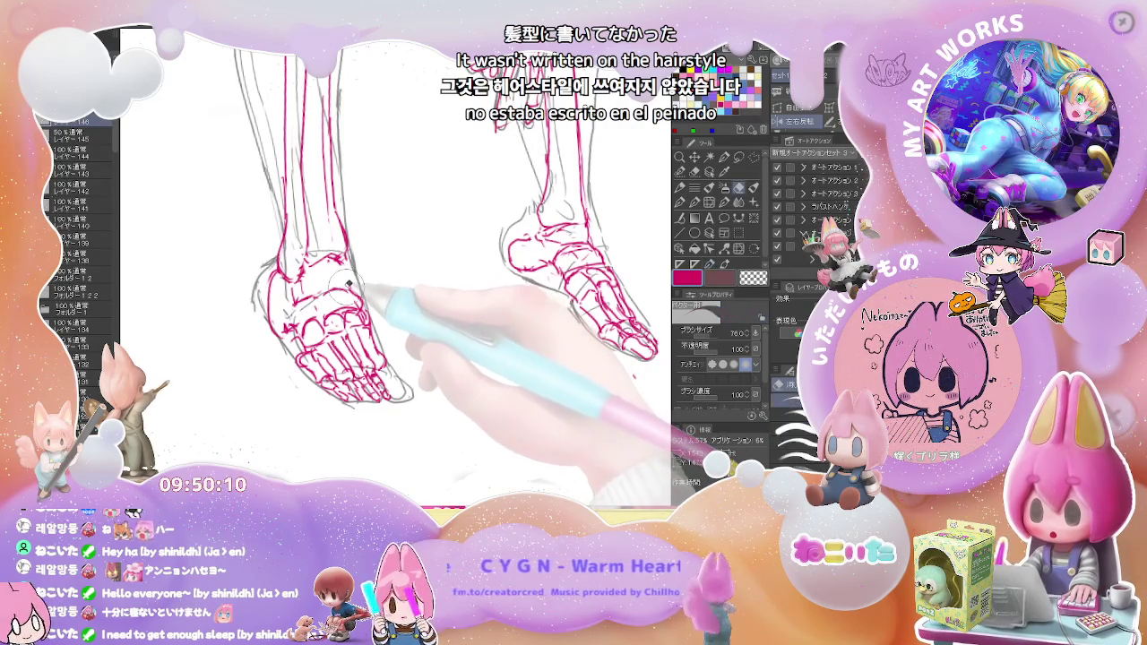
key(e)
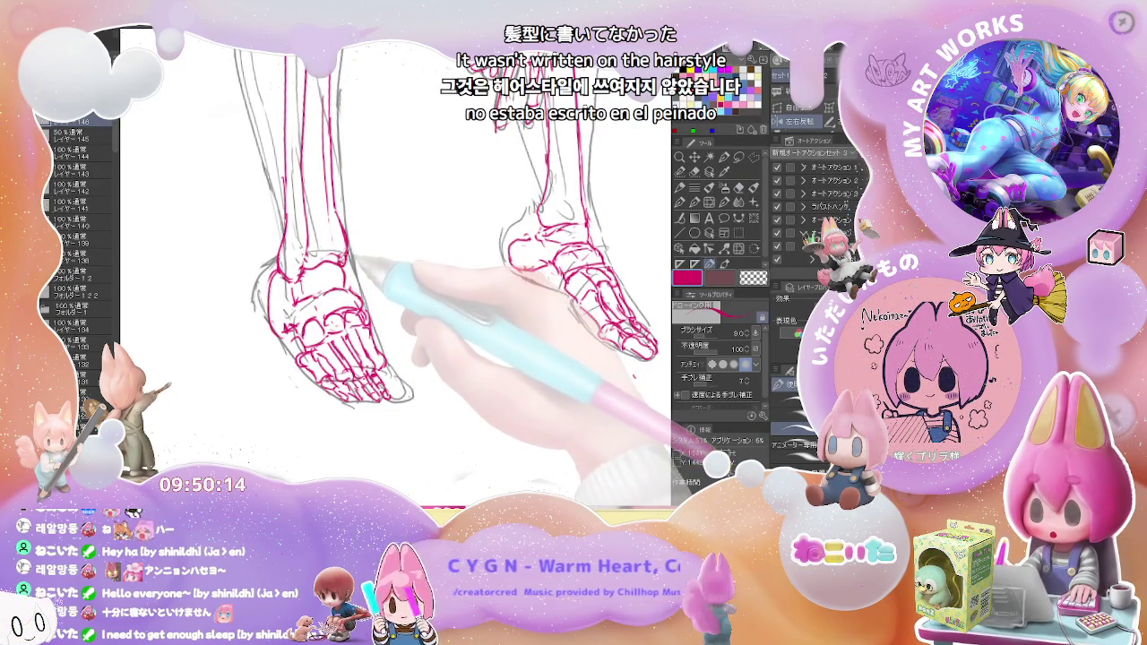
key(p)
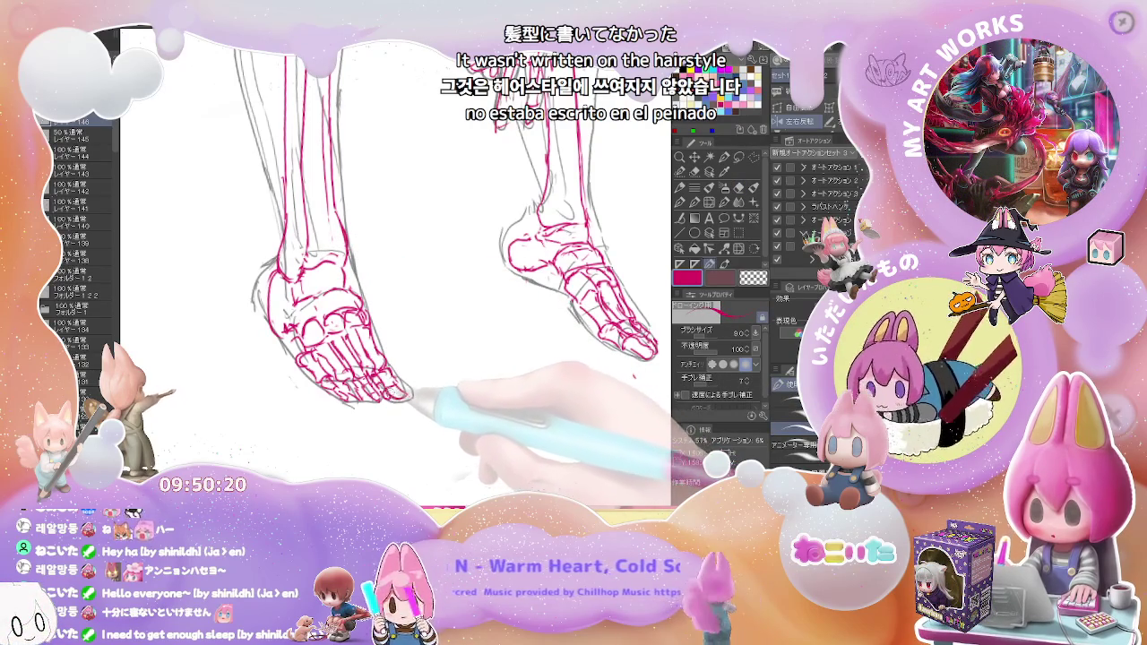
drag(412, 394, 439, 412)
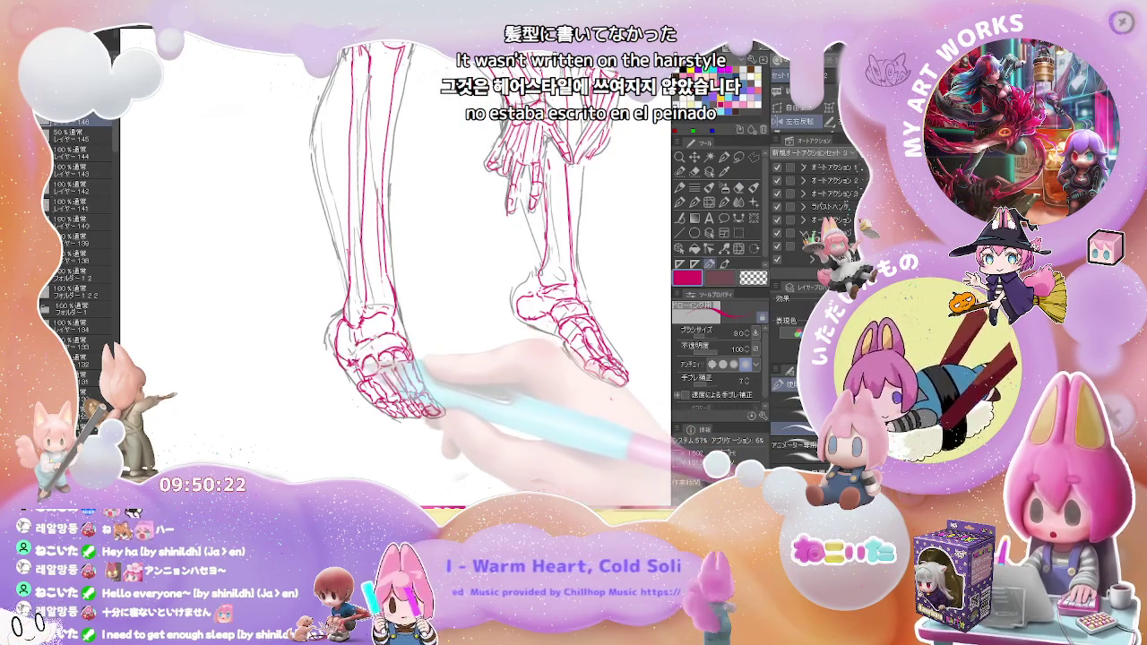
key(e)
key(p)
scroll(466, 233, down, 2)
scroll(466, 233, down, 2)
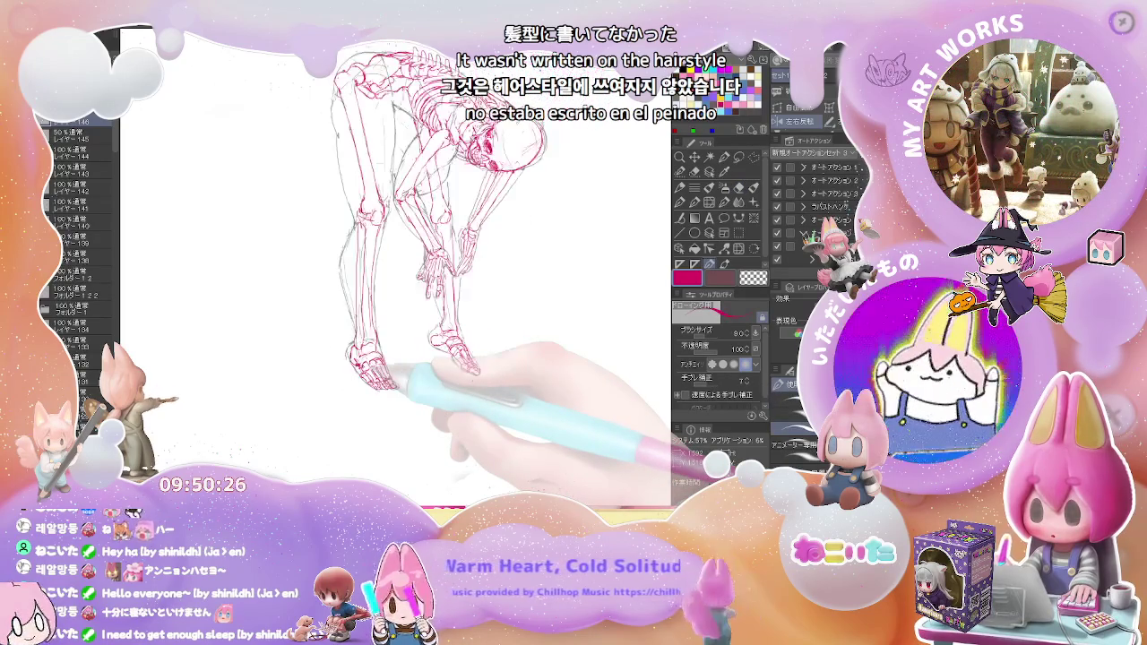
key(ctrl+comma)
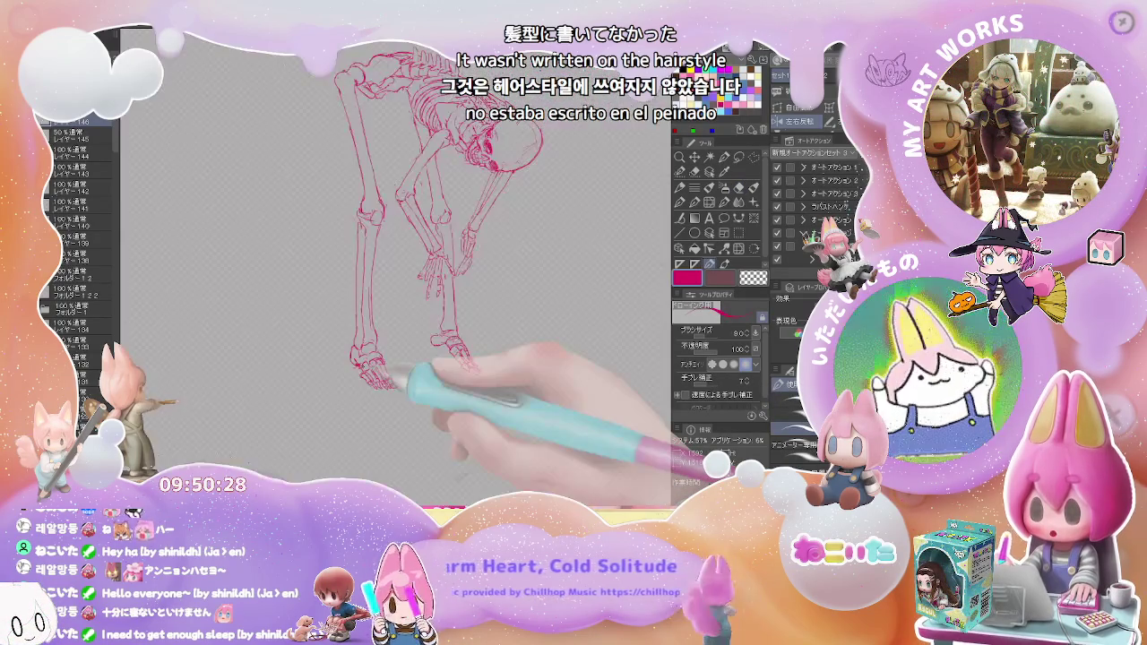
key(ctrl+comma)
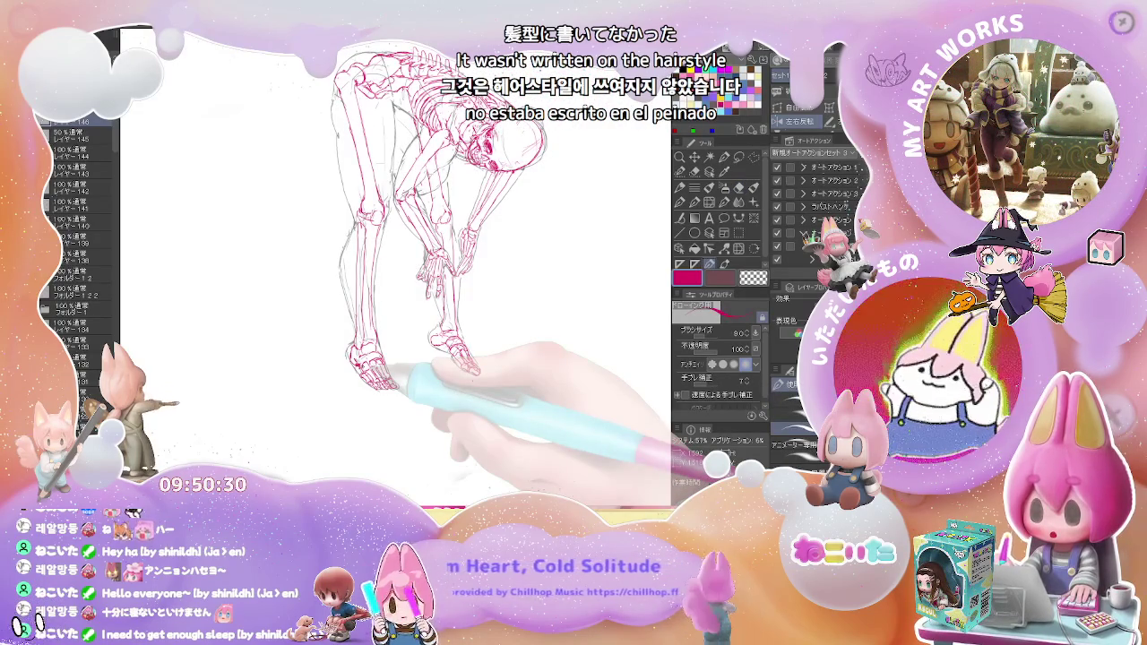
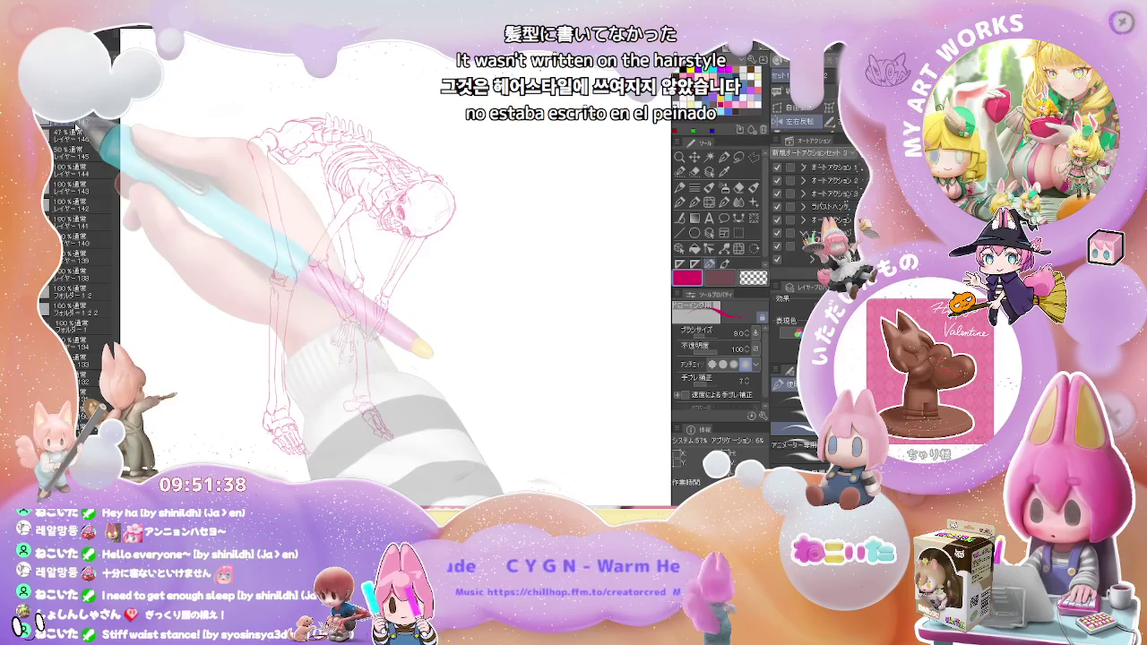
Switch to blue and trace the lower jaw line and the left side of the skull
click(730, 98)
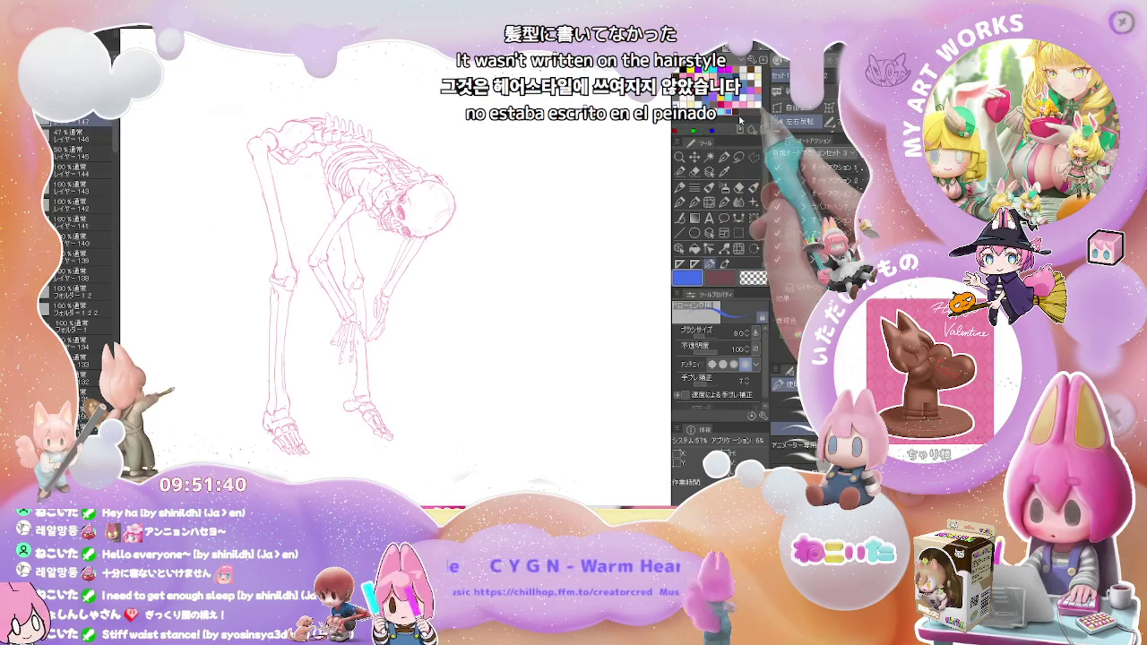
scroll(421, 204, up, 3)
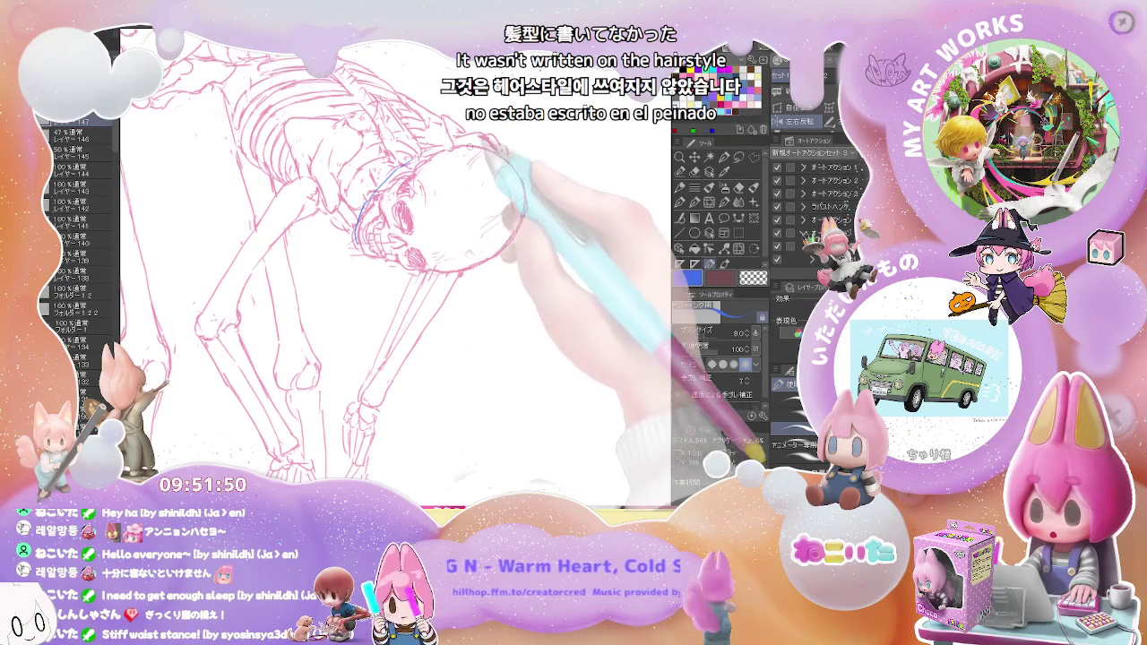
drag(359, 229, 396, 261)
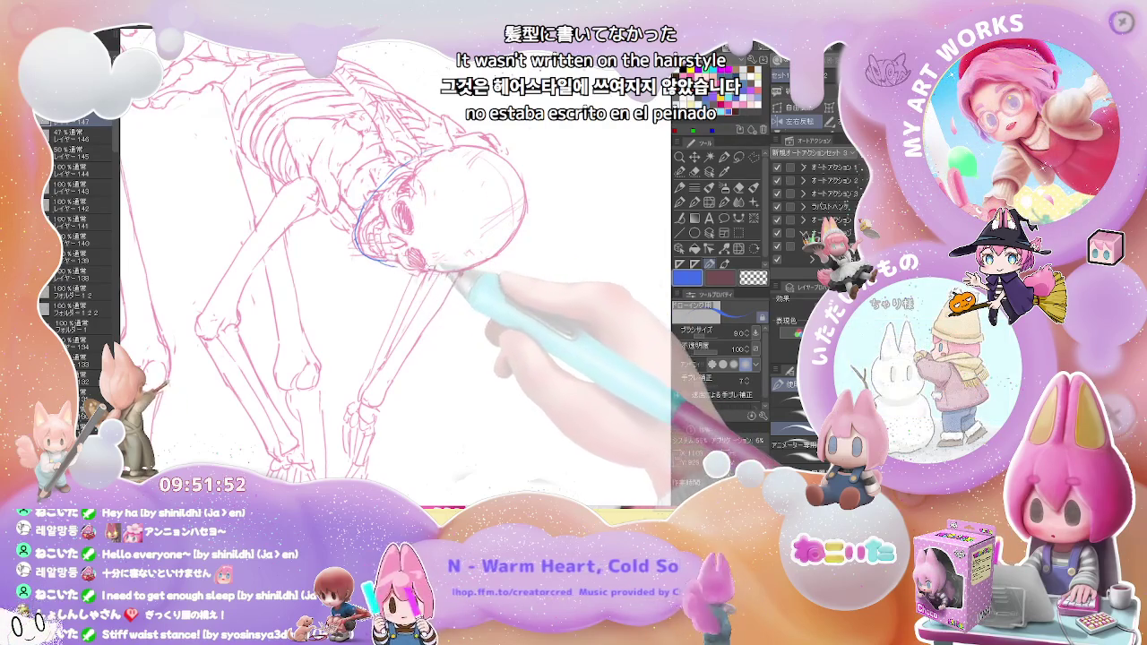
key(minus)
key(minus)
key(minus)
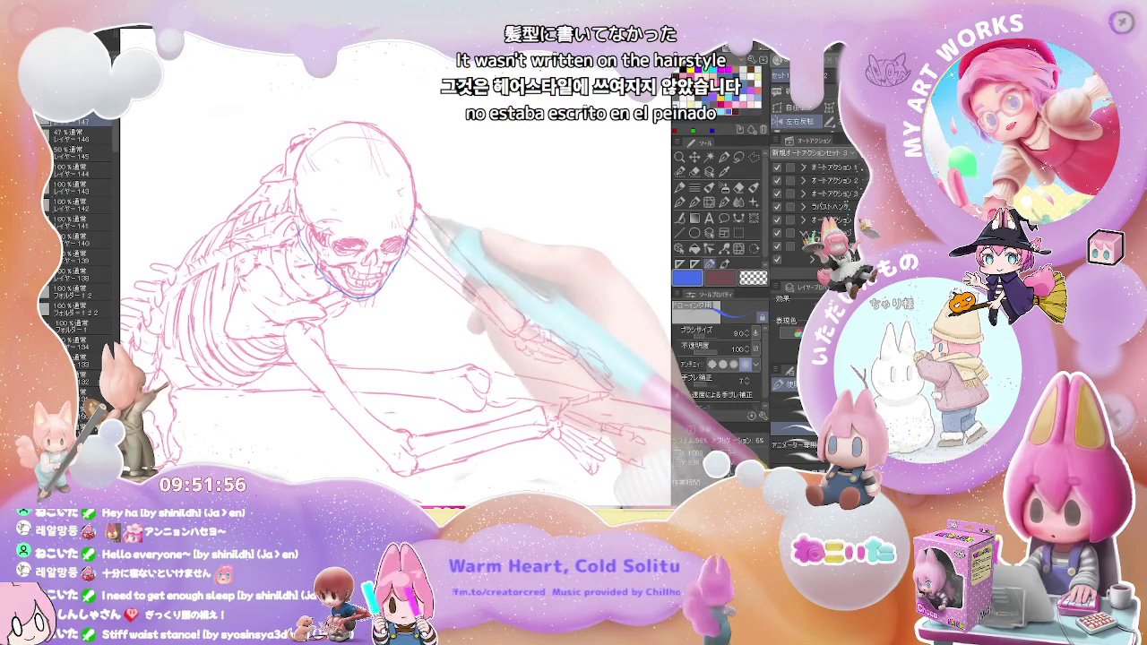
drag(341, 295, 336, 123)
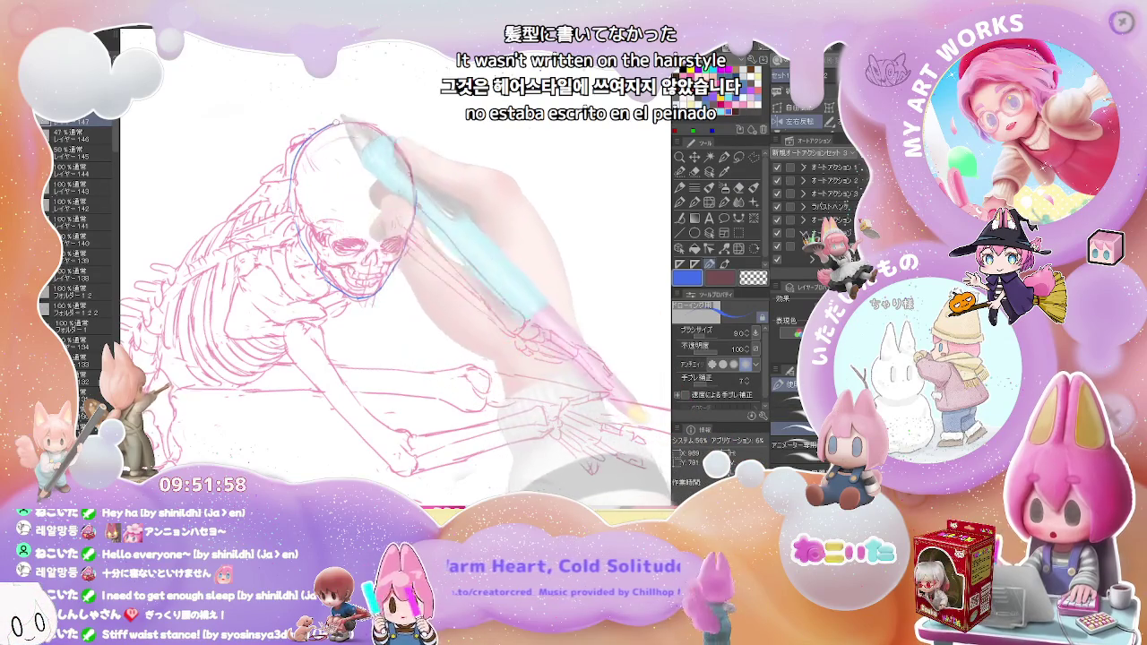
Mirror the canvas and zoom in and out to check the skull outline
key(e)
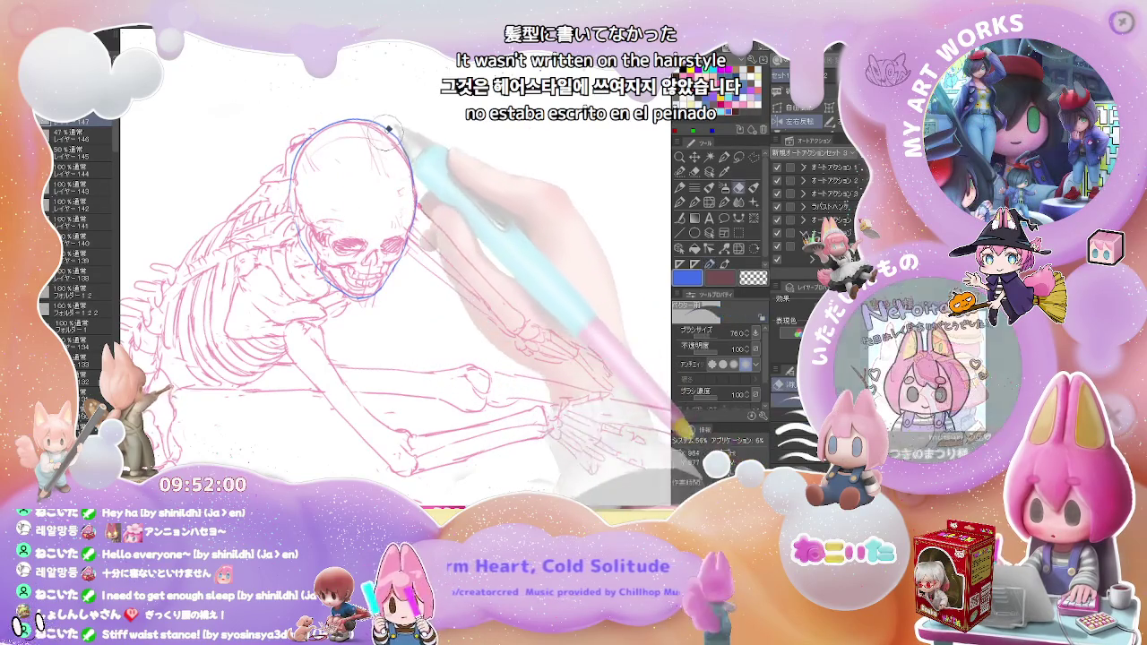
key(h)
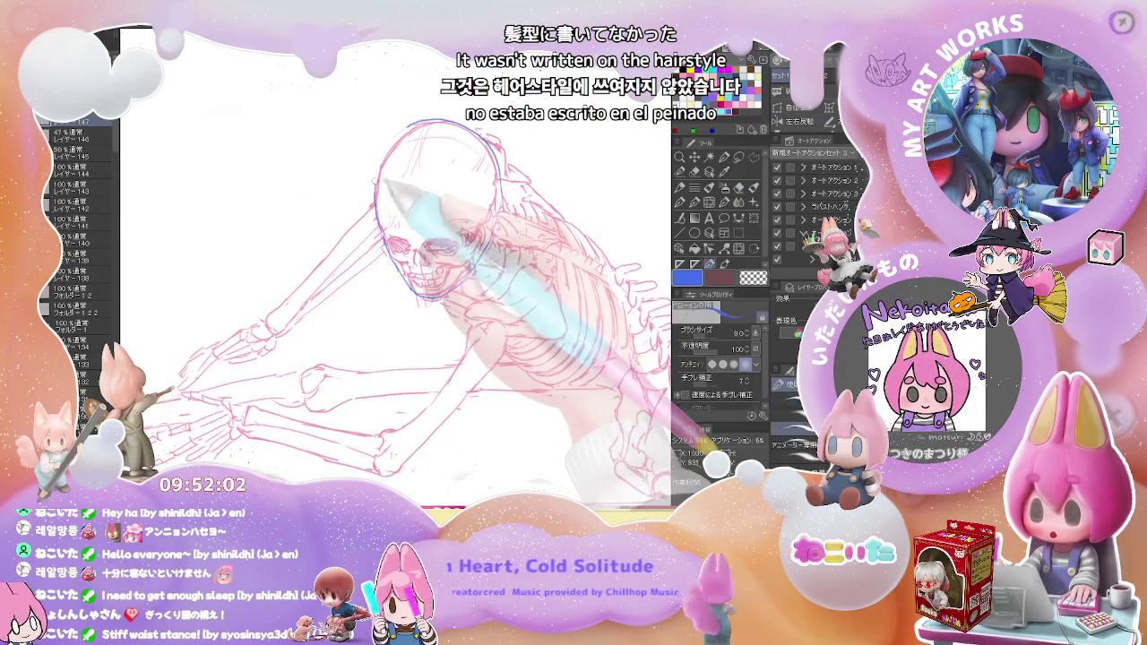
scroll(403, 269, down, 3)
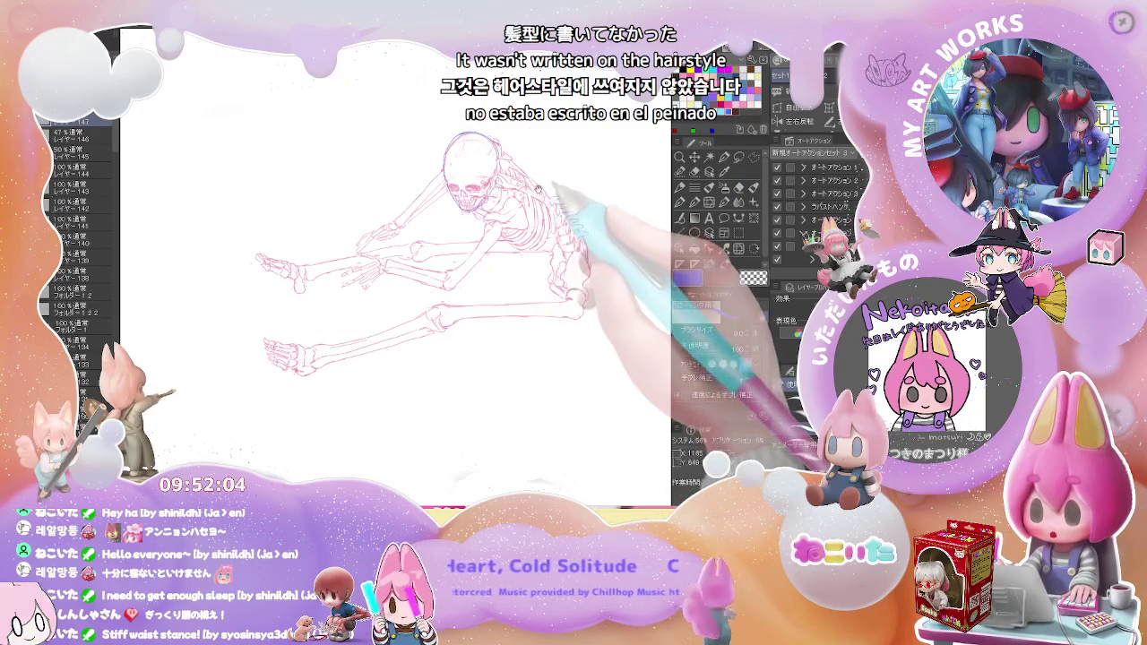
scroll(538, 190, up, 3)
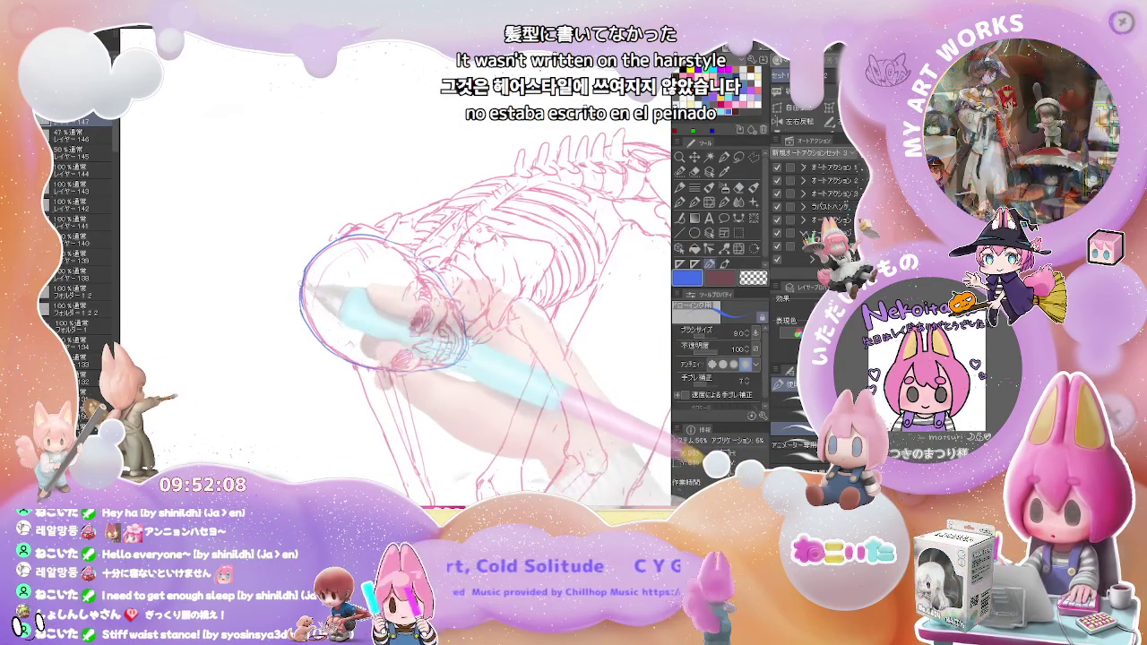
scroll(341, 269, down, 3)
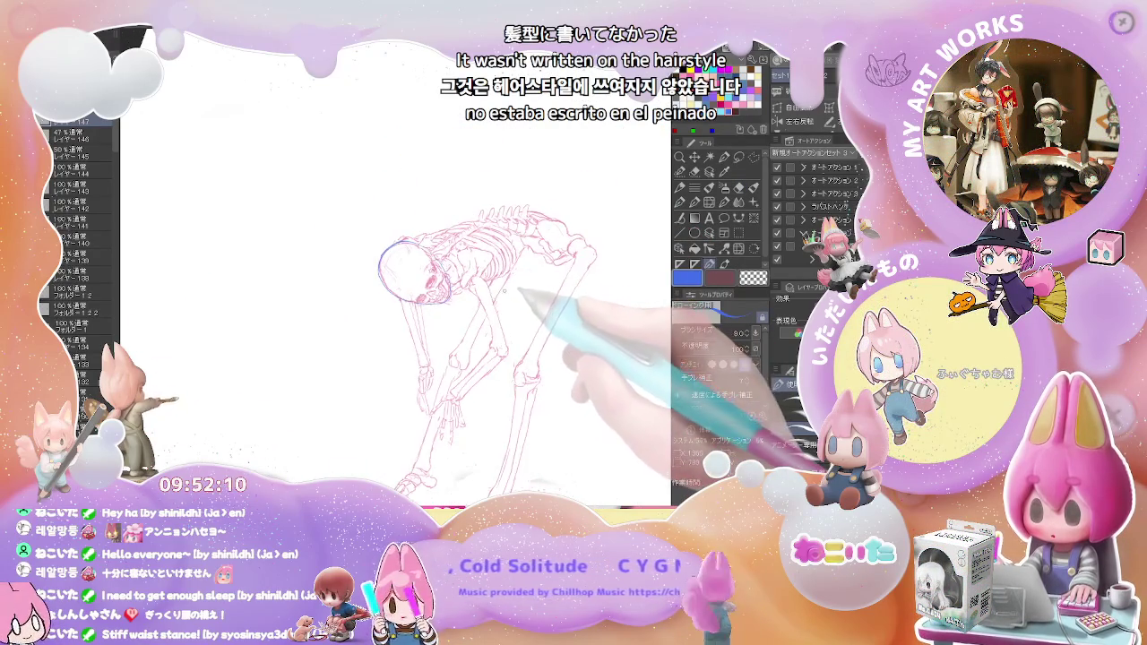
scroll(408, 269, up, 1)
scroll(408, 269, up, 1)
scroll(408, 269, up, 1)
scroll(407, 268, up, 1)
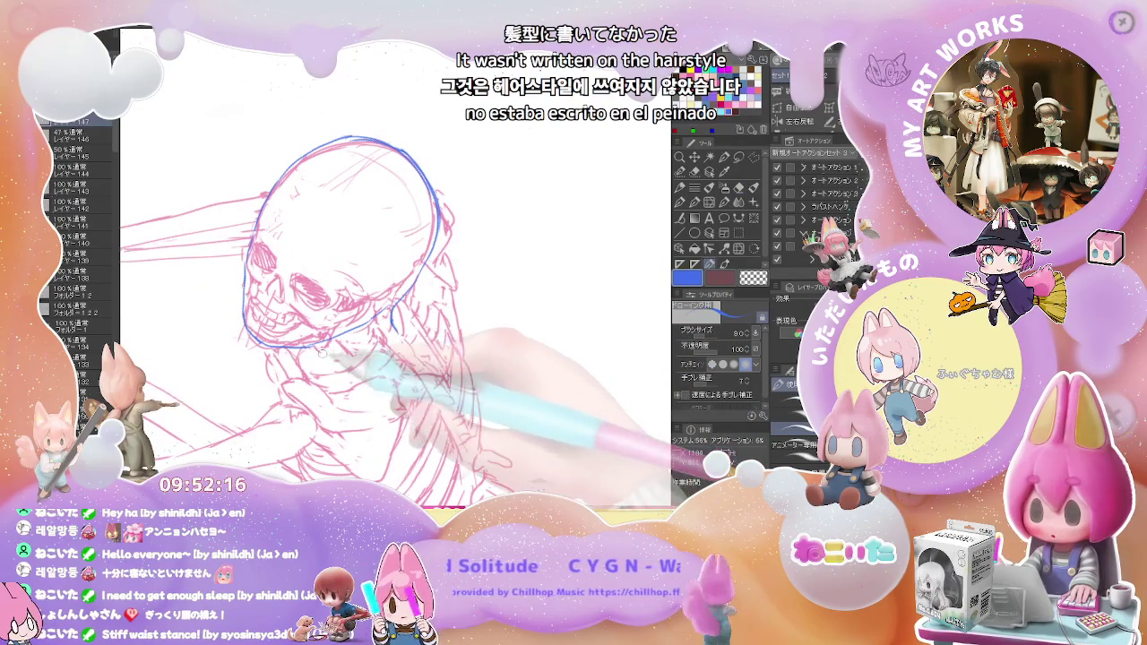
scroll(407, 269, down, 1)
scroll(377, 322, down, 2)
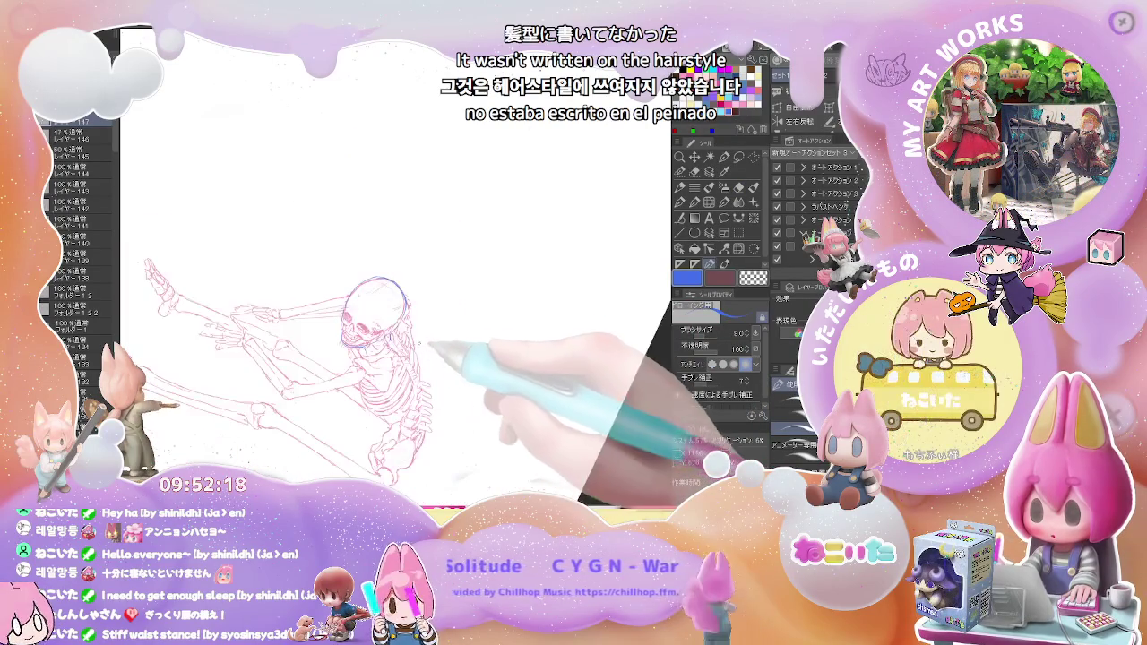
Tilt and enlarge the view of the skeleton, with the eraser ready
drag(452, 356, 401, 298)
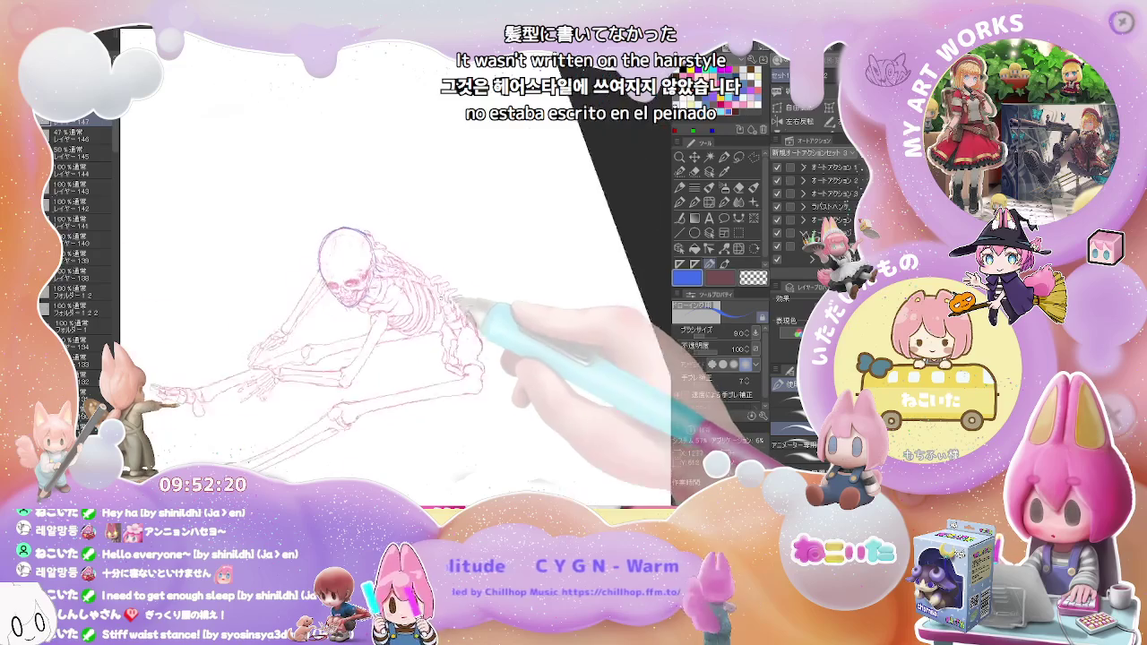
scroll(365, 254, up, 2)
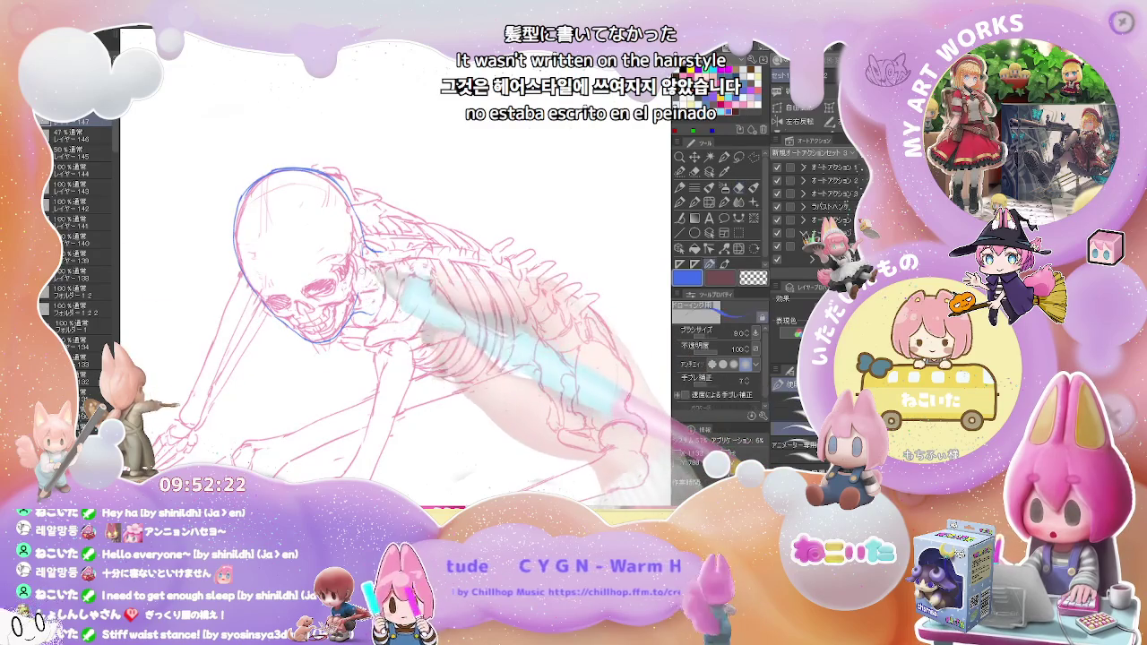
key(e)
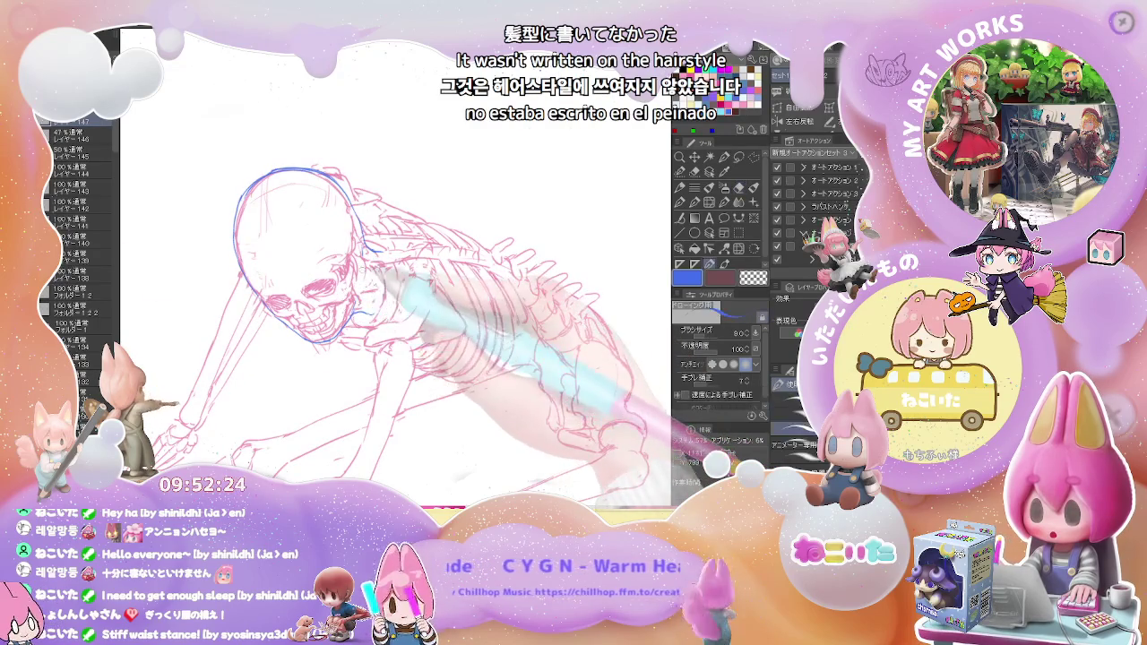
scroll(358, 295, down, 2)
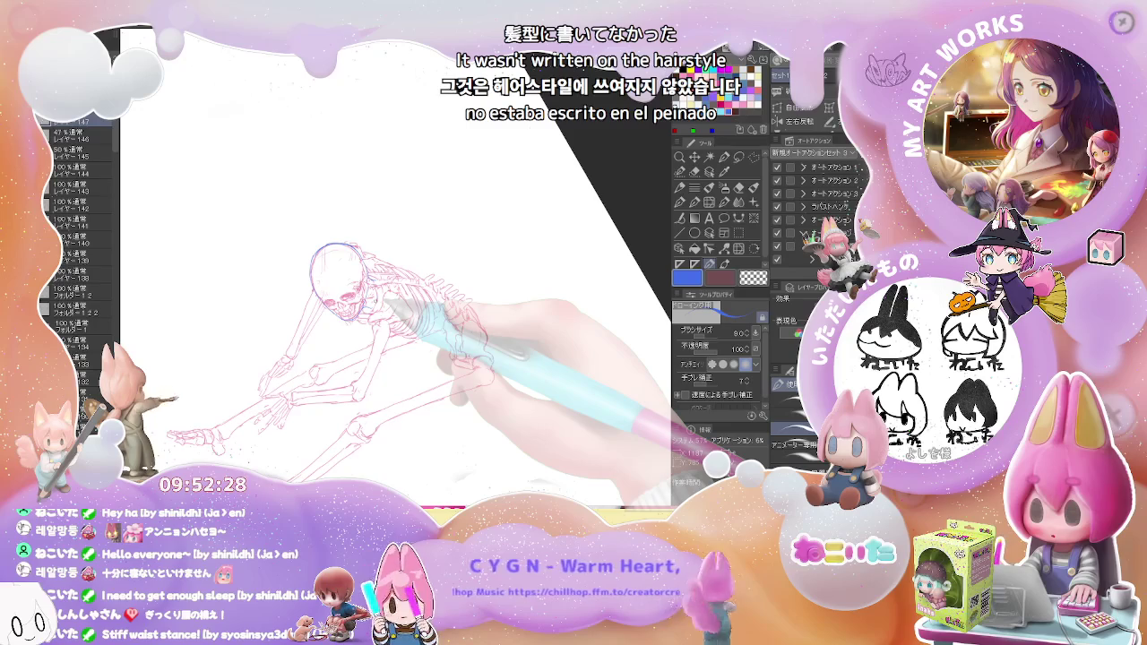
scroll(387, 306, up, 1)
scroll(376, 305, up, 1)
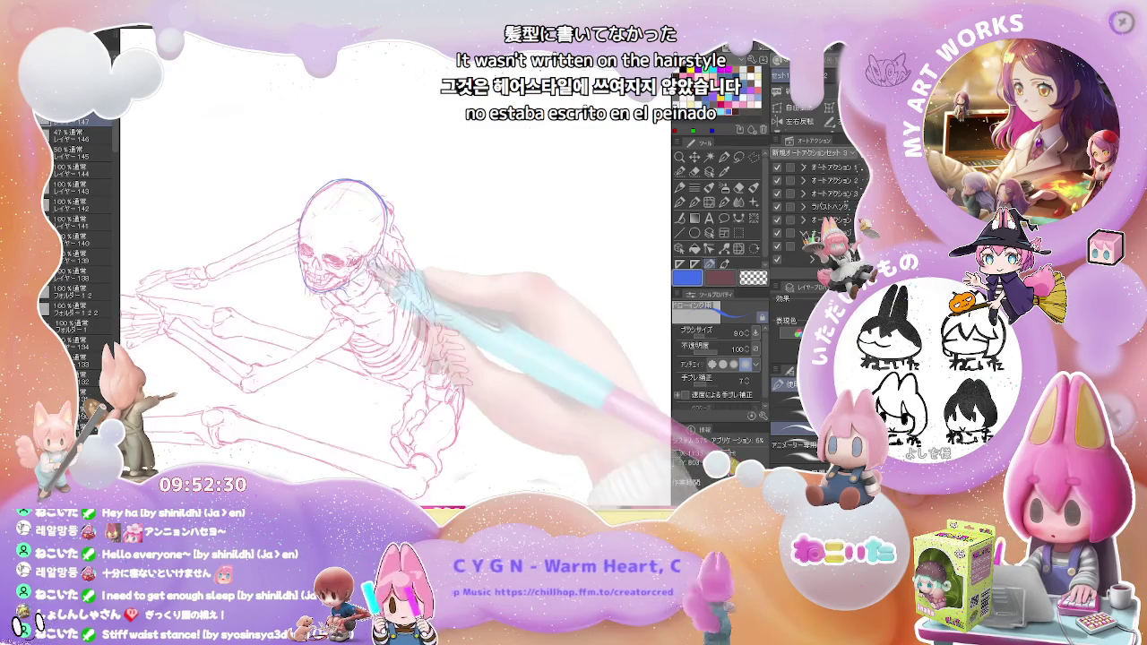
scroll(349, 303, up, 1)
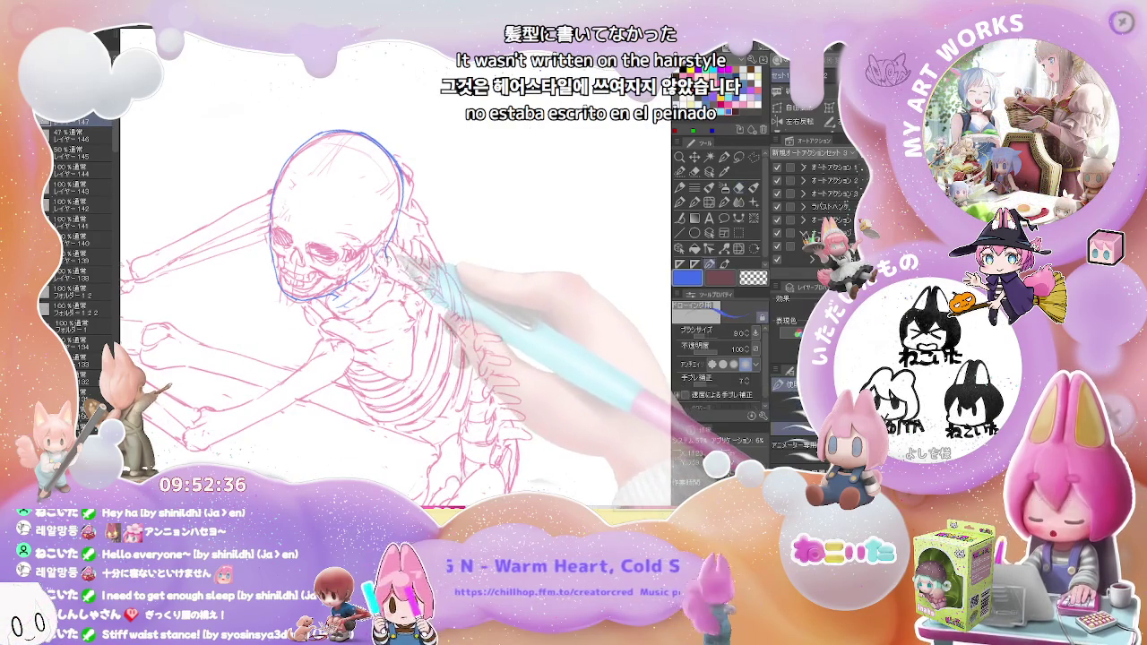
scroll(394, 259, down, 1)
scroll(439, 278, down, 1)
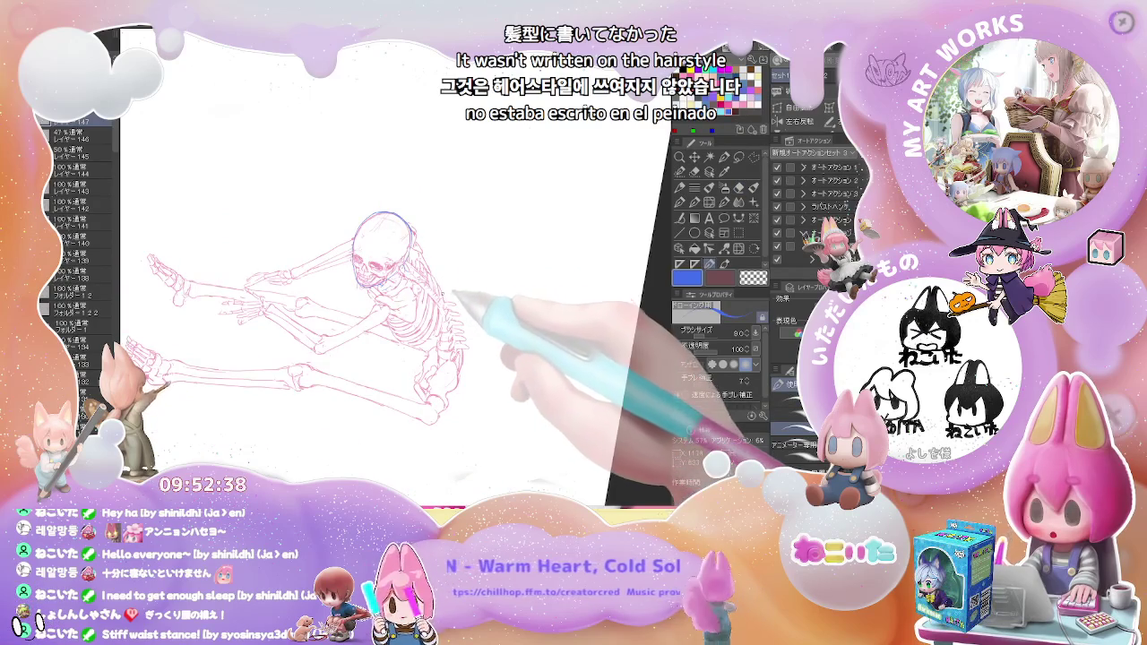
Rotate the view so the skeleton appears bent over, centred on the head
drag(385, 268, 422, 341)
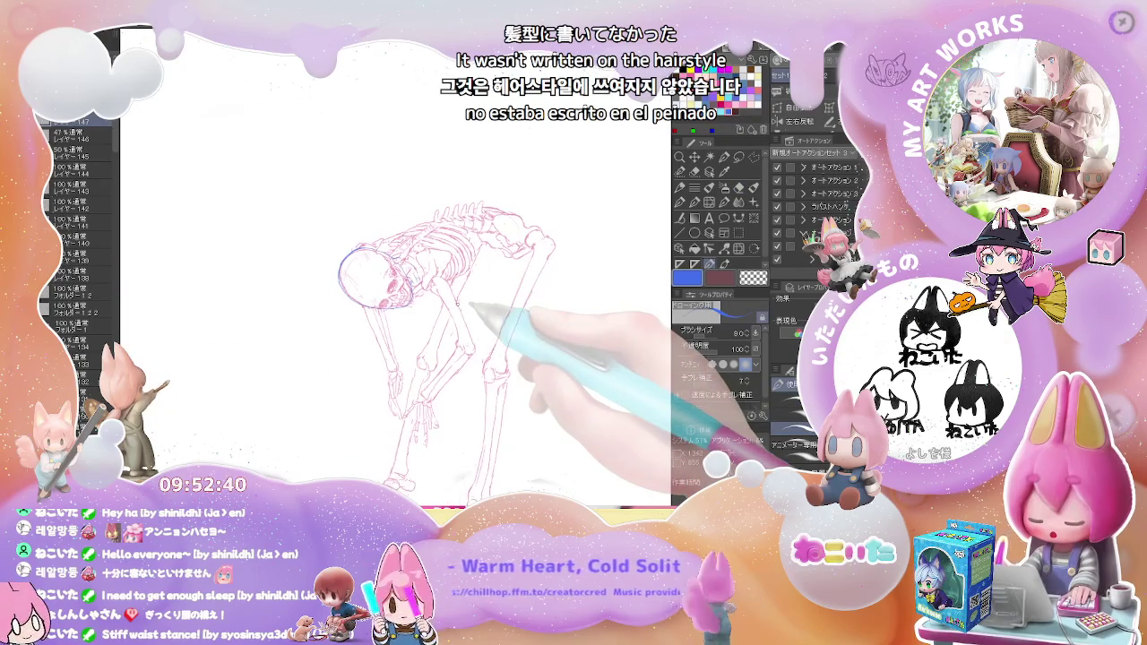
scroll(448, 296, up, 1)
scroll(430, 269, up, 1)
scroll(417, 248, up, 1)
mouse_move(416, 248)
mouse_down()
mouse_move(394, 301)
mouse_move(399, 339)
mouse_up()
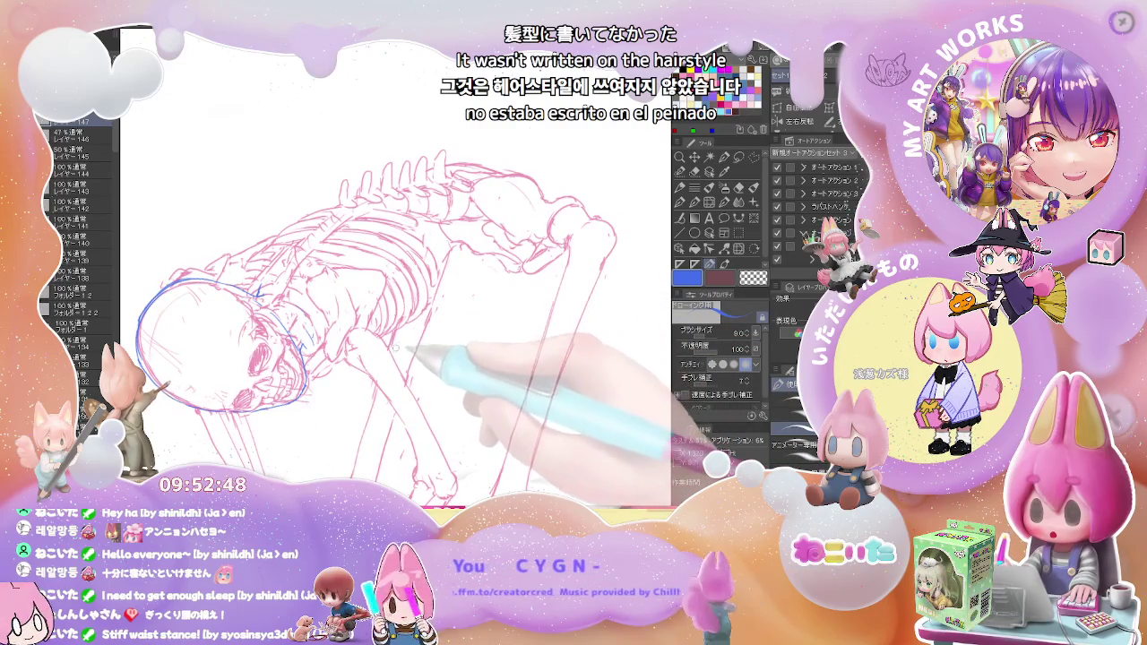
scroll(439, 291, down, 1)
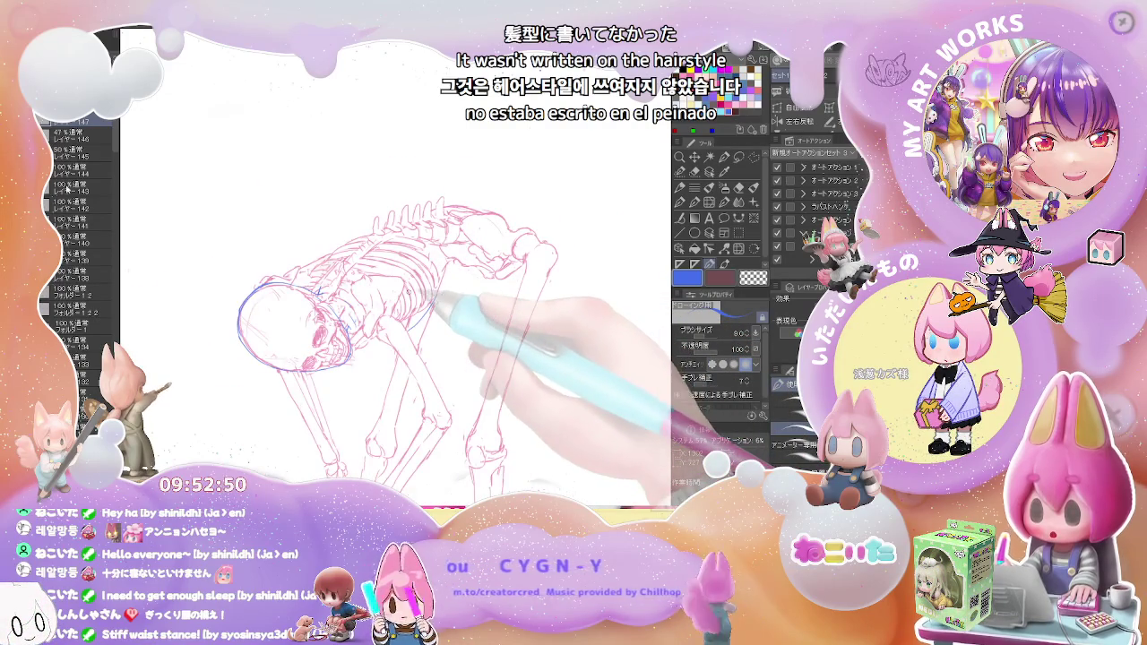
Select the grey striped figure sketch layer and shift it right and down
click(80, 153)
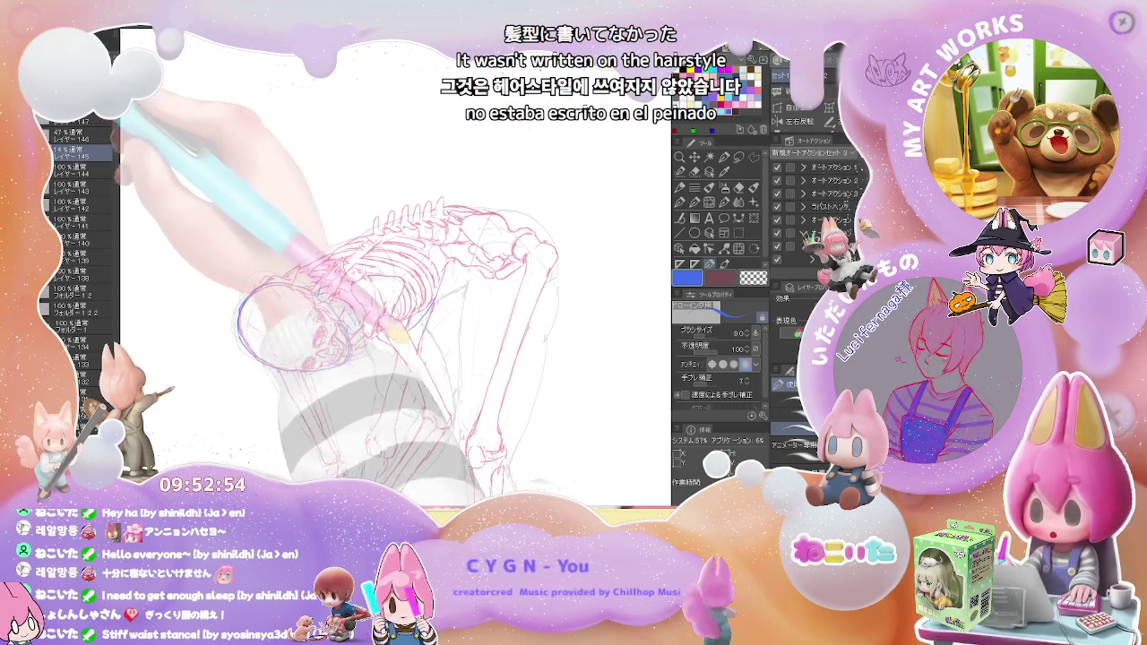
drag(376, 394, 422, 408)
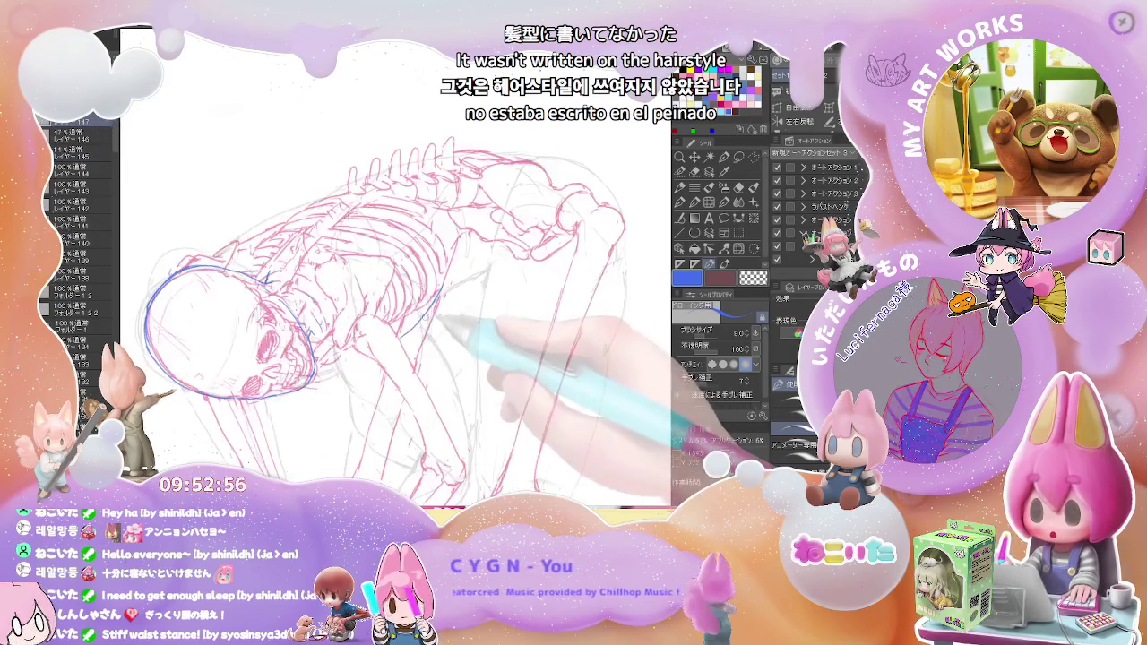
key(e)
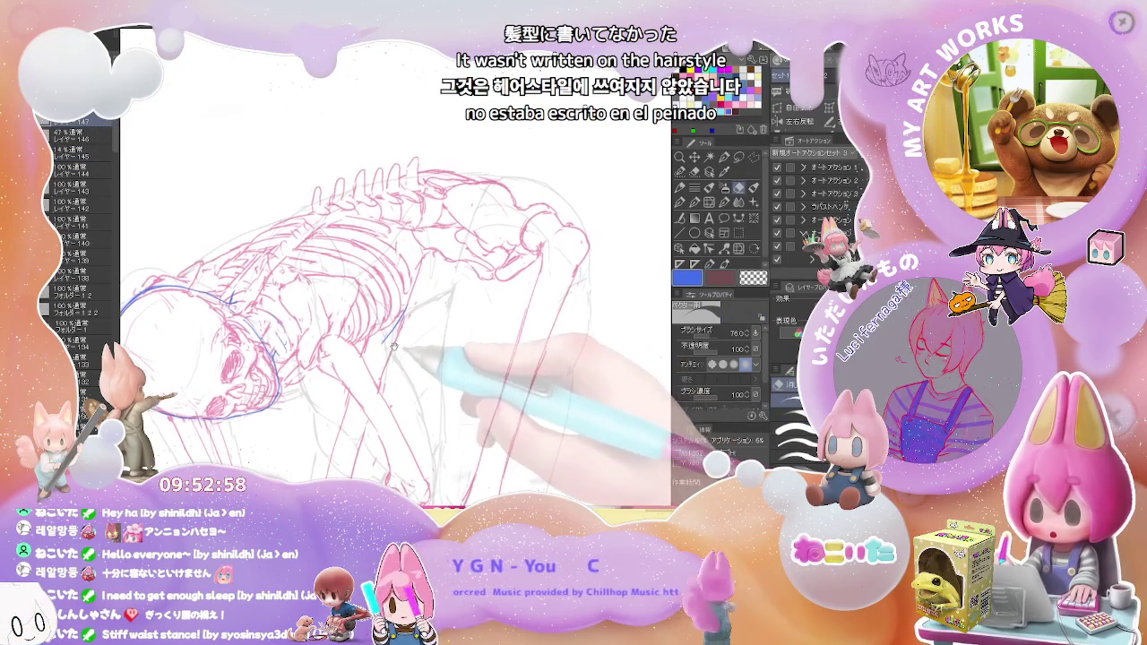
key(p)
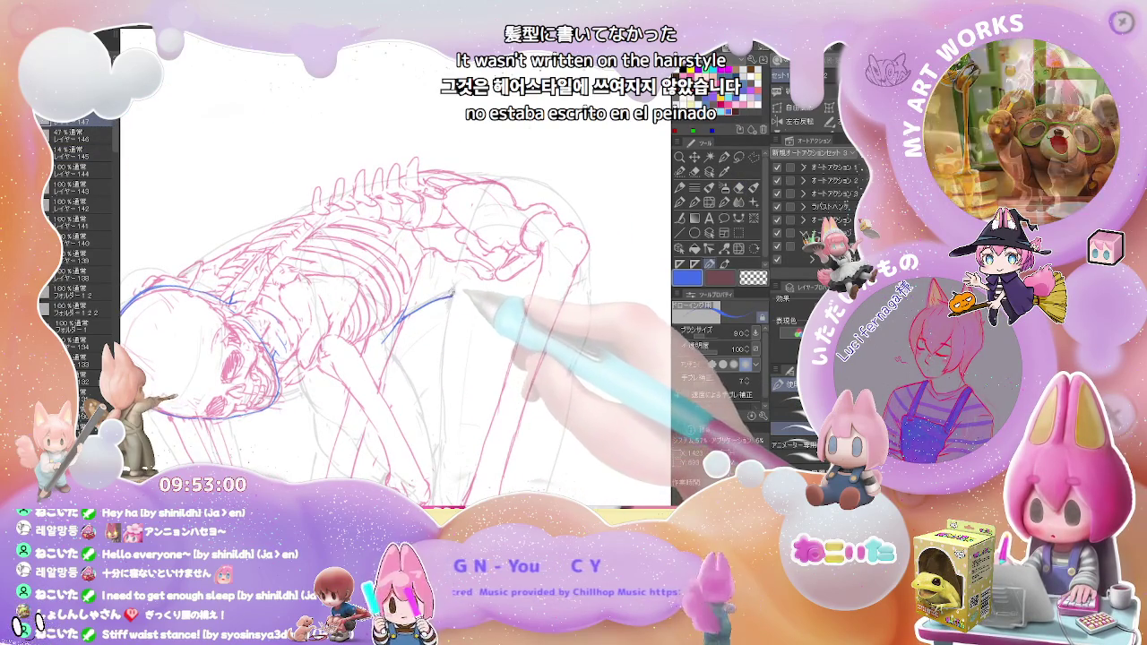
Draw a blue ellipse around the skull, then rotate and zoom to show more skeleton
key(ctrl+minus)
mouse_move(295, 287)
mouse_down()
mouse_move(322, 296)
mouse_move(265, 297)
mouse_up()
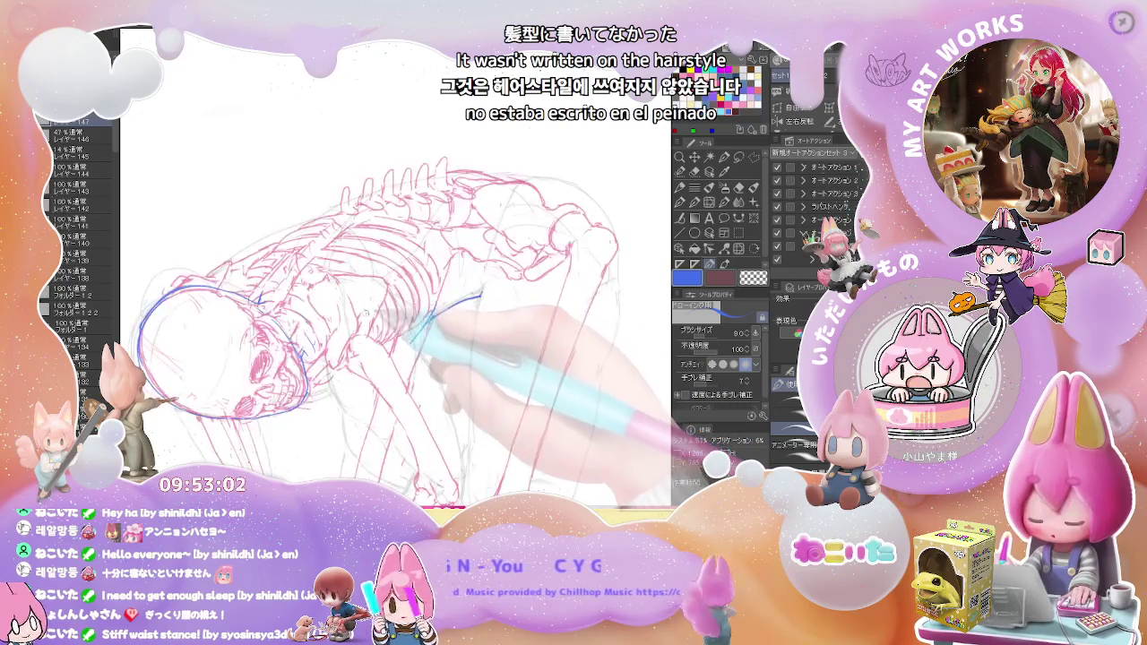
key(ctrl+plus)
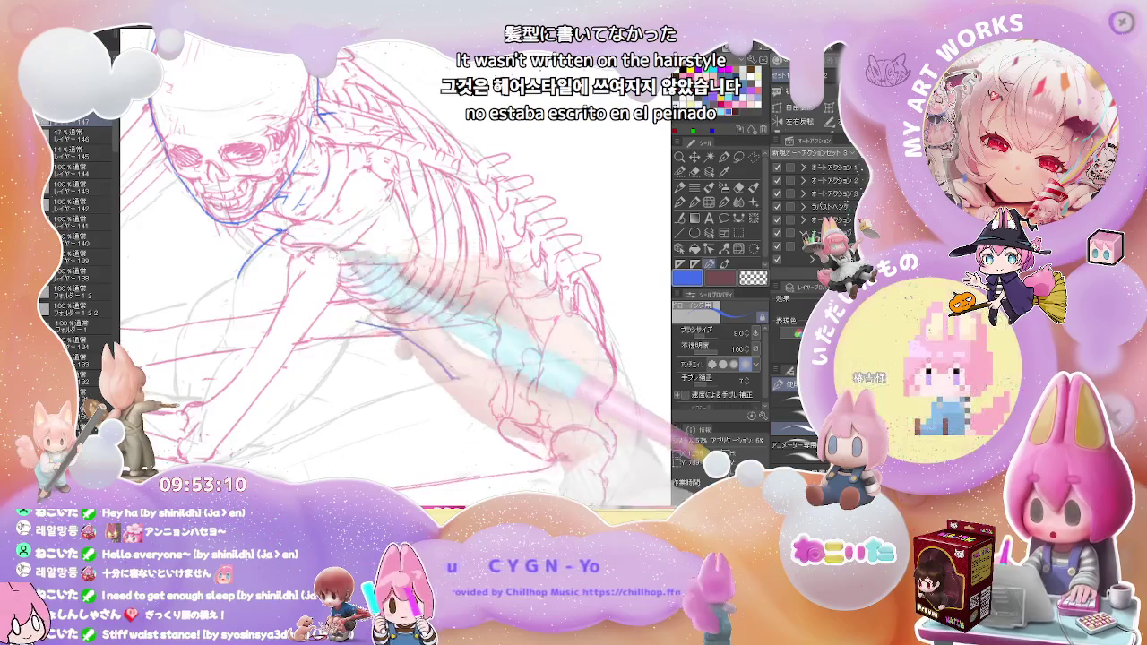
mouse_move(309, 240)
mouse_down()
mouse_move(429, 324)
mouse_move(294, 309)
mouse_up()
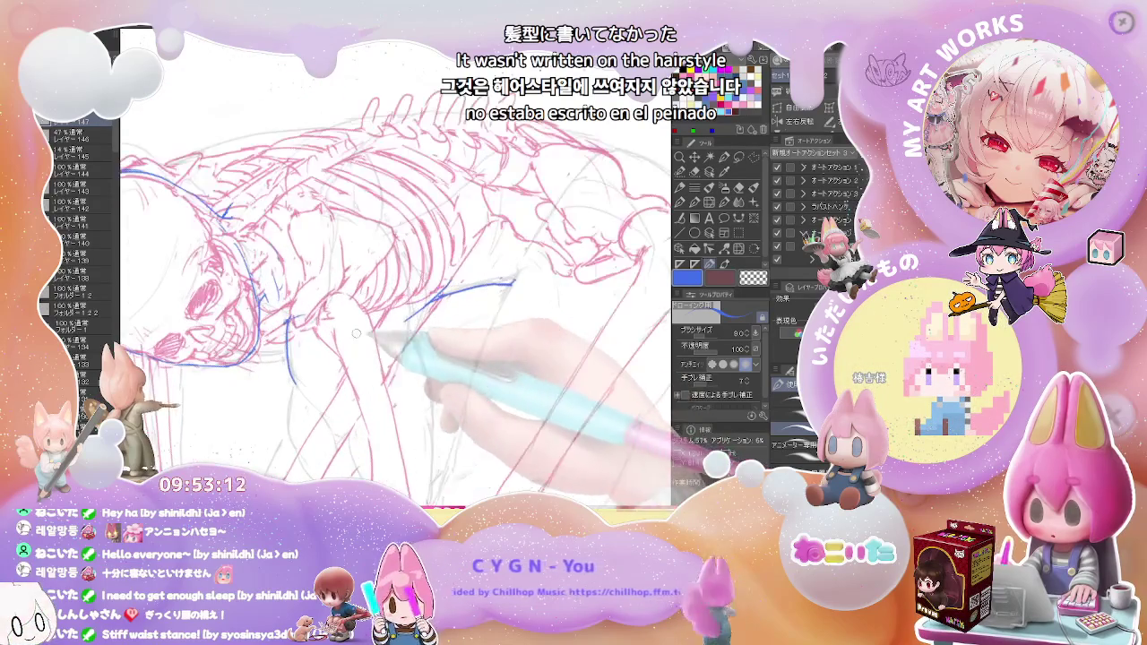
key(p)
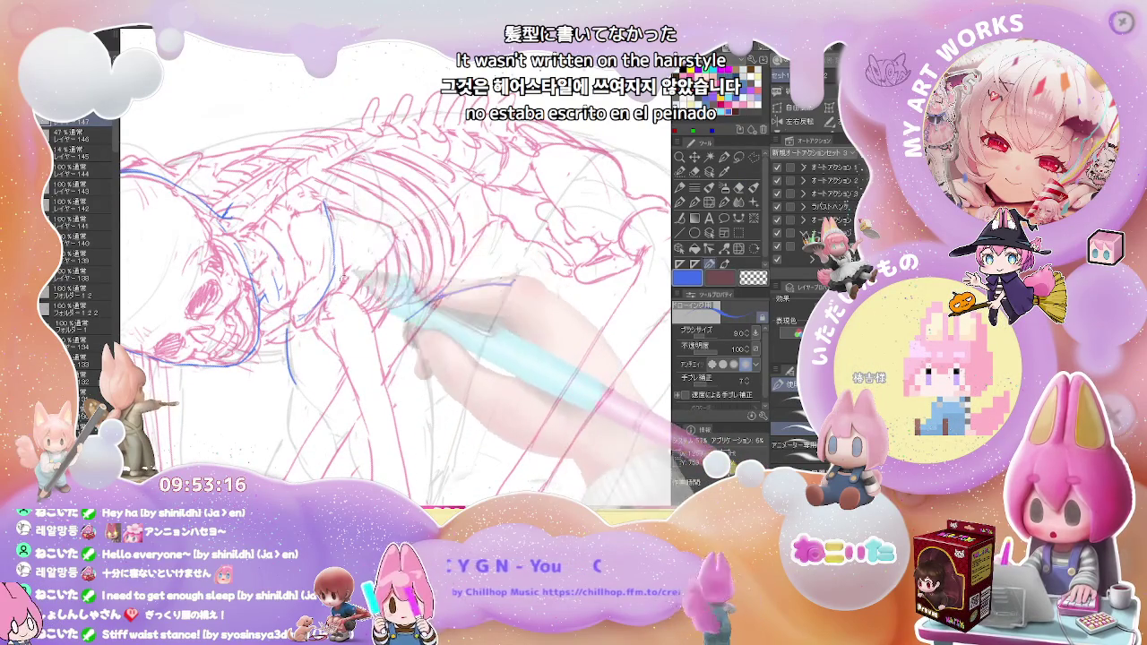
key(ctrl+0)
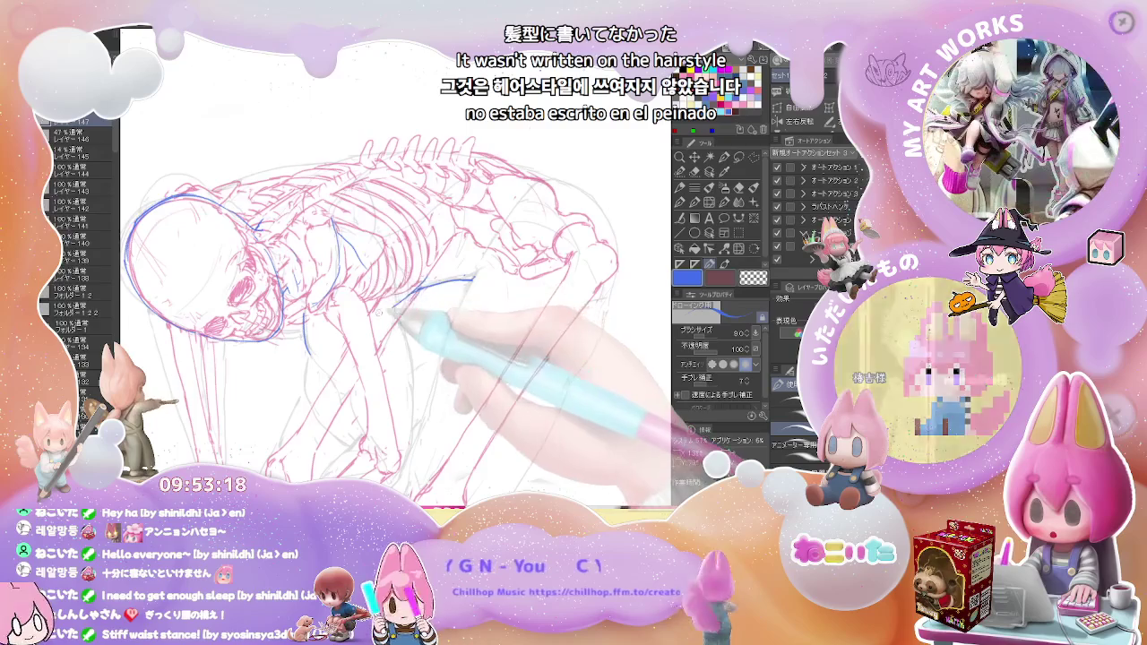
key(ctrl+0)
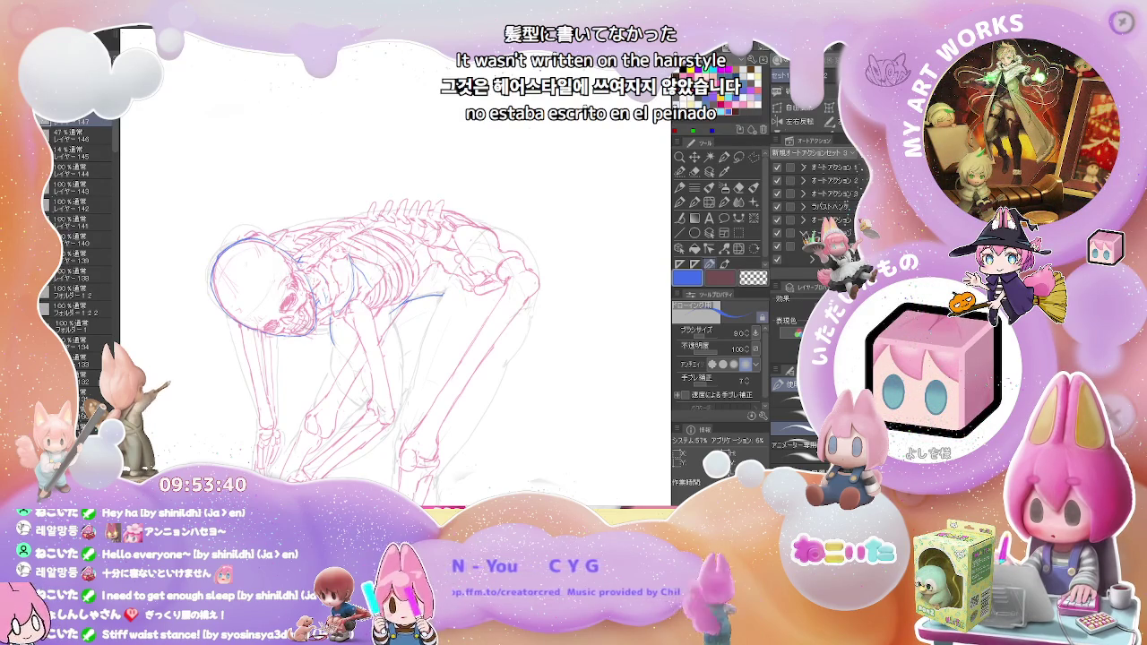
scroll(394, 313, up, 3)
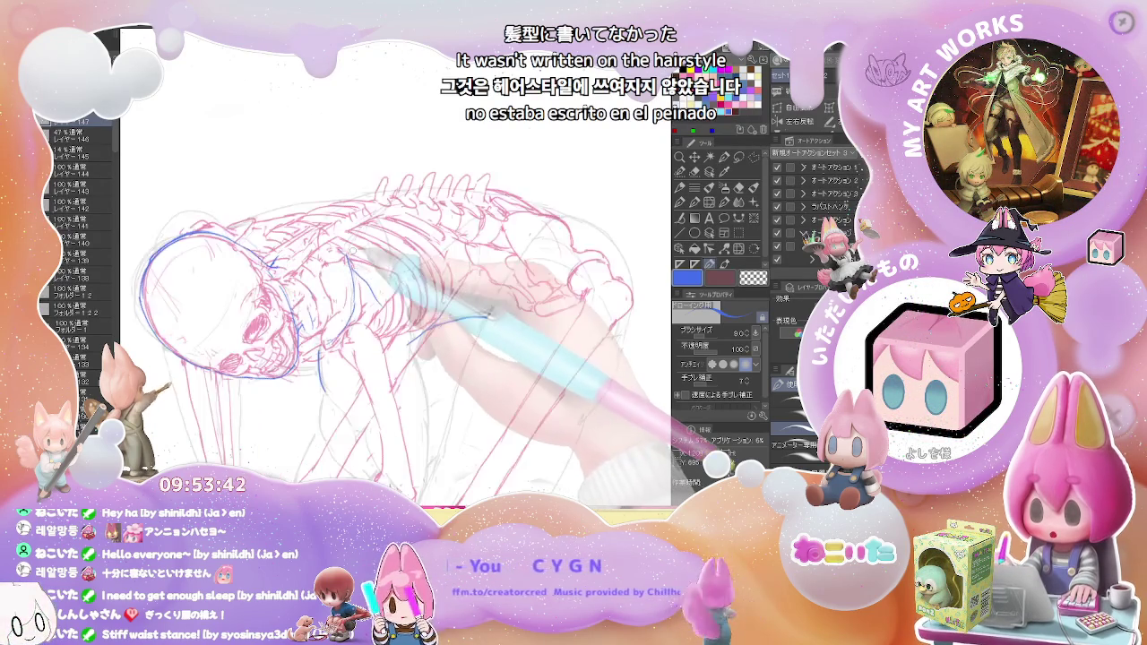
Erase the stray strokes near the skull's face, then return to the thin pen
scroll(394, 313, up, 2)
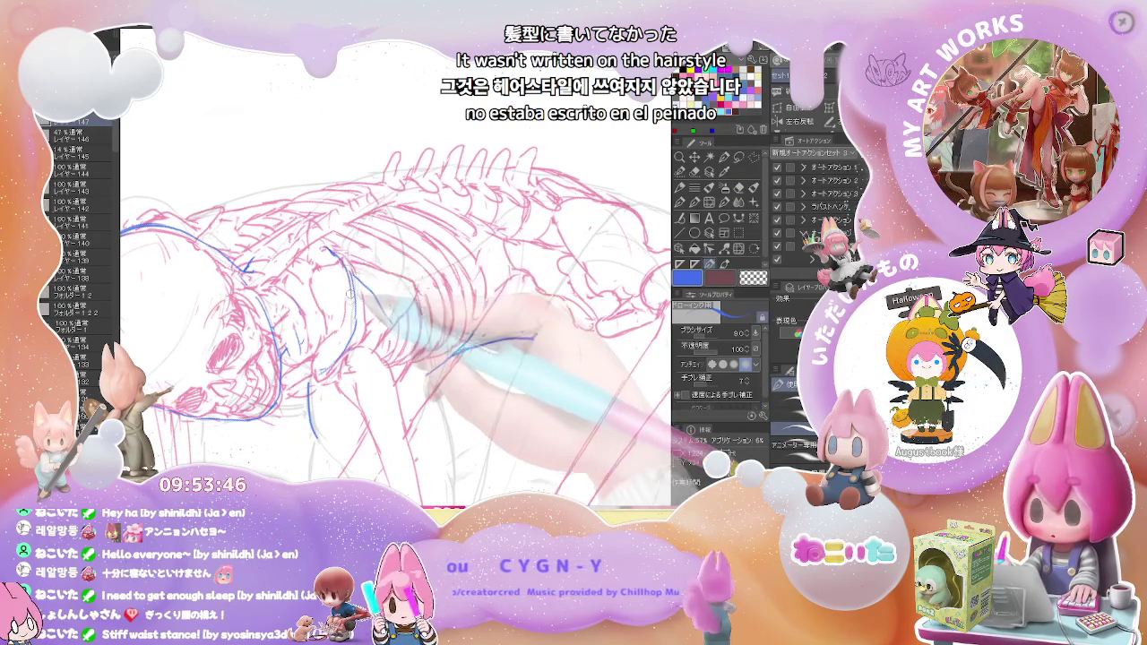
key(e)
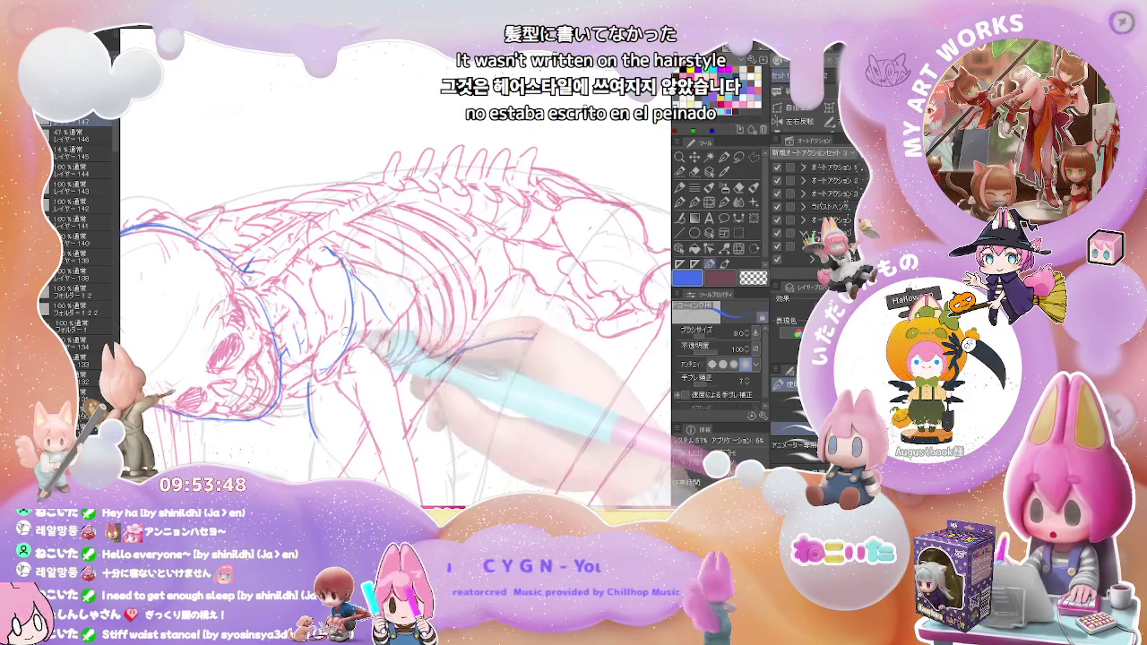
drag(354, 298, 340, 345)
key(p)
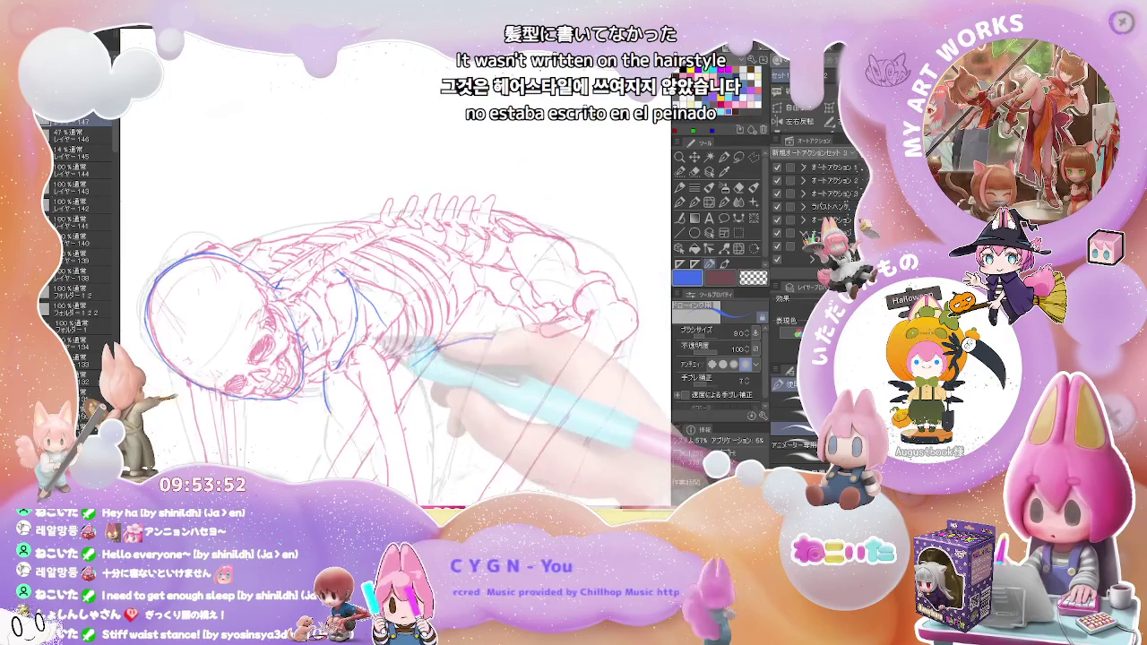
scroll(345, 339, down, 5)
scroll(359, 287, up, 1)
scroll(358, 286, up, 2)
scroll(359, 287, up, 2)
scroll(340, 250, up, 2)
Alternate eraser (76) and pen (8) to correct the blue contour down the back
key(e)
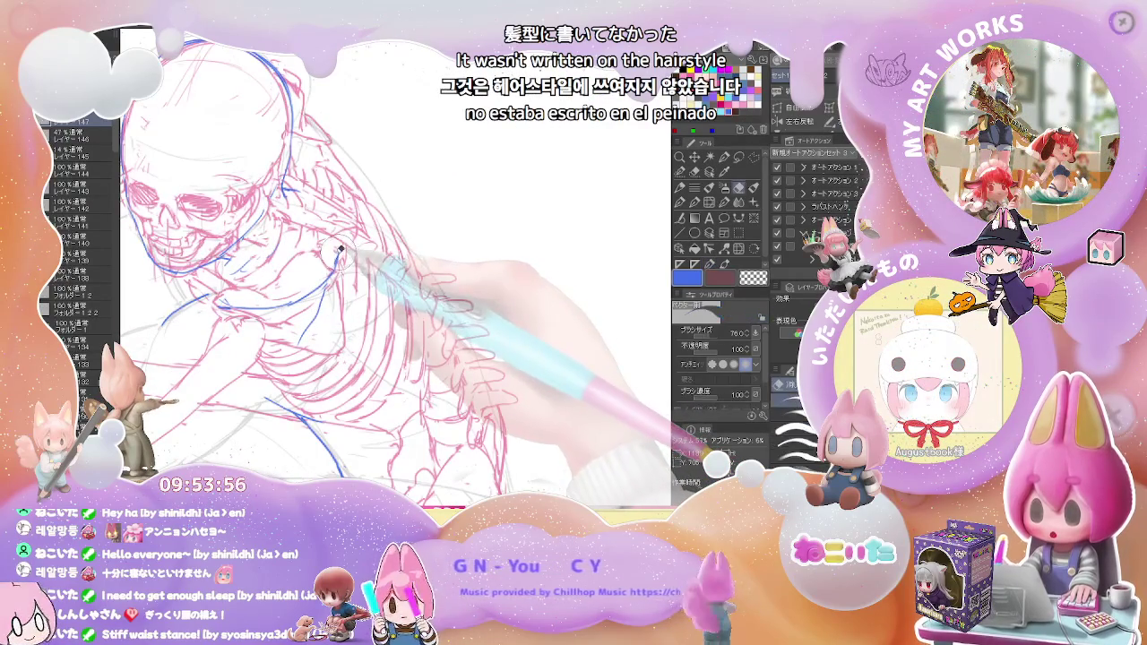
key(p)
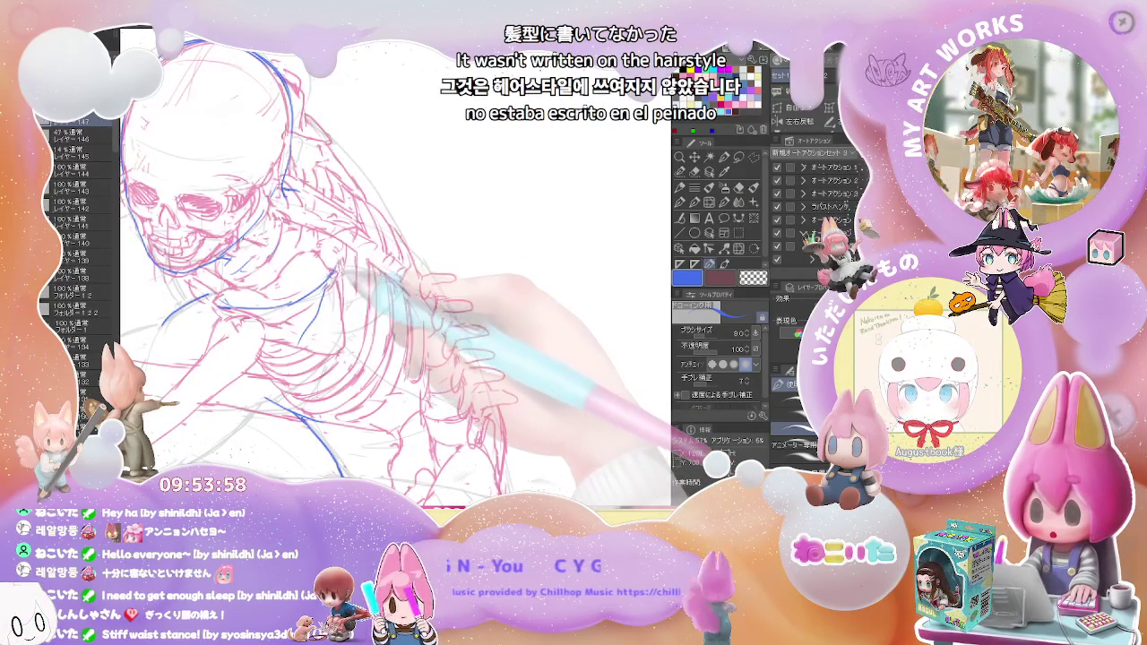
scroll(344, 262, down, 1)
scroll(344, 263, down, 1)
scroll(344, 263, down, 1)
scroll(344, 263, down, 2)
scroll(465, 308, up, 2)
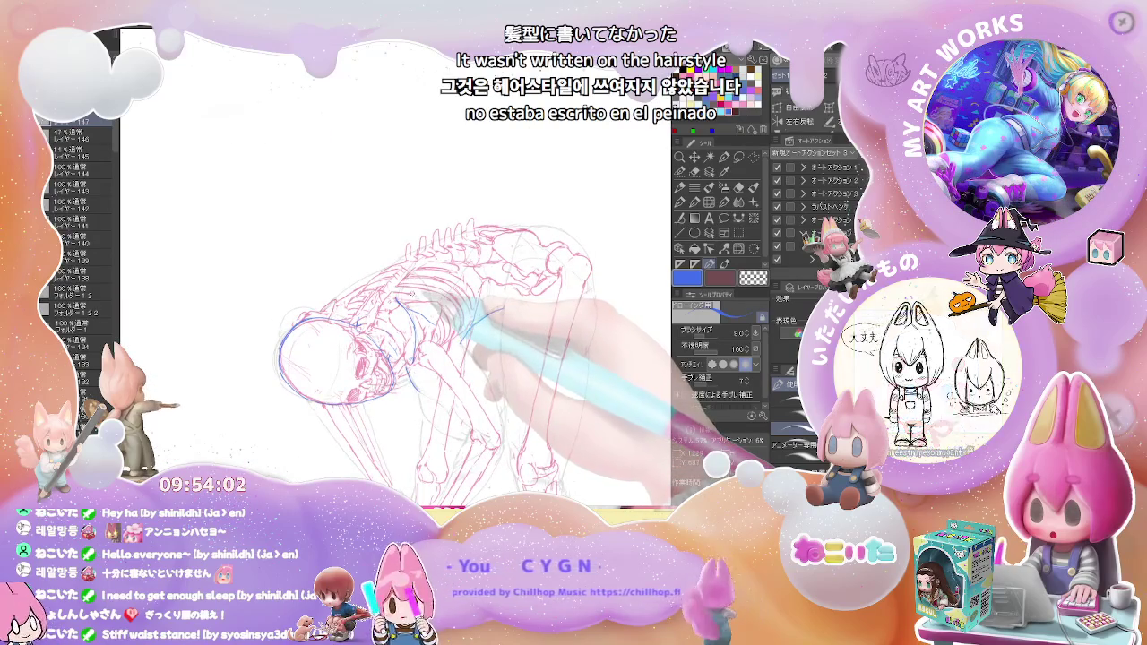
scroll(404, 305, up, 1)
key(e)
key(p)
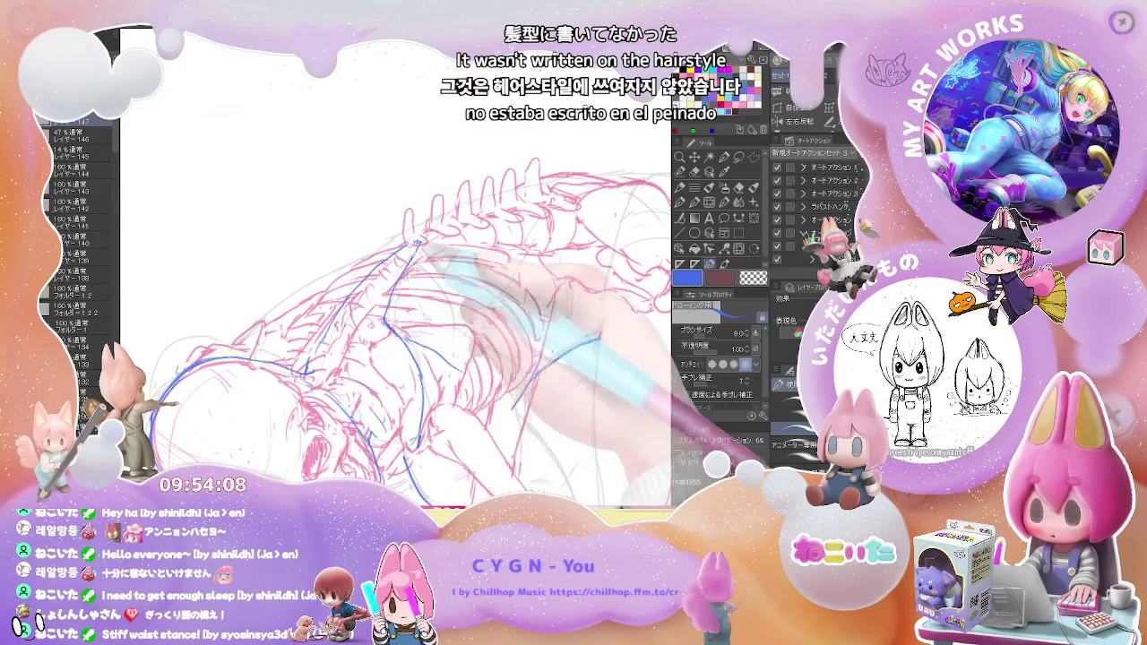
scroll(404, 322, down, 2)
scroll(404, 322, down, 1)
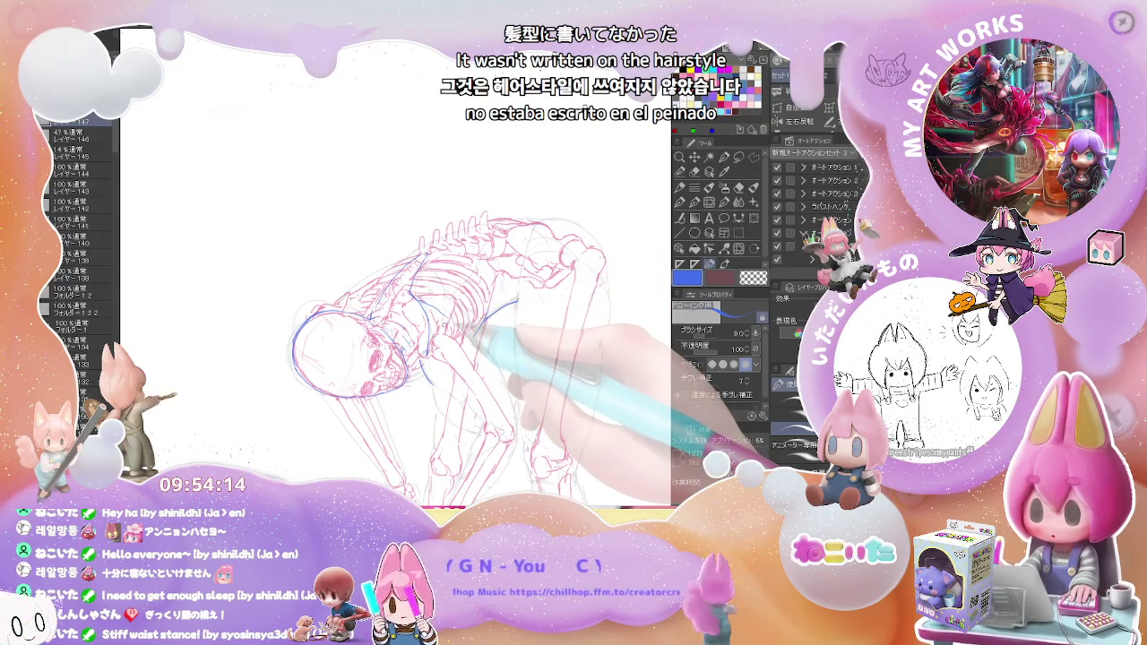
Tilt the view so the skeleton bends forward and touch up the torso contour
drag(475, 309, 466, 339)
scroll(448, 336, up, 2)
scroll(376, 337, up, 2)
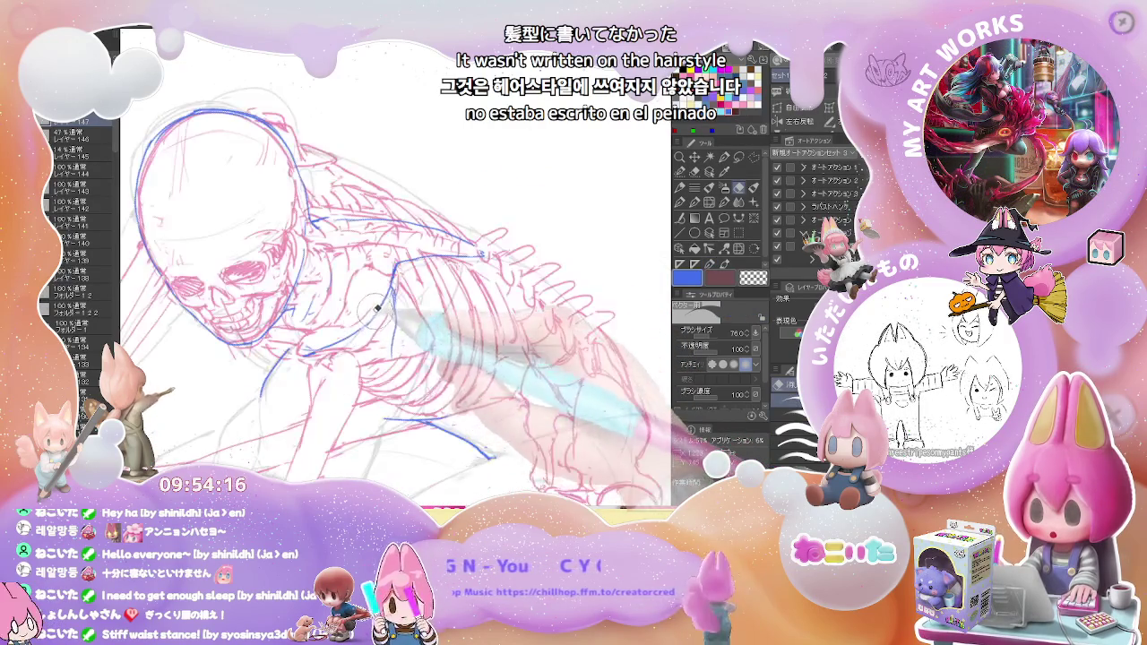
key(p)
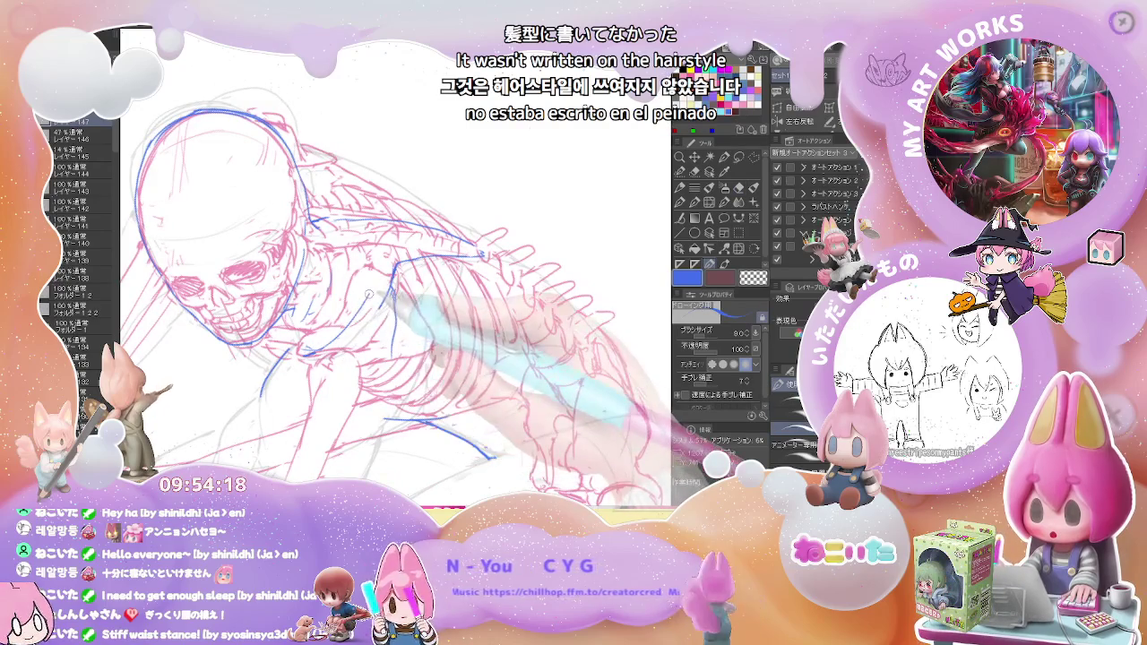
key(e)
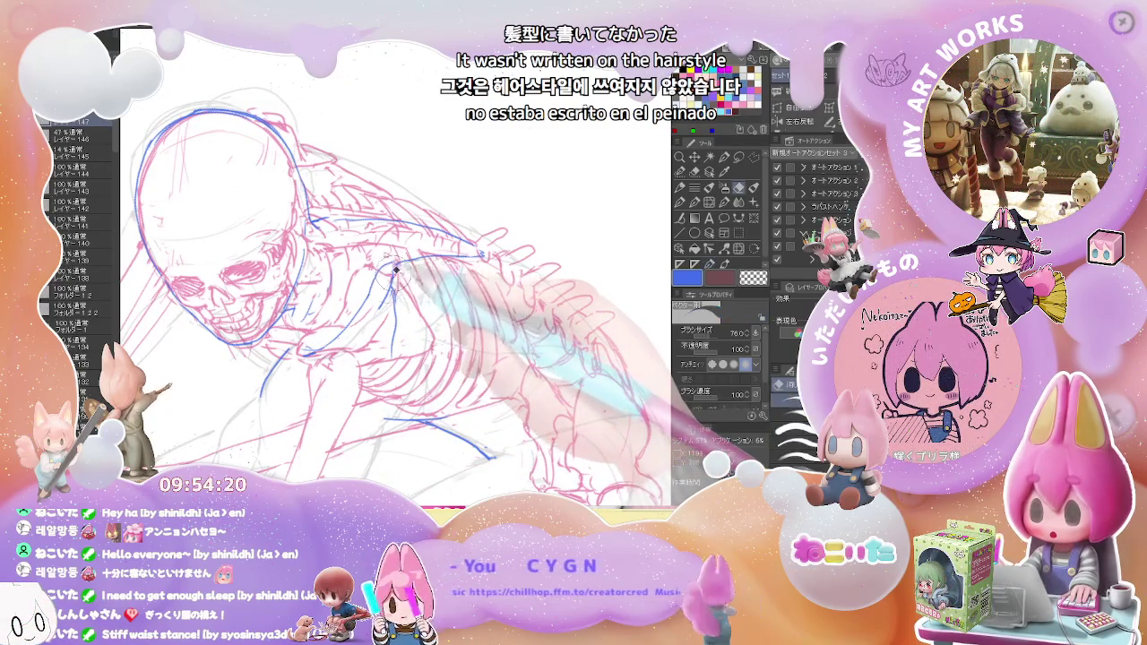
key(p)
scroll(421, 278, down, 2)
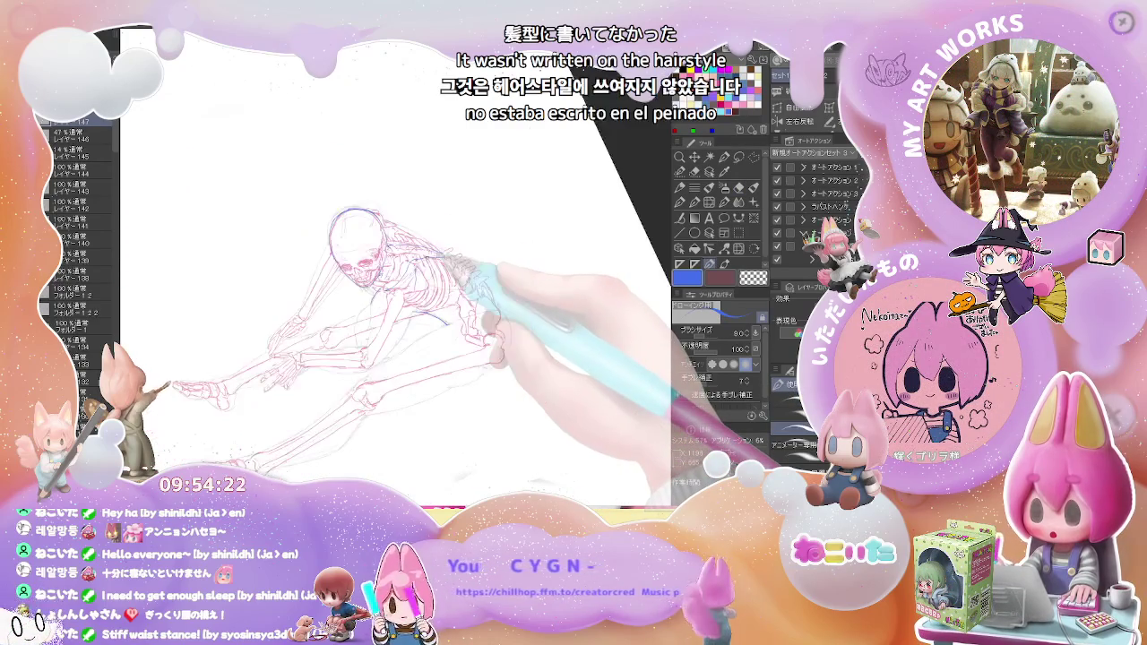
scroll(466, 261, down, 2)
drag(466, 261, 453, 264)
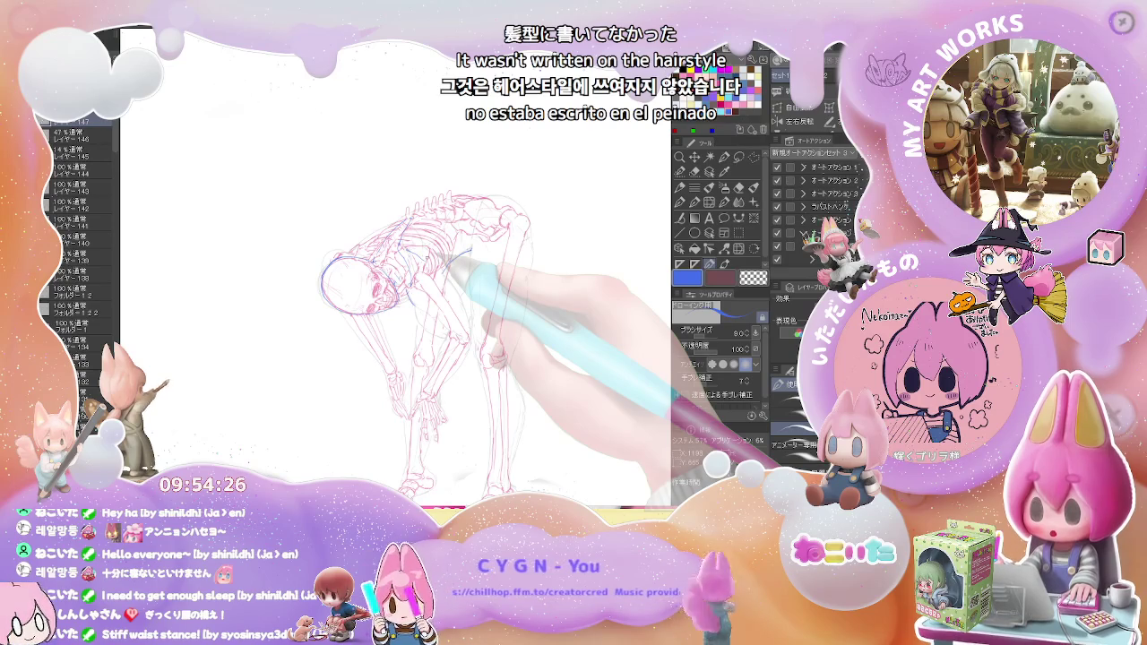
scroll(267, 118, up, 2)
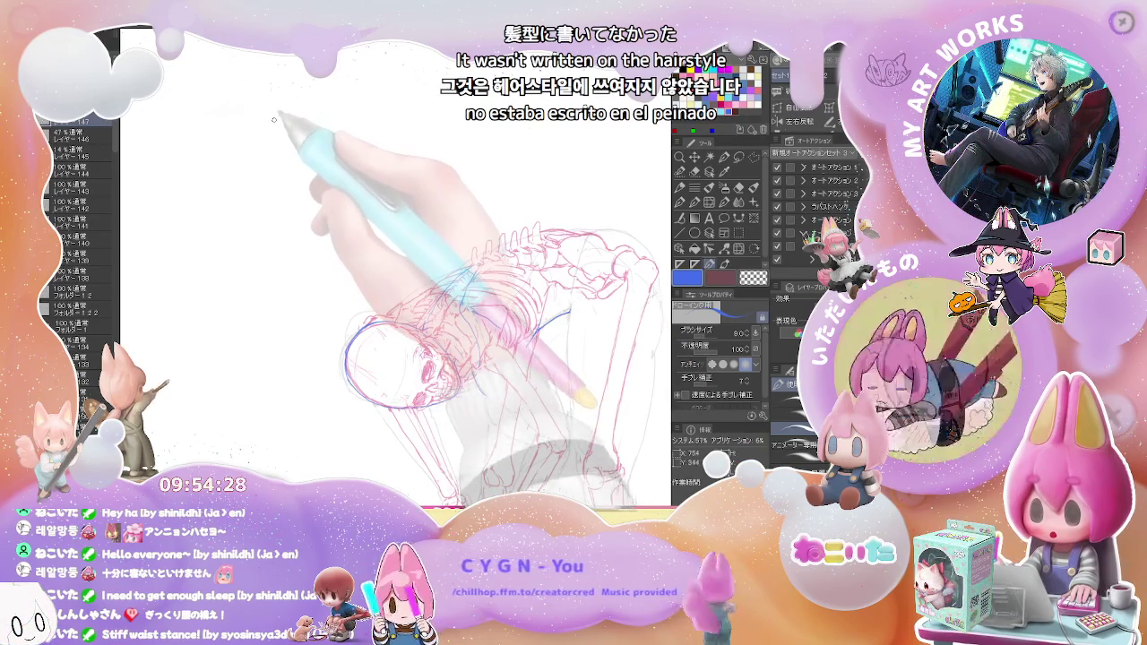
Draw a small bracket-shaped table in the upper-left corner and erase the stray stroke above it
mouse_move(261, 126)
mouse_down()
mouse_move(327, 124)
mouse_move(265, 151)
mouse_up()
drag(326, 127, 318, 194)
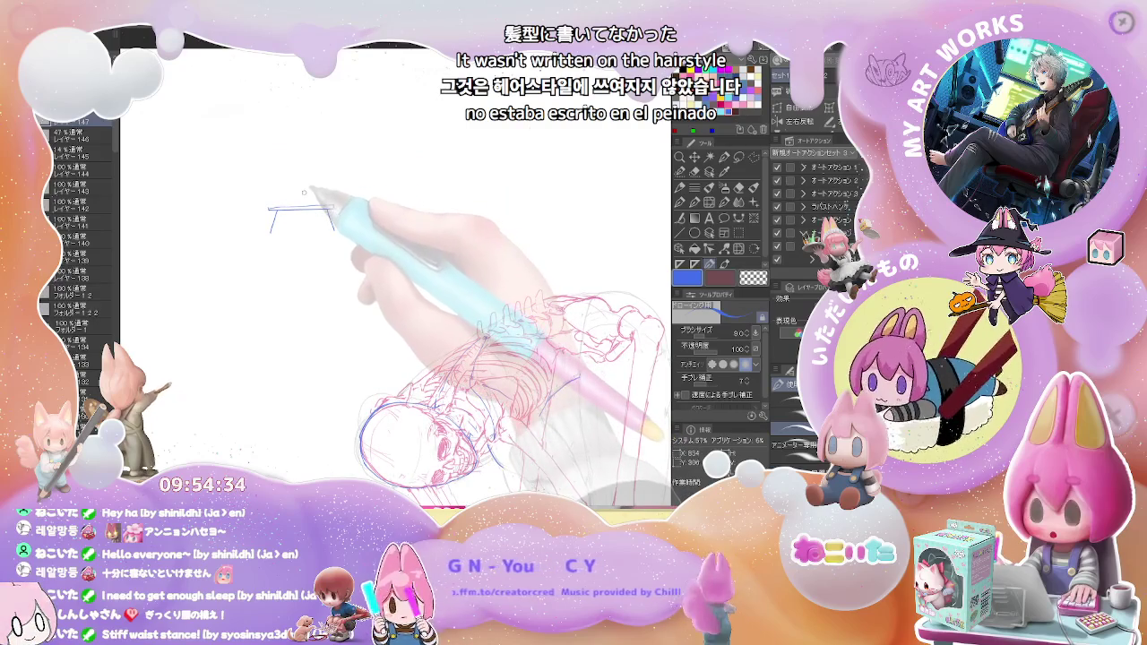
drag(313, 197, 313, 171)
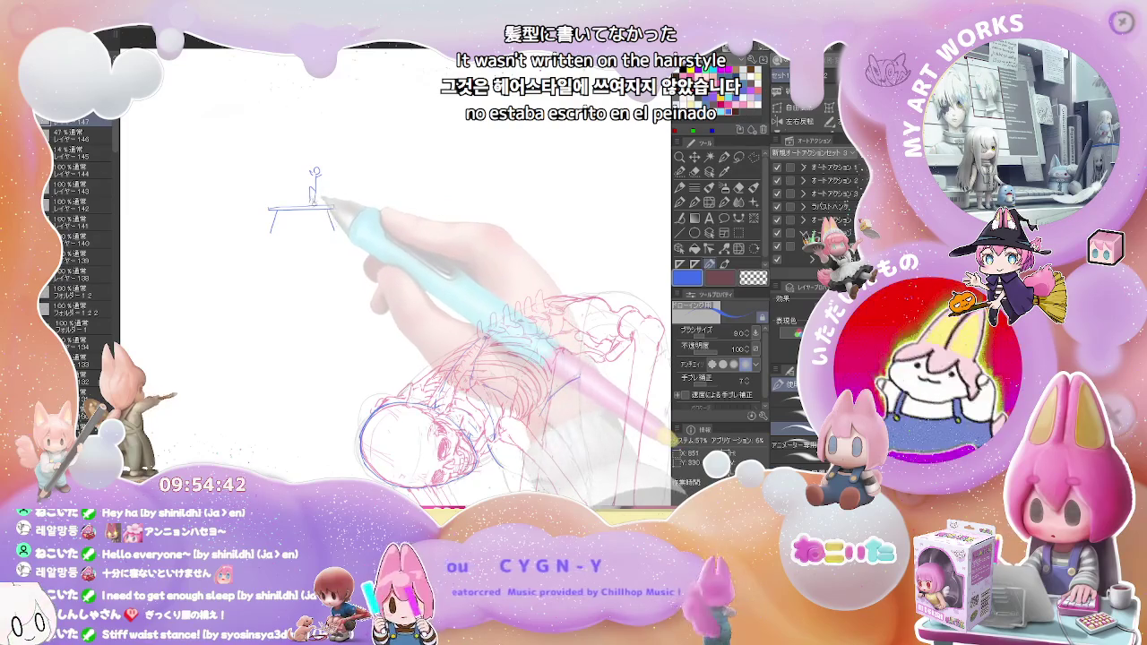
key(e)
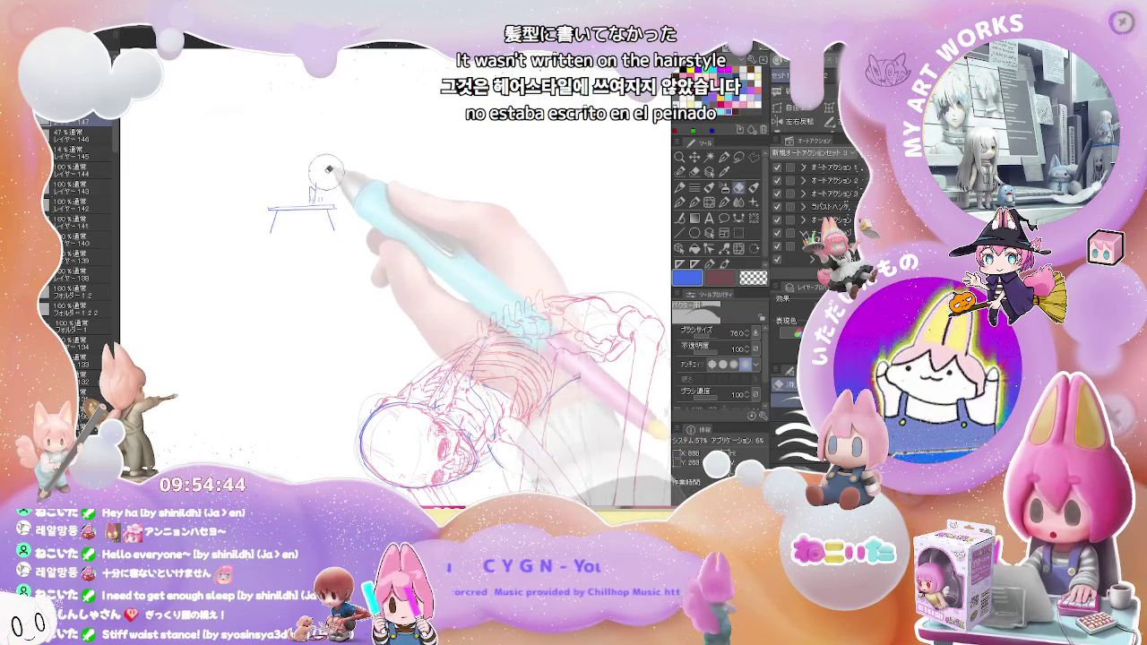
drag(323, 171, 313, 193)
key(p)
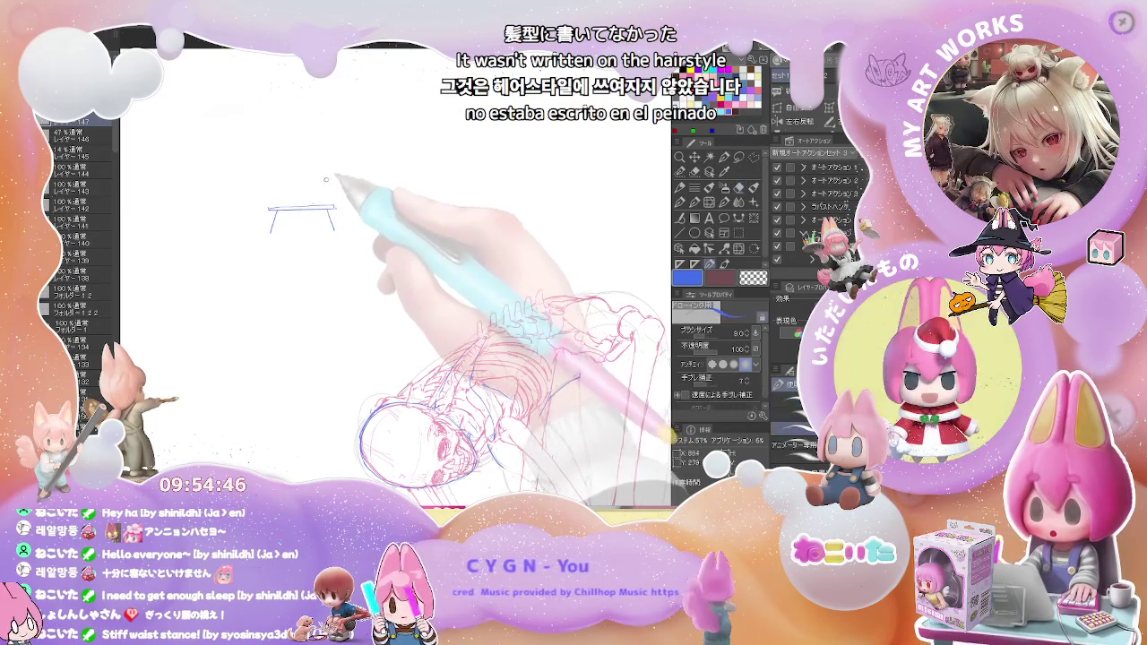
scroll(328, 179, up, 2)
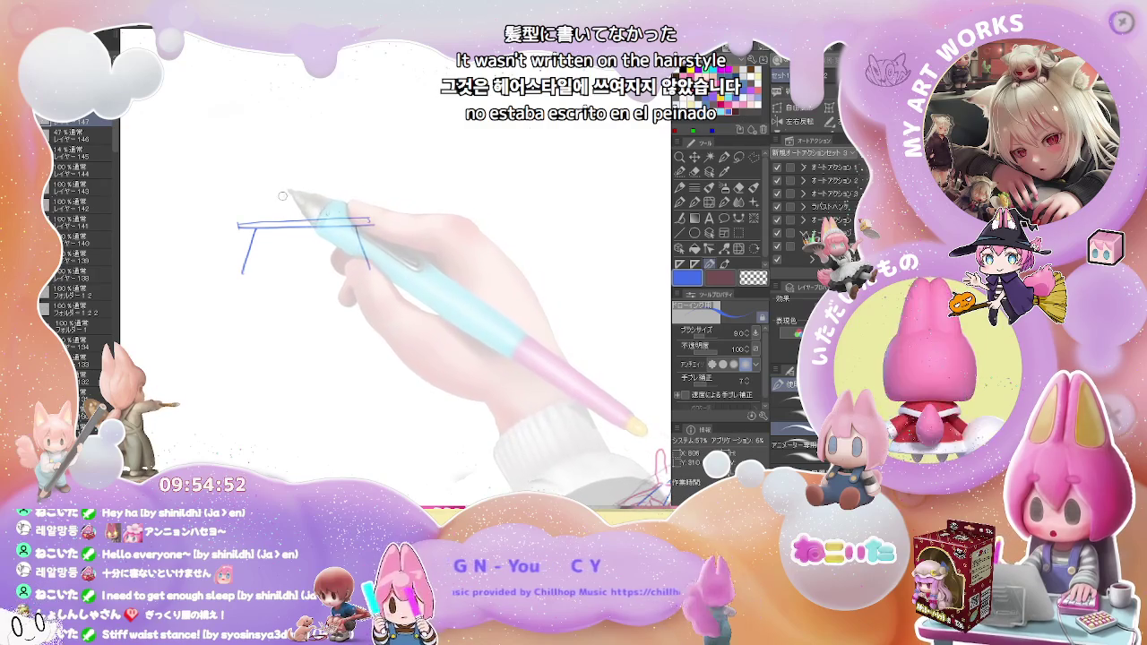
Sketch a tiny figure lying on the table, erase scribbles, and add hair and a curve
drag(285, 186, 314, 199)
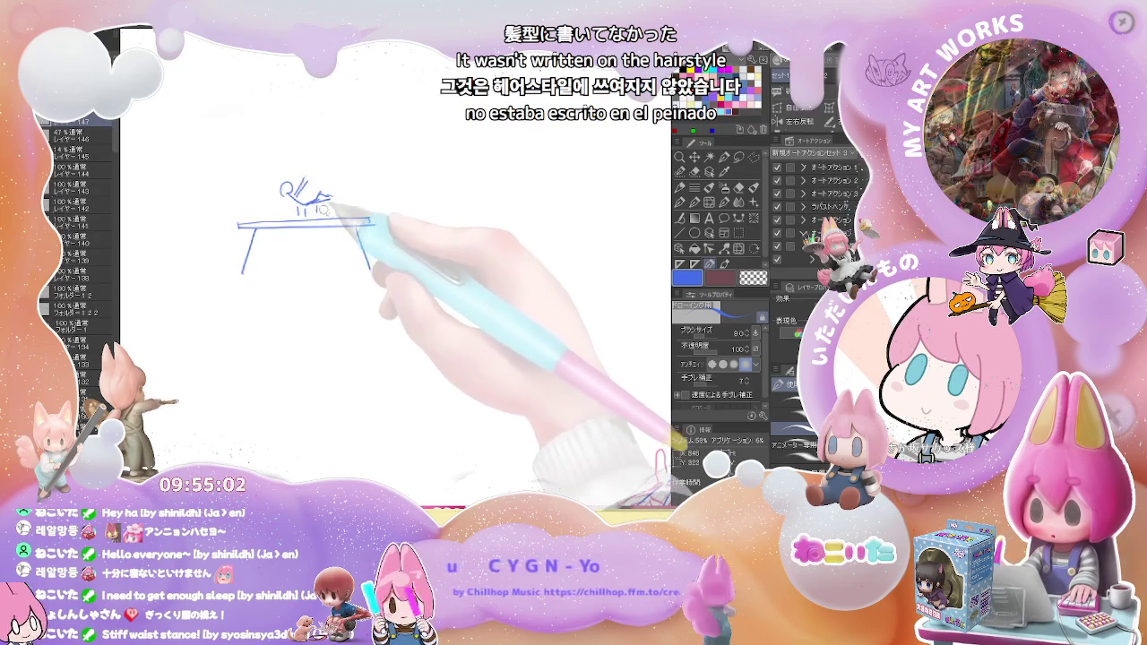
key(ctrl+minus)
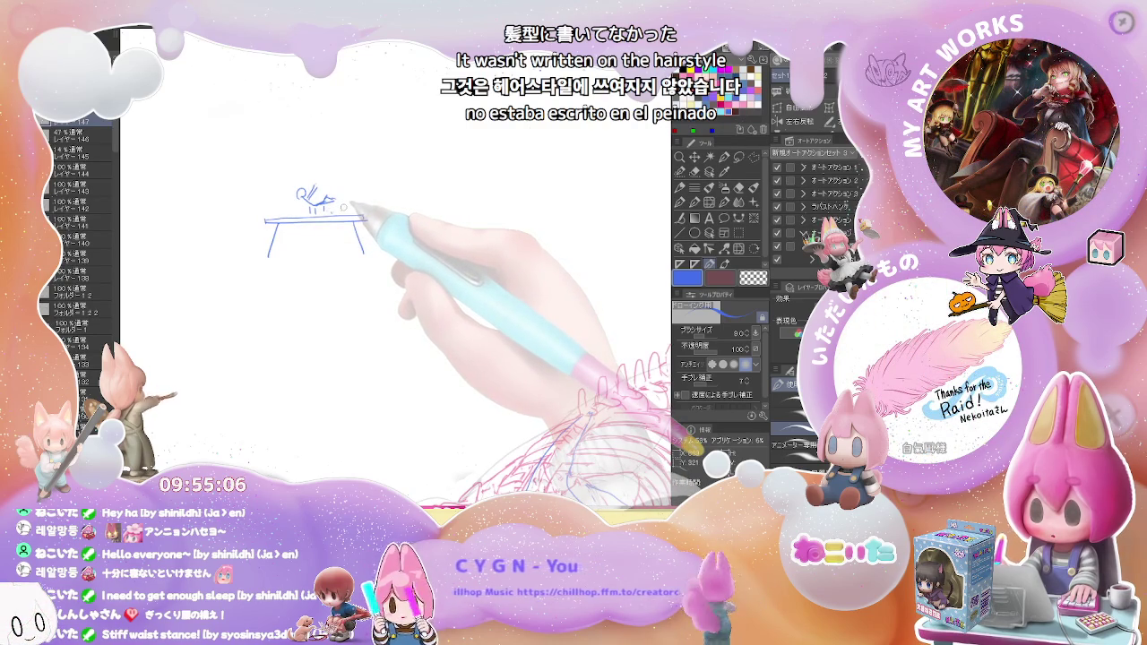
key(e)
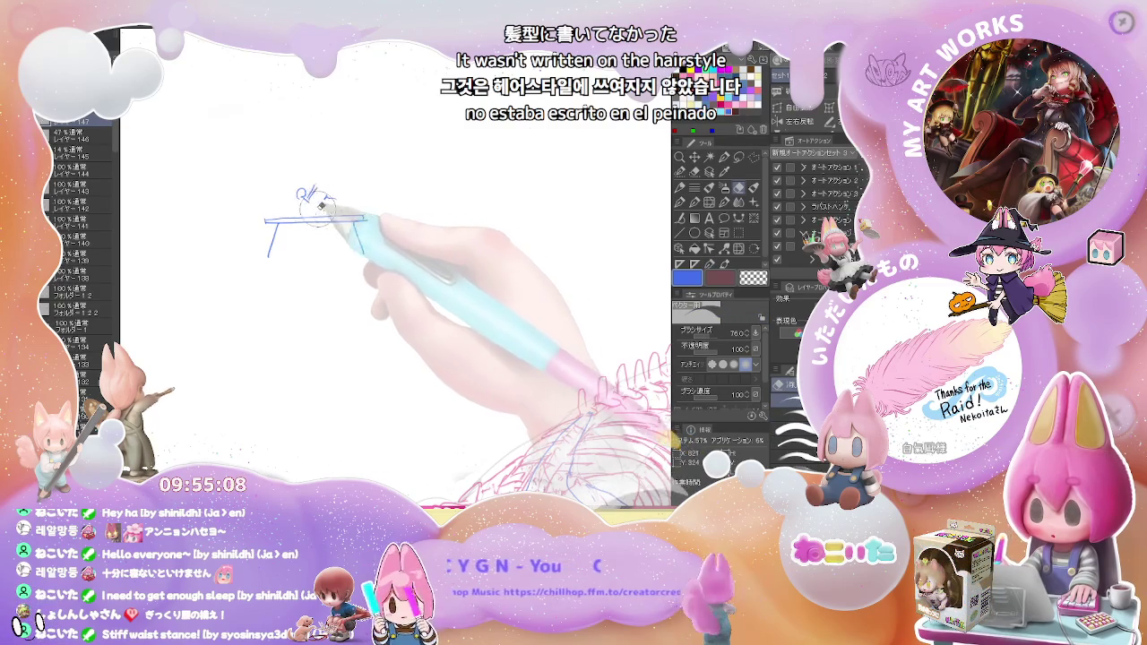
drag(323, 193, 295, 191)
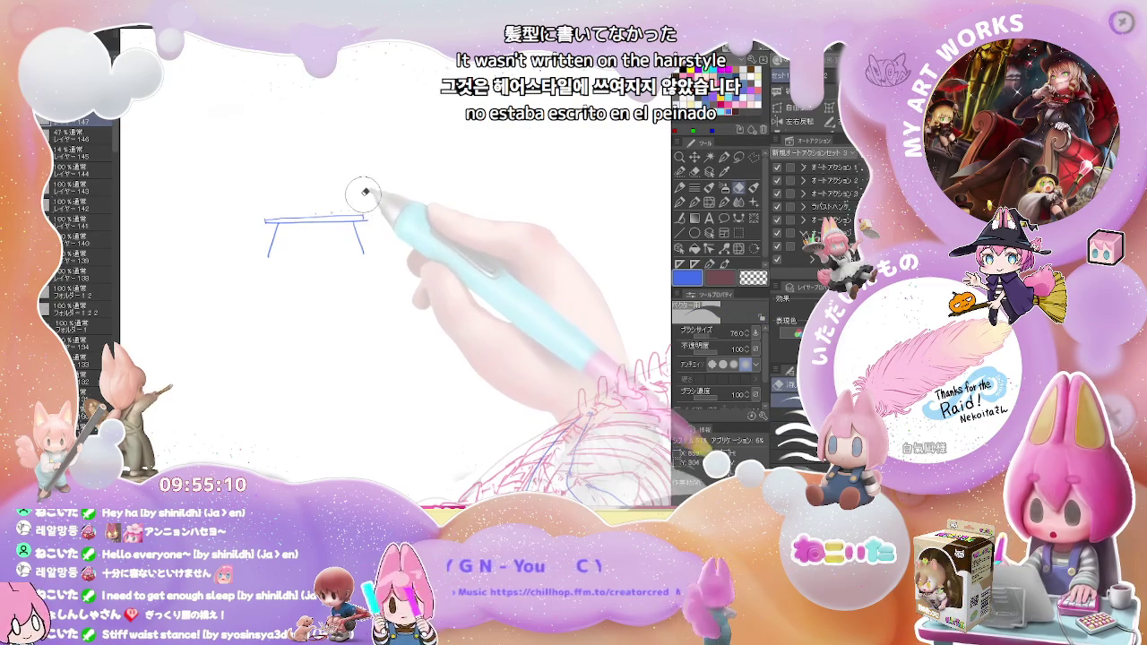
key(p)
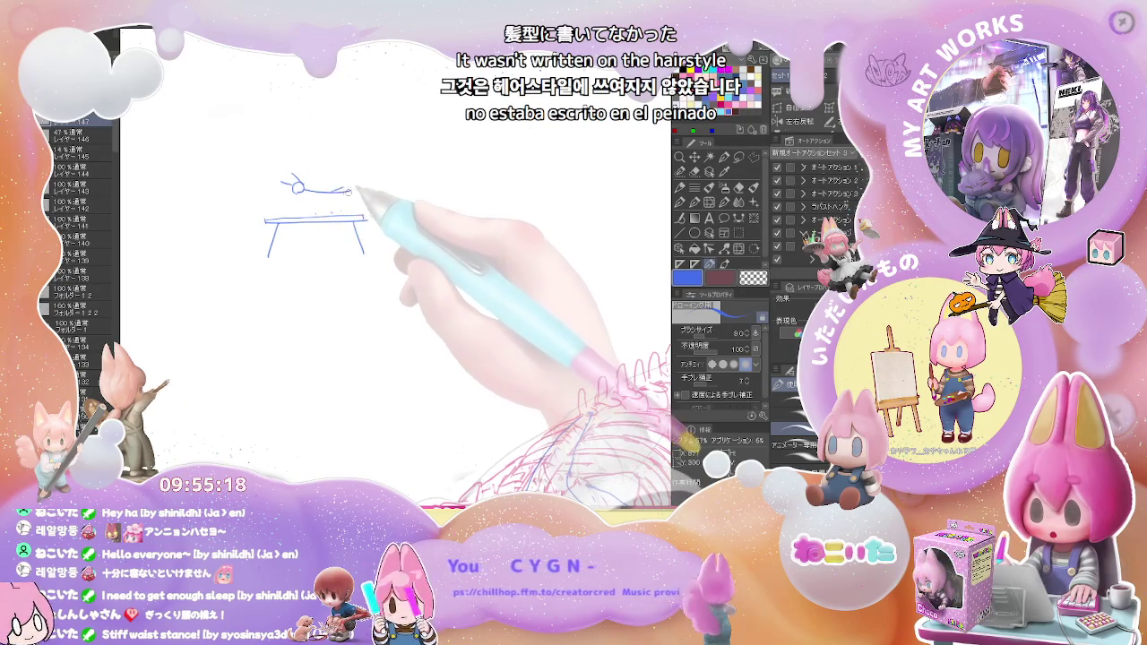
drag(311, 172, 326, 183)
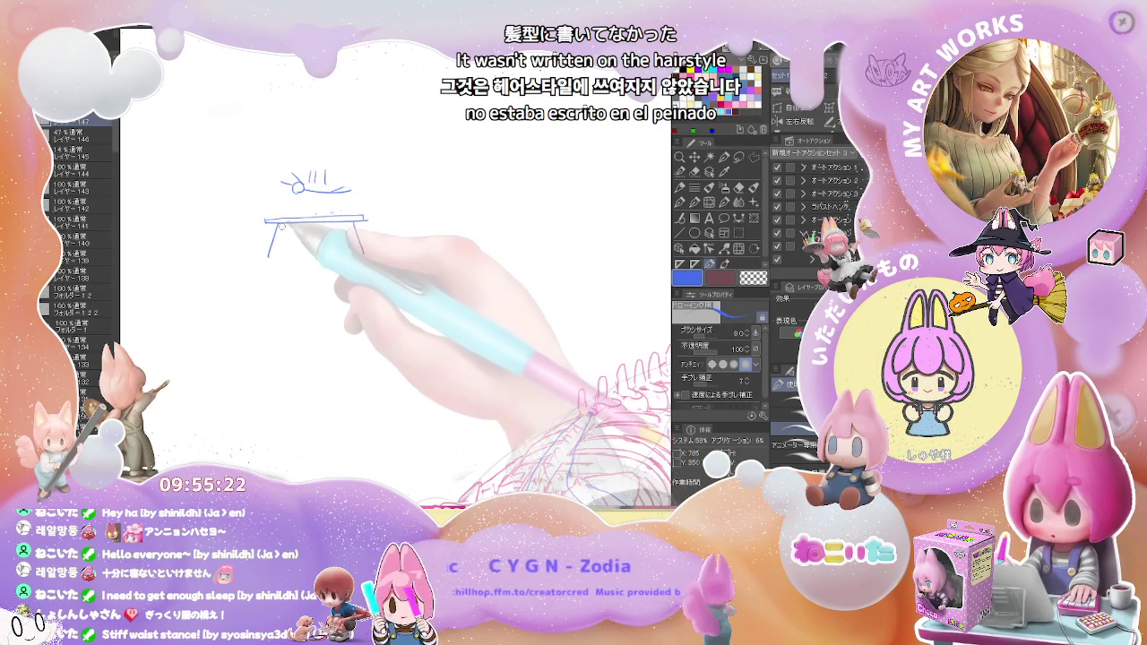
drag(281, 226, 324, 232)
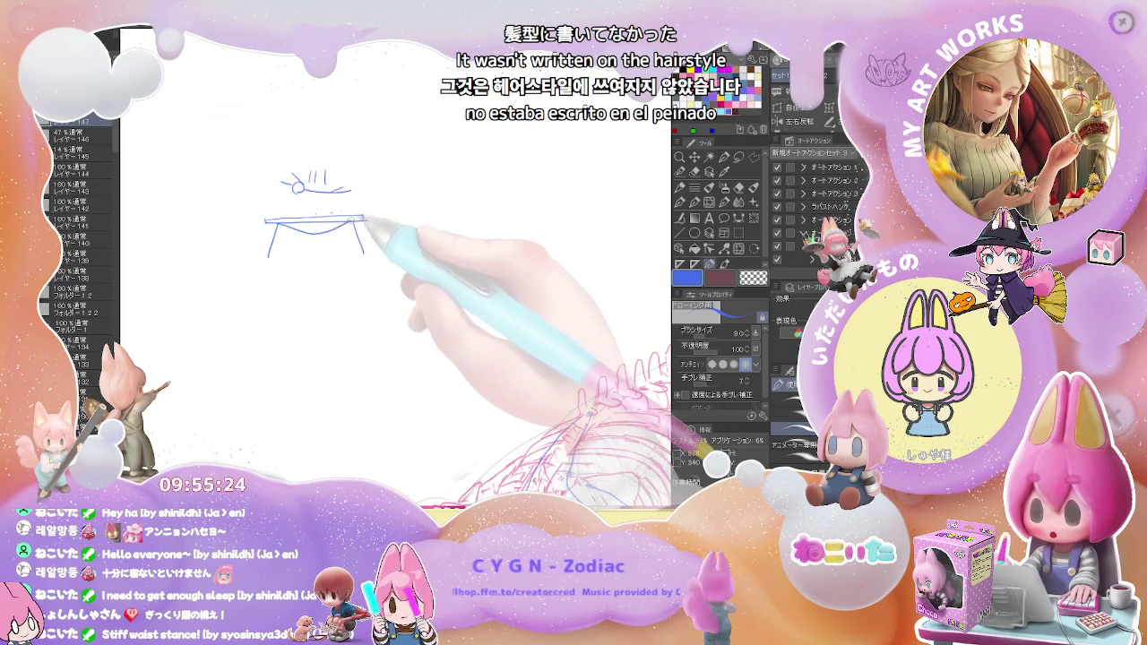
Erase the small head and hair, then draw a short stroke and U-shaped curve under the table
key(e)
mouse_move(289, 187)
mouse_down()
mouse_move(303, 172)
mouse_move(328, 200)
mouse_up()
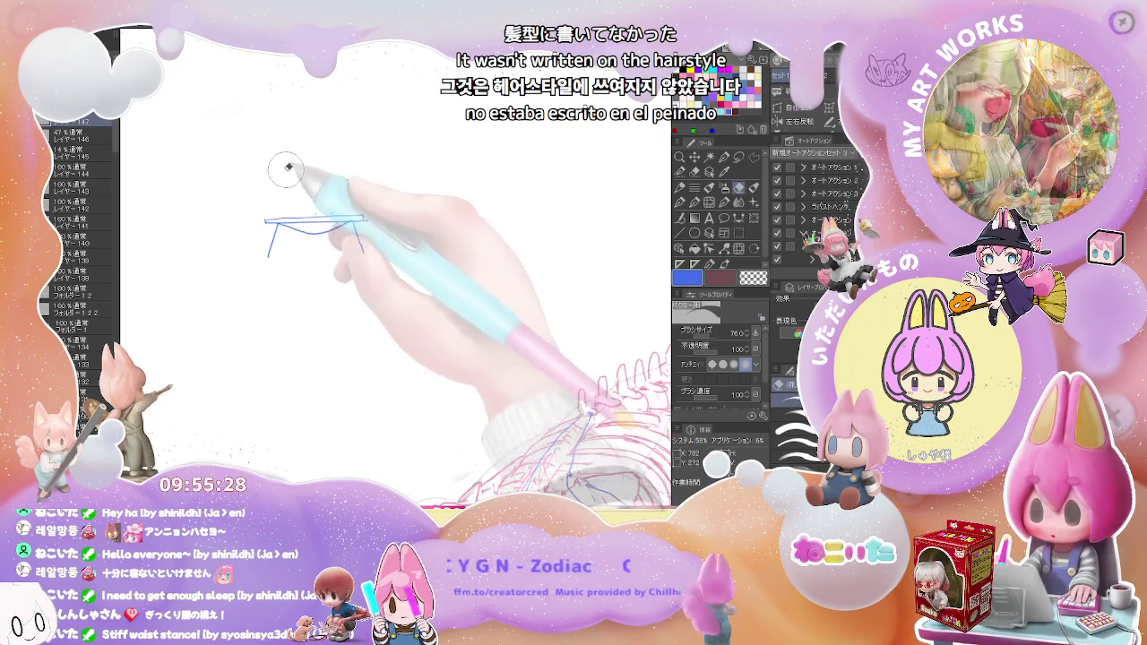
key(p)
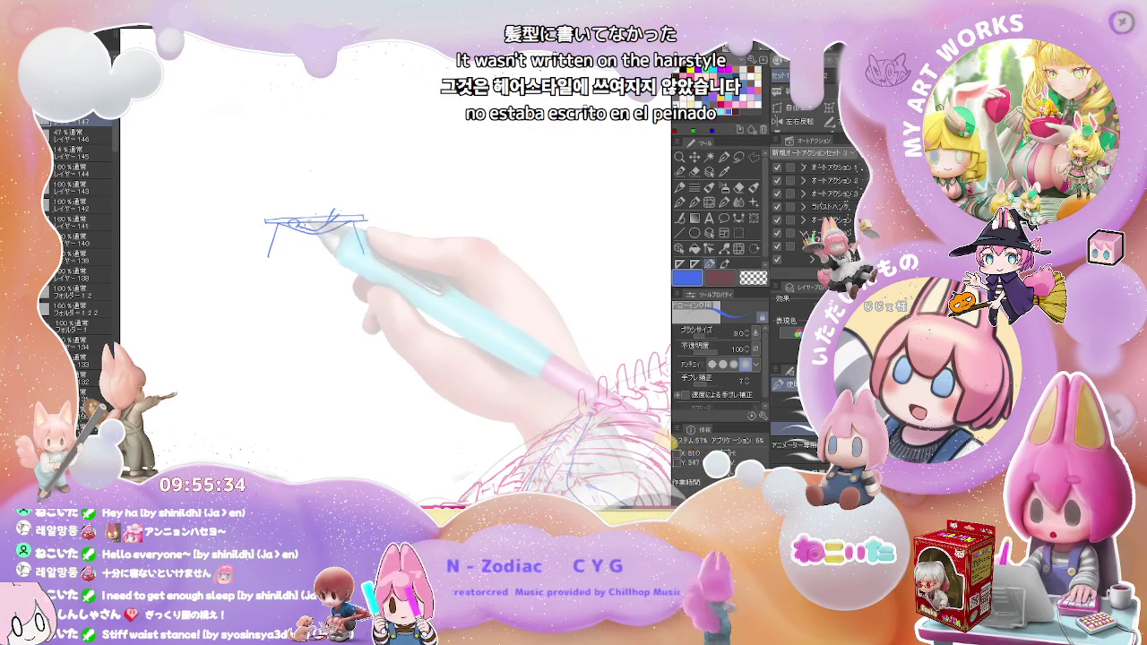
drag(301, 211, 306, 224)
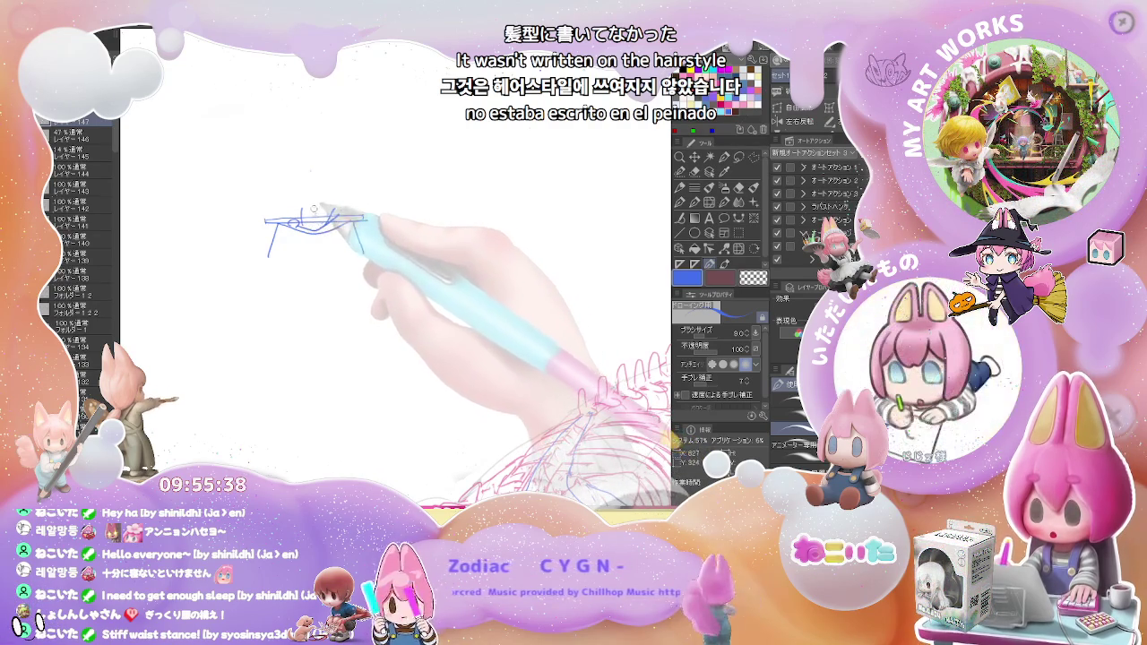
drag(298, 219, 324, 220)
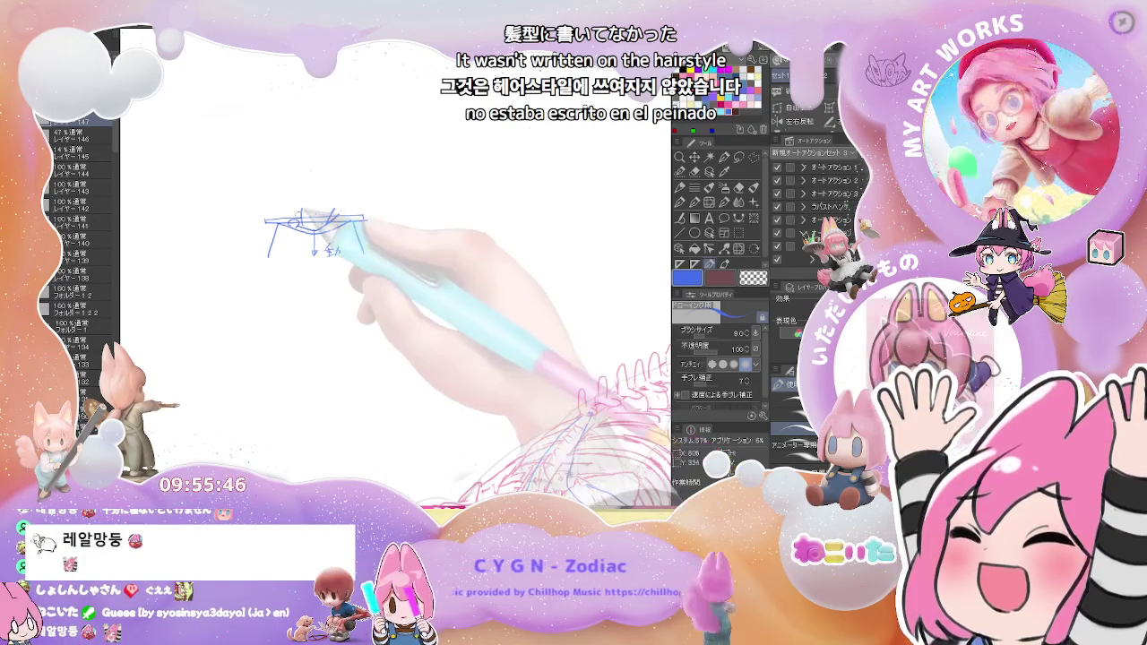
Add an arrow line, small circles and a wavy line as further corner diagrams
mouse_move(307, 192)
mouse_down()
mouse_move(301, 222)
mouse_move(332, 194)
mouse_up()
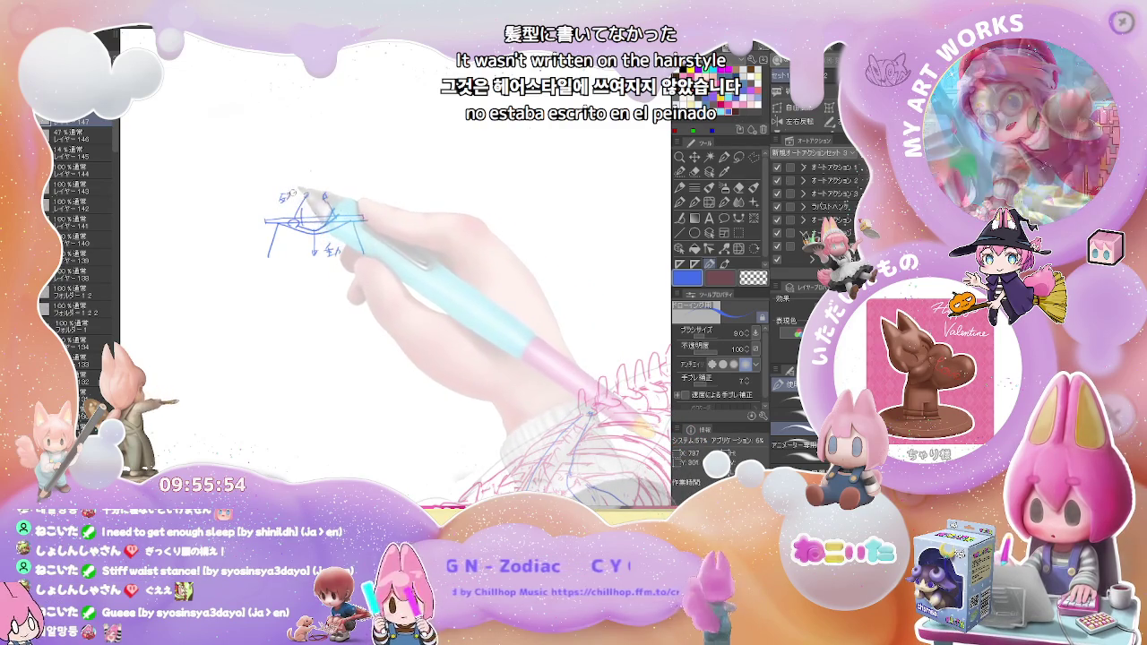
drag(286, 202, 285, 206)
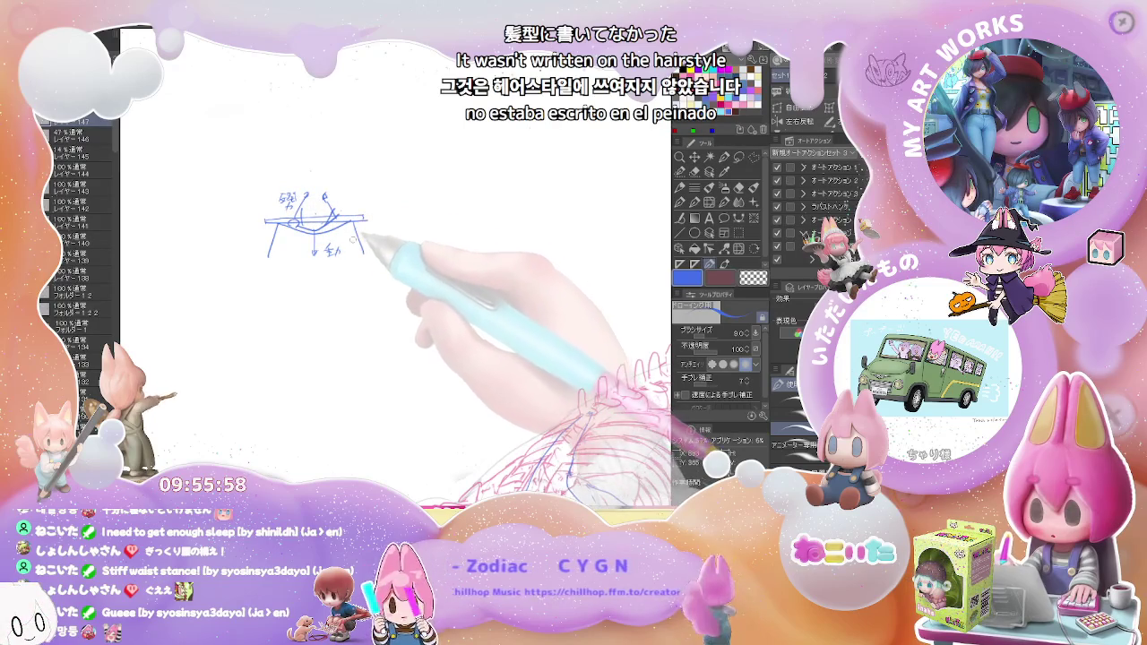
drag(362, 232, 298, 198)
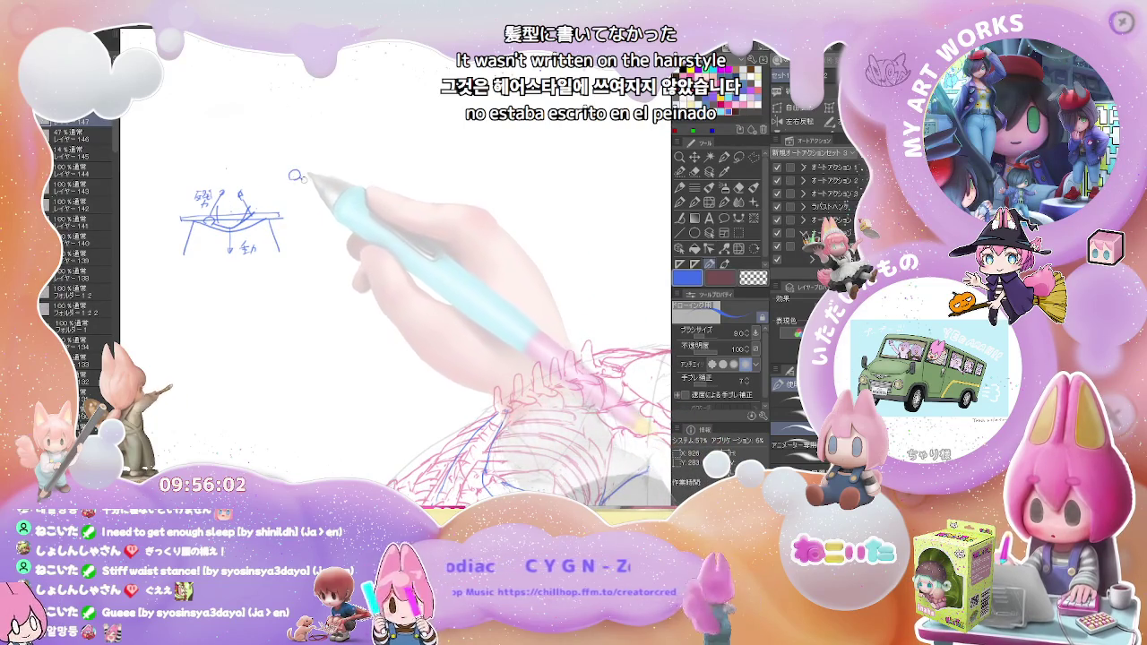
mouse_move(298, 178)
mouse_down()
mouse_move(345, 175)
mouse_move(326, 178)
mouse_up()
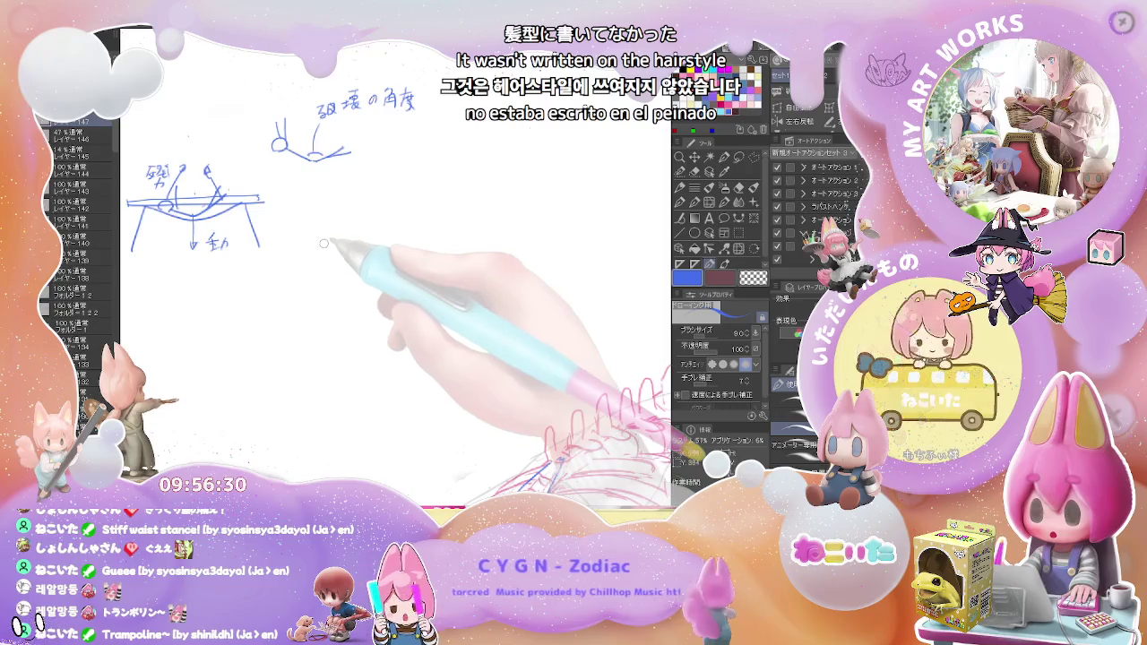
mouse_move(308, 225)
mouse_down()
mouse_move(377, 217)
mouse_move(340, 207)
mouse_up()
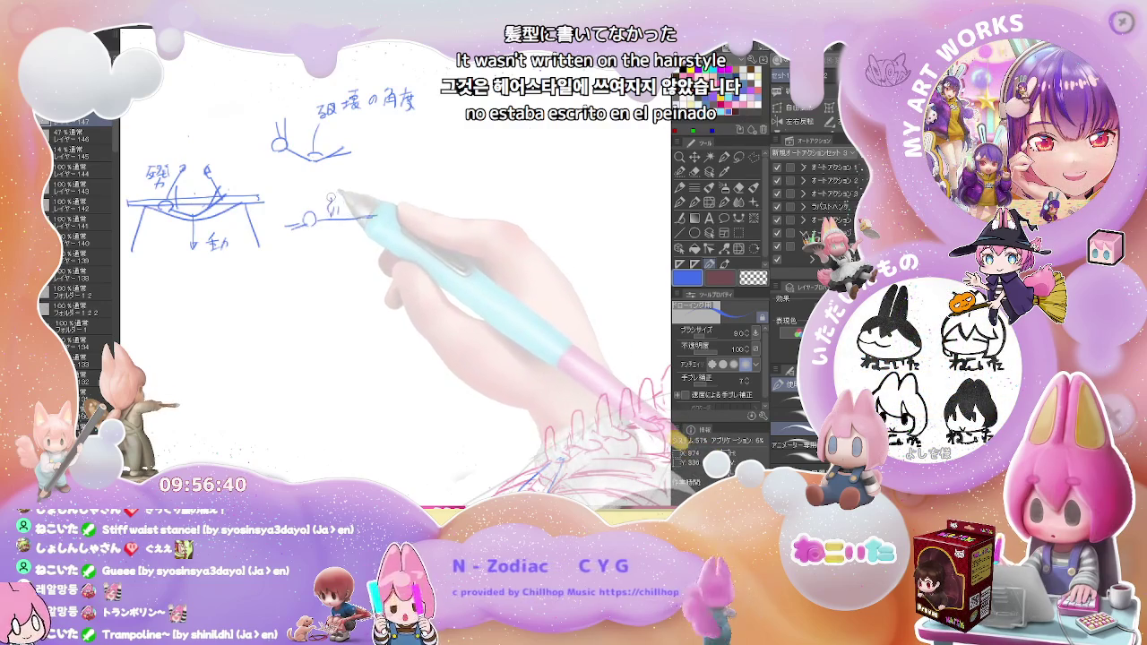
scroll(363, 218, down, 3)
scroll(376, 238, down, 2)
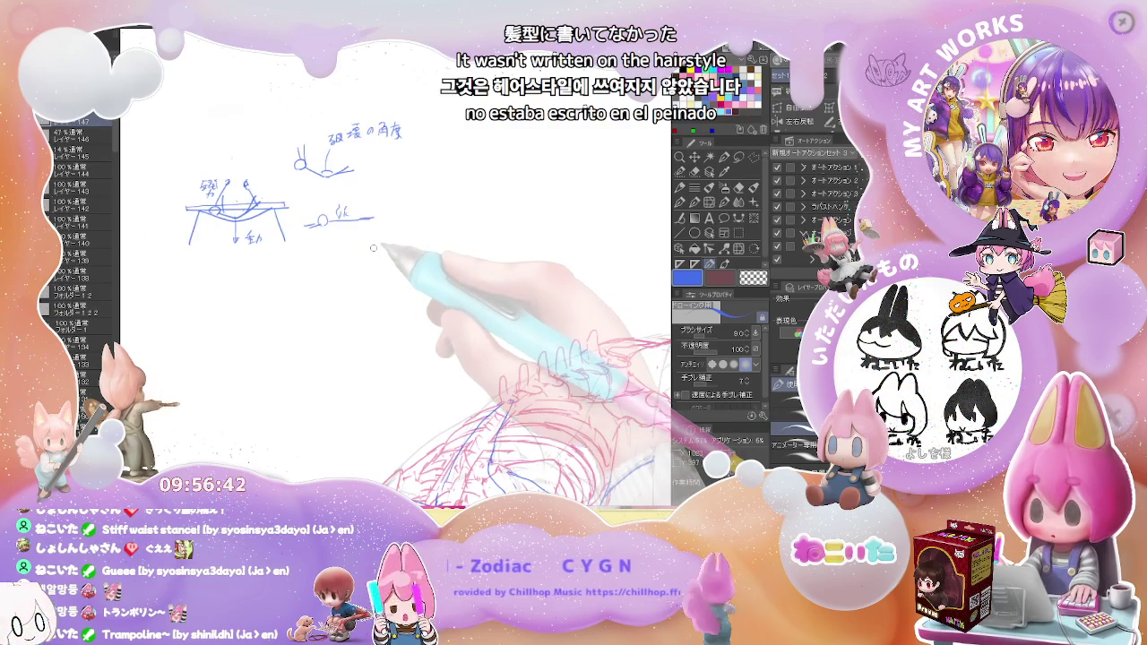
Zoom into the figure and draw blue contour arcs around the head, erasing a stray part
scroll(374, 247, up, 2)
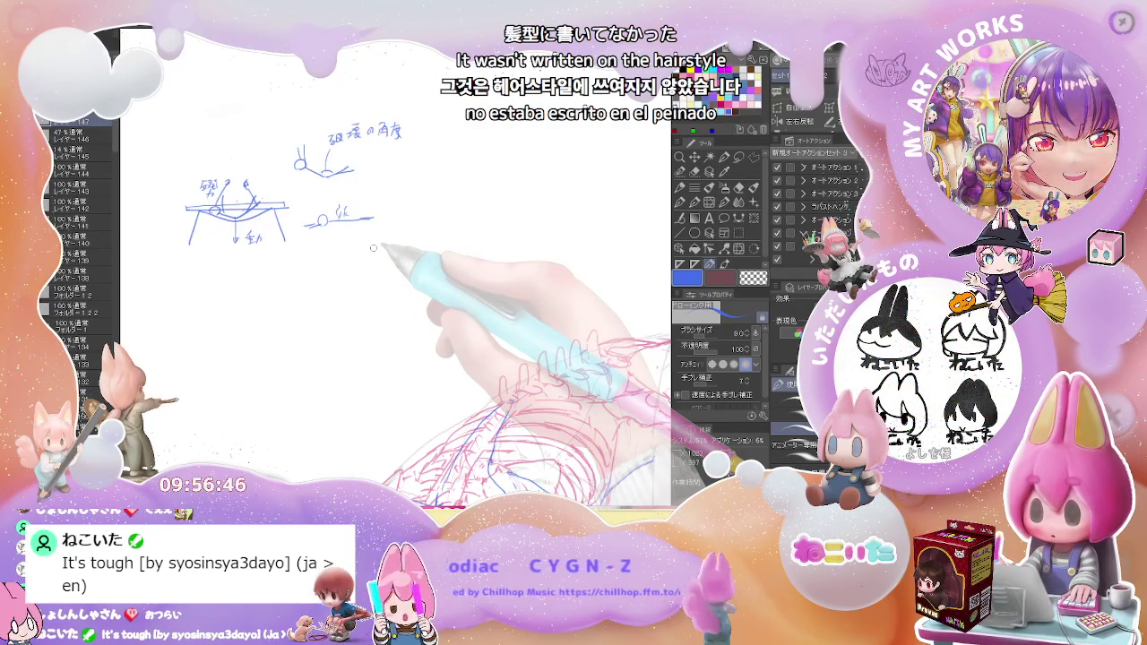
scroll(373, 248, down, 2)
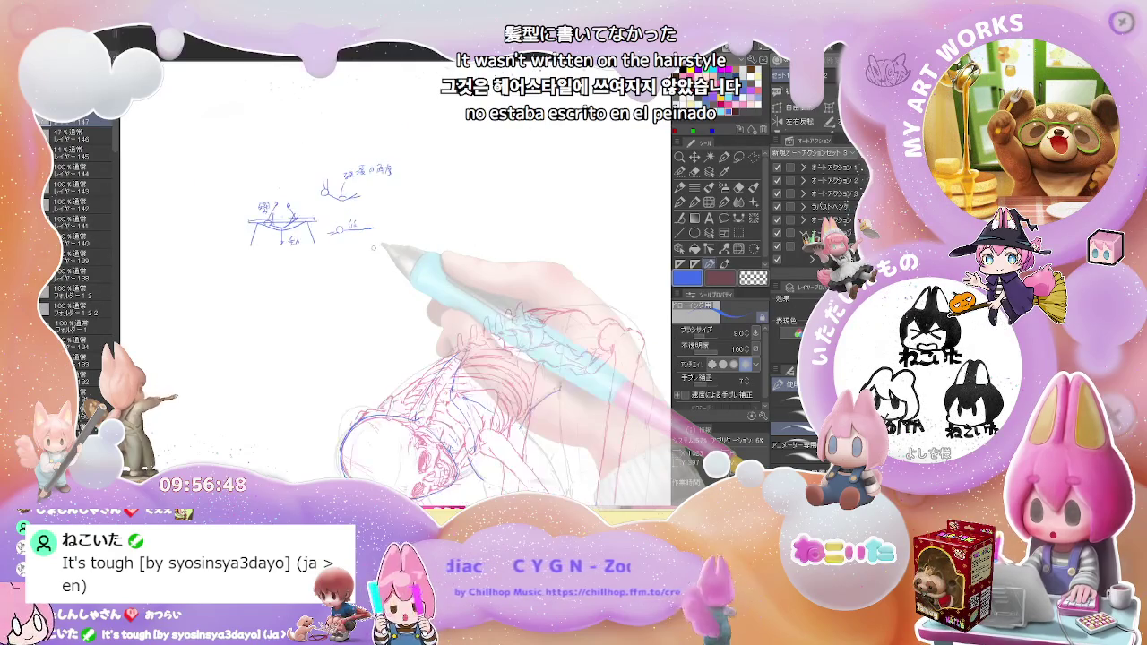
scroll(373, 247, up, 2)
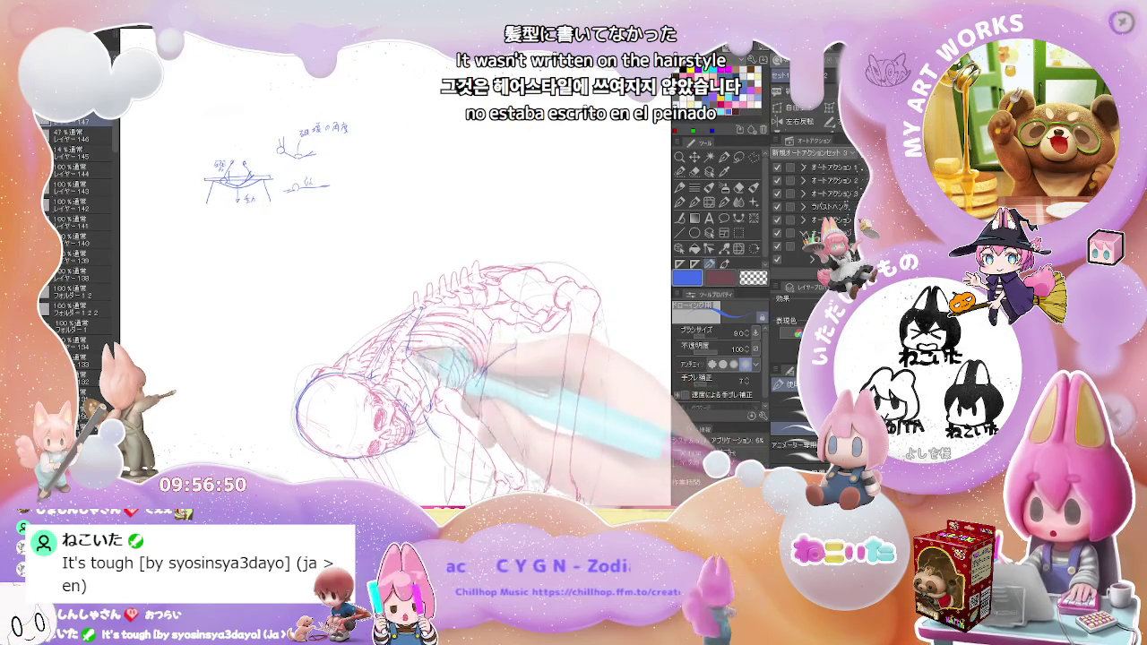
scroll(314, 371, up, 2)
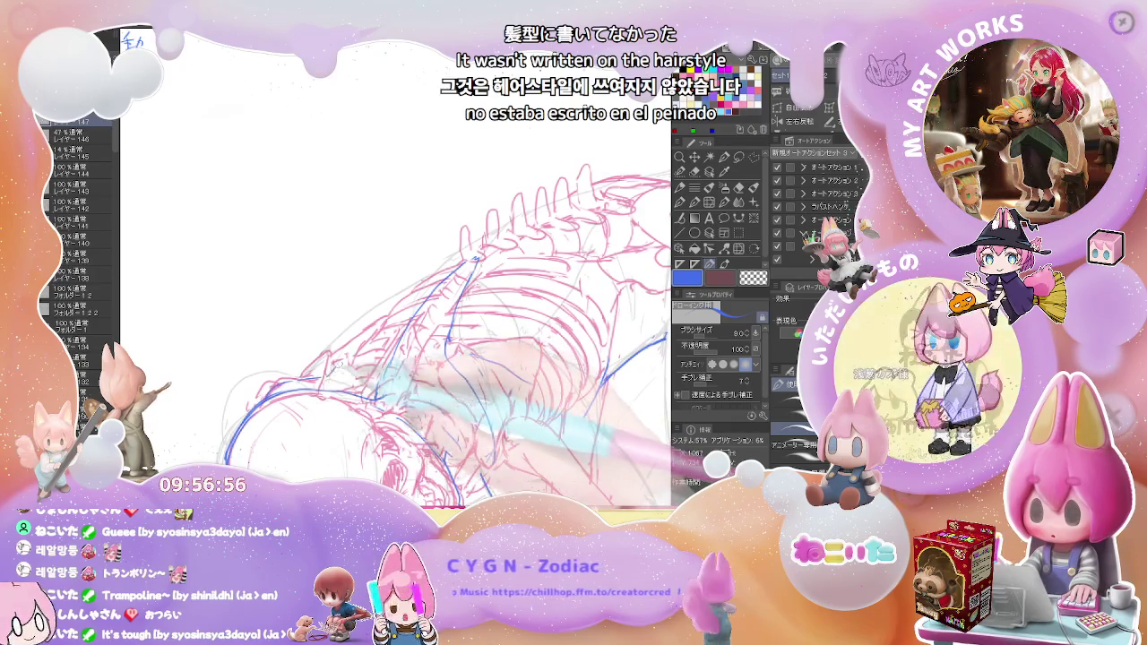
scroll(404, 313, down, 1)
scroll(403, 313, down, 1)
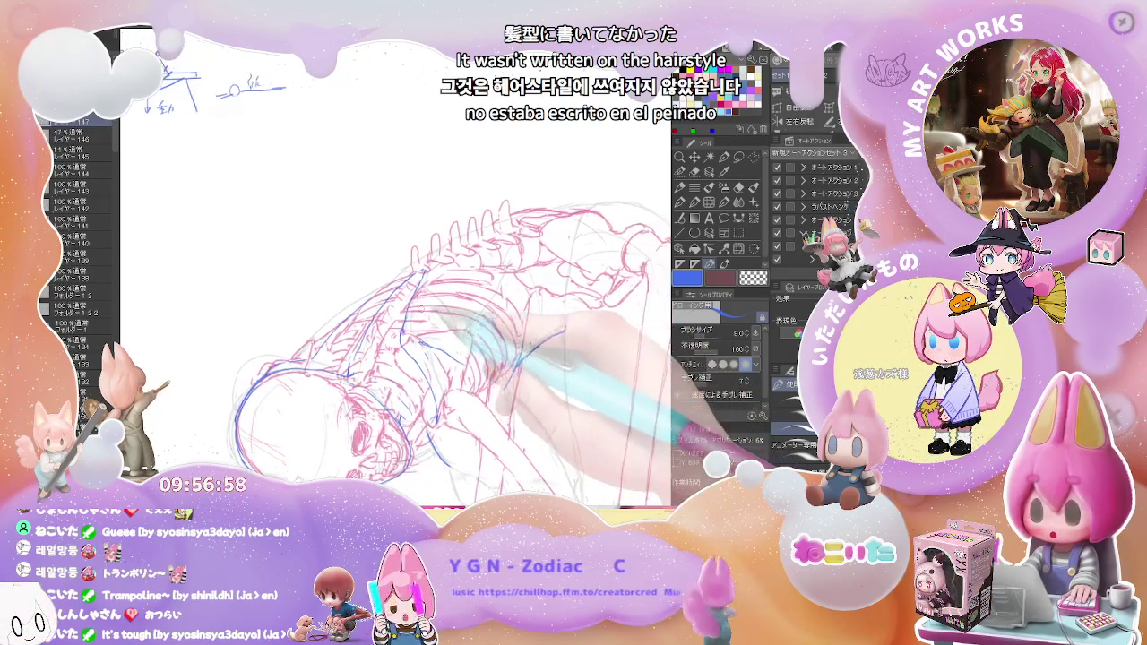
scroll(293, 362, up, 2)
key(p)
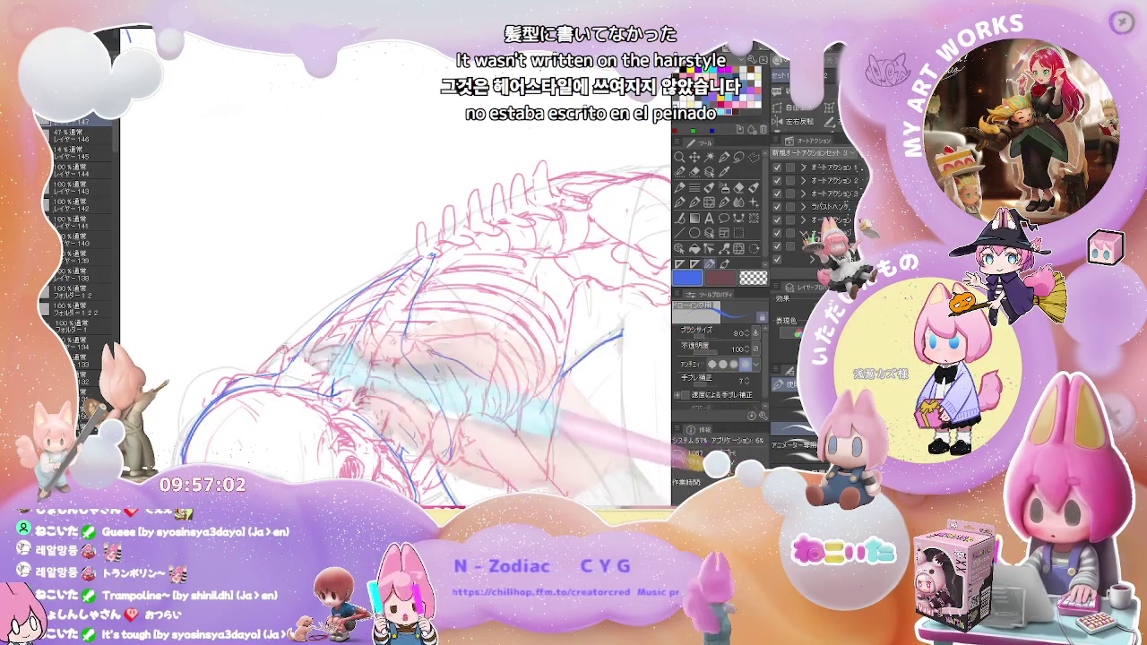
drag(188, 403, 247, 369)
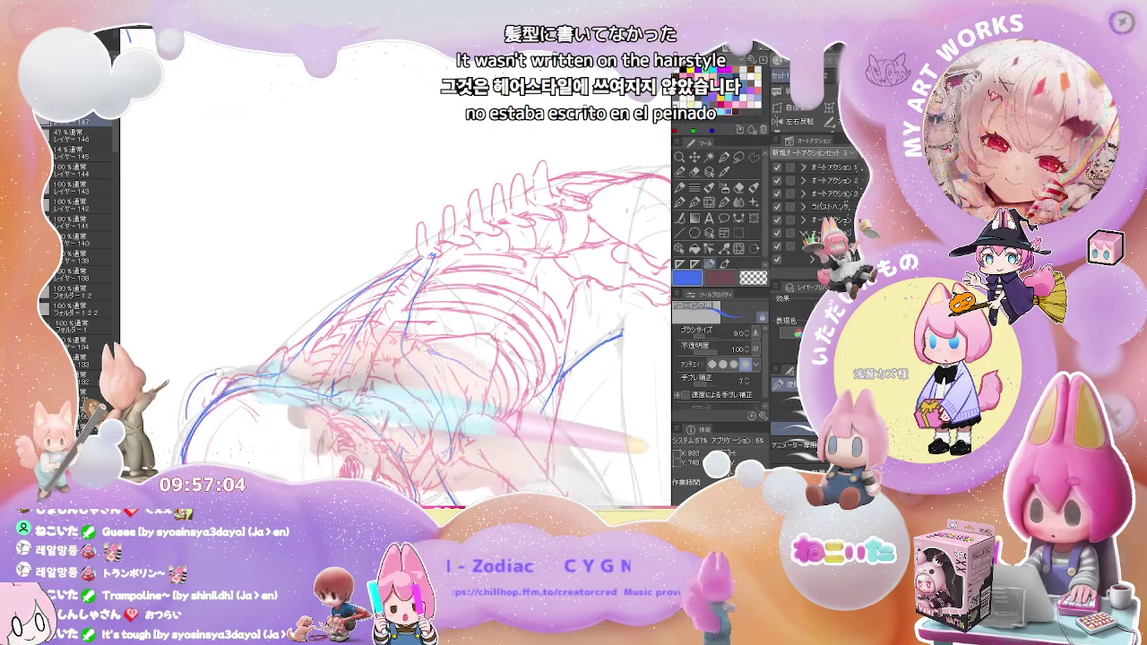
key(e)
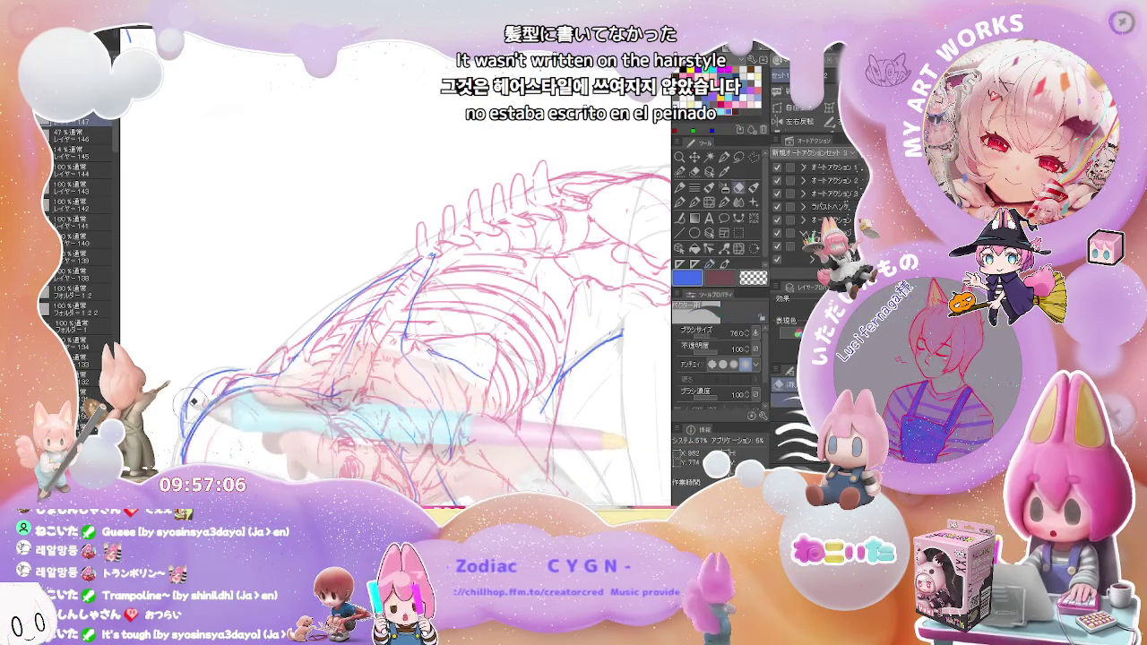
drag(197, 391, 225, 391)
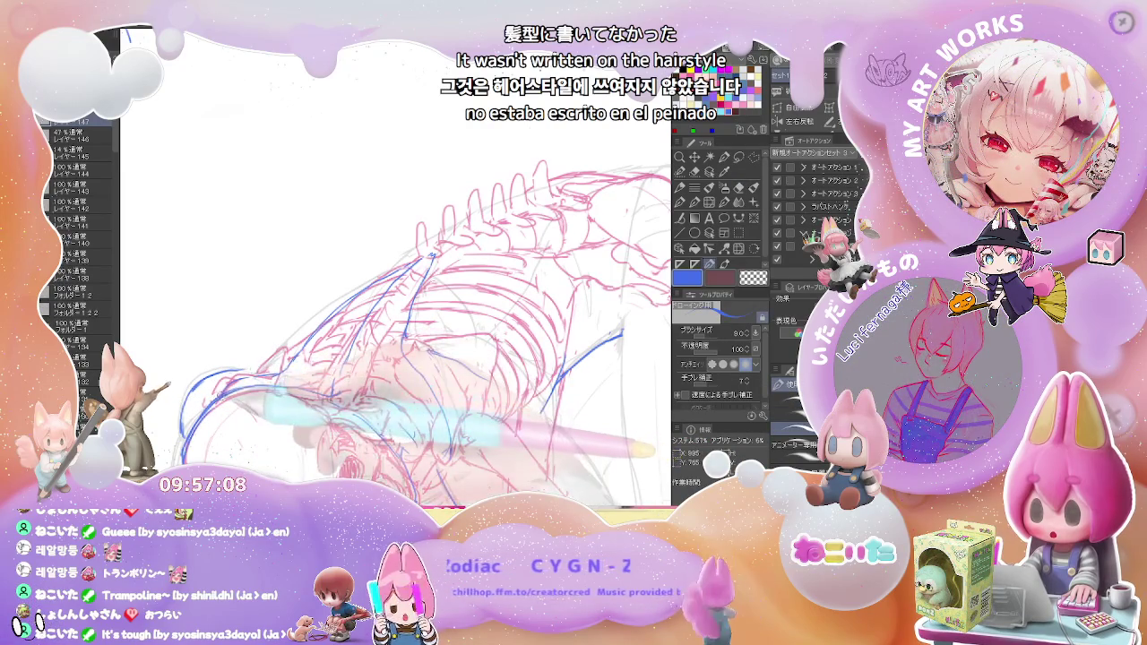
key(p)
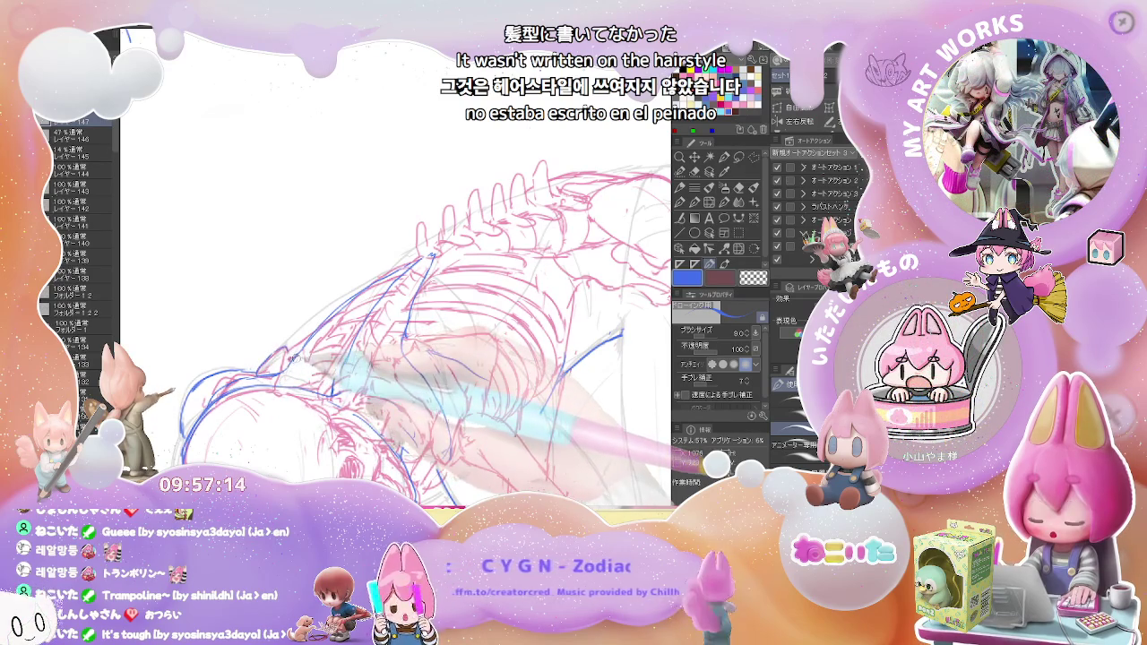
Zoom out and in to review the skeleton and corner notes, ending close on the head
key(e)
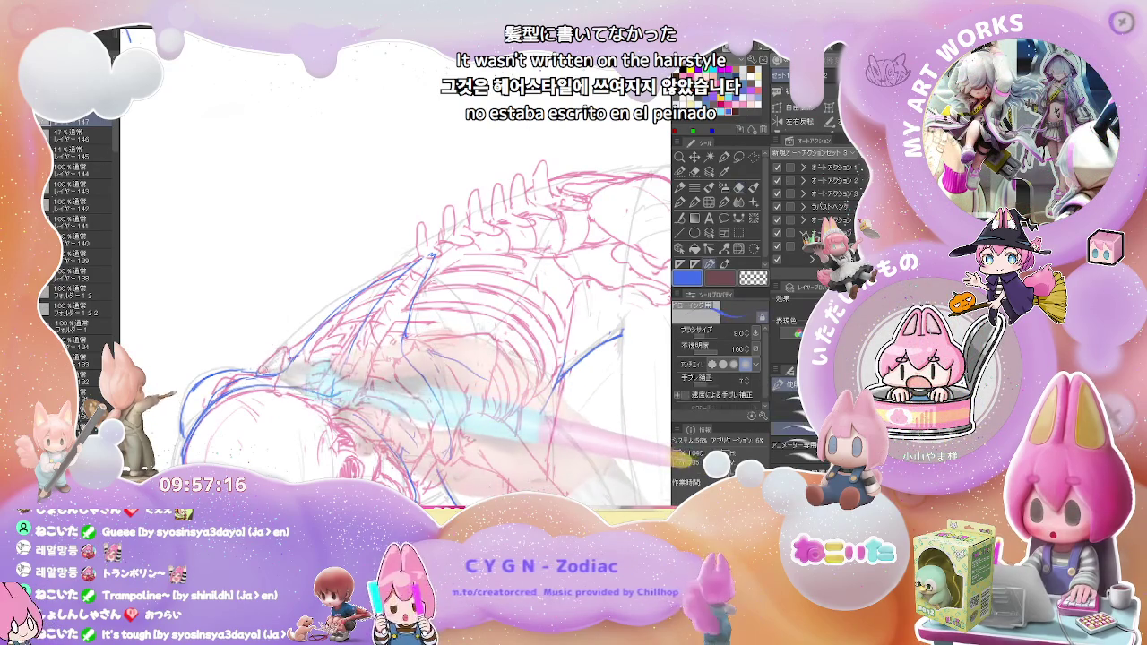
key(p)
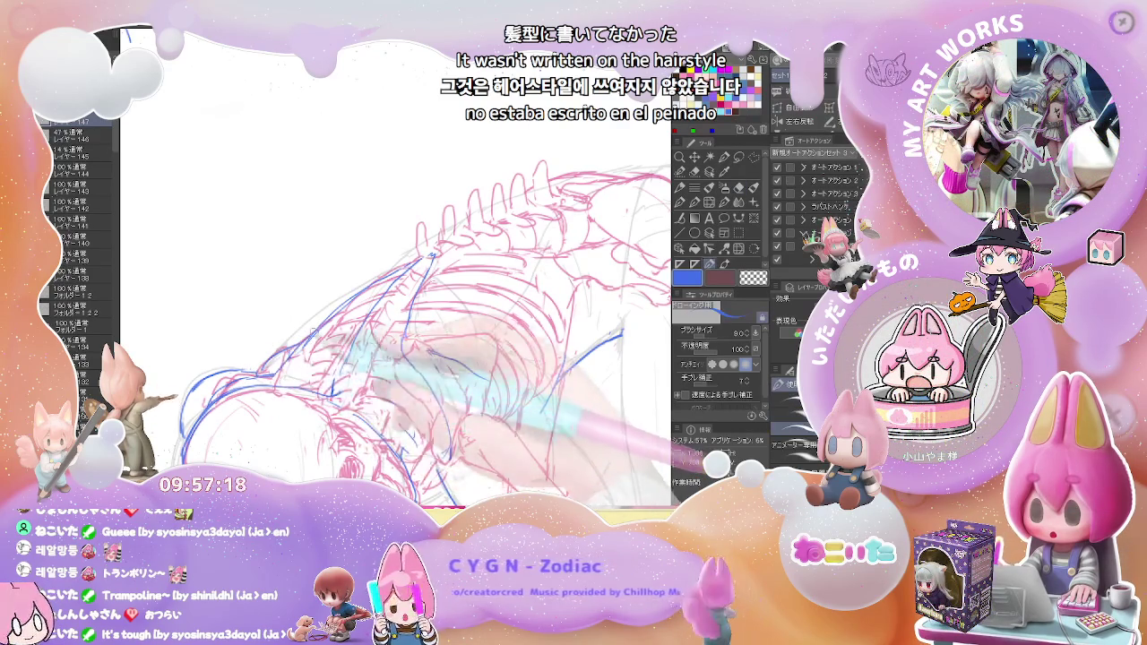
drag(332, 305, 372, 342)
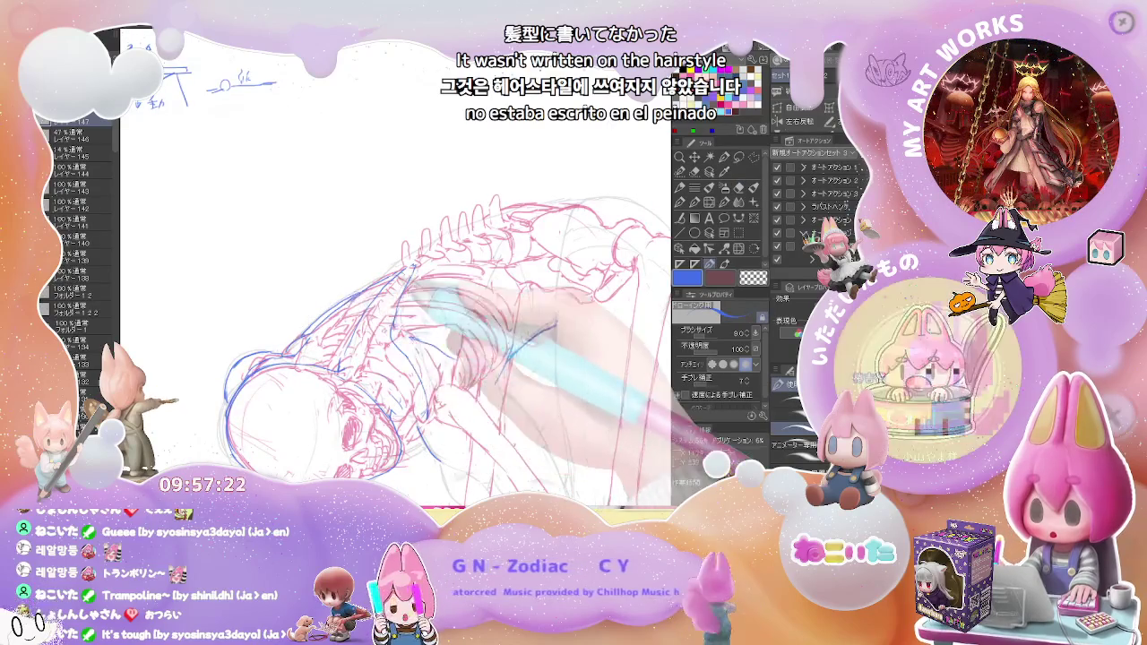
key(ctrl+minus)
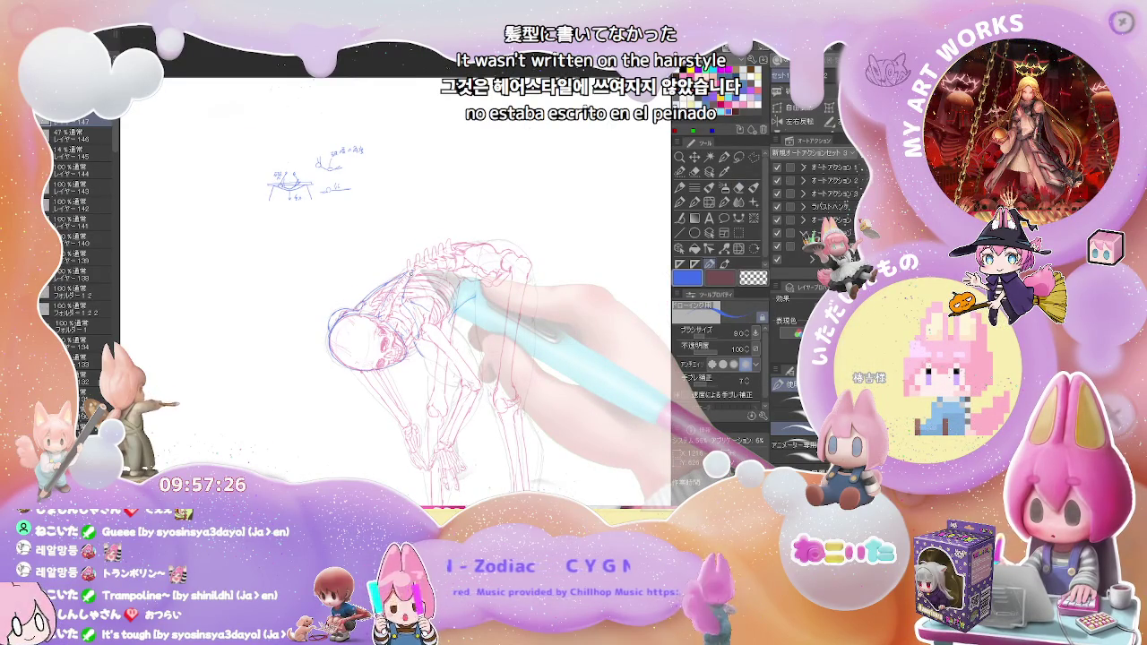
key(ctrl+plus)
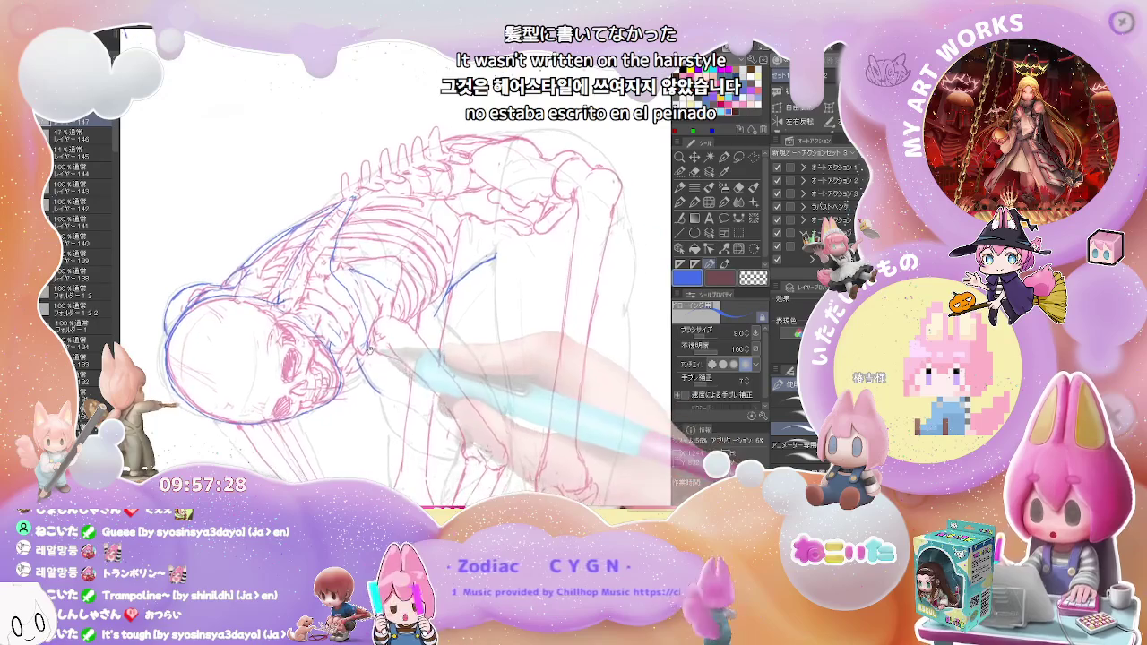
key(ctrl+plus)
key(ctrl+minus)
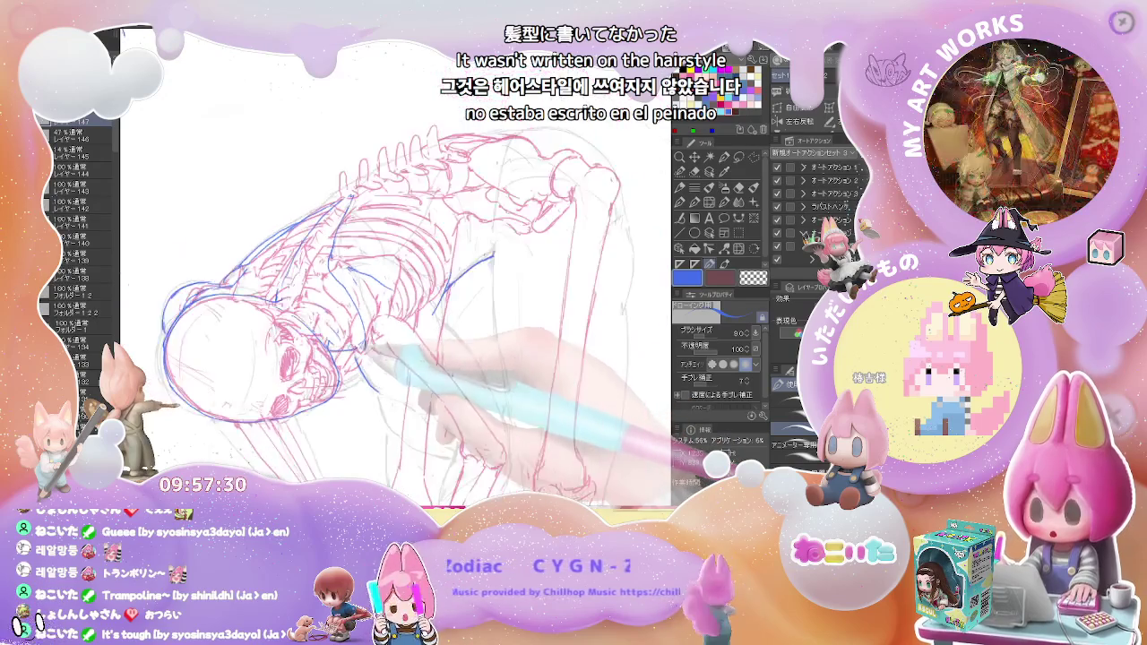
key(ctrl+minus)
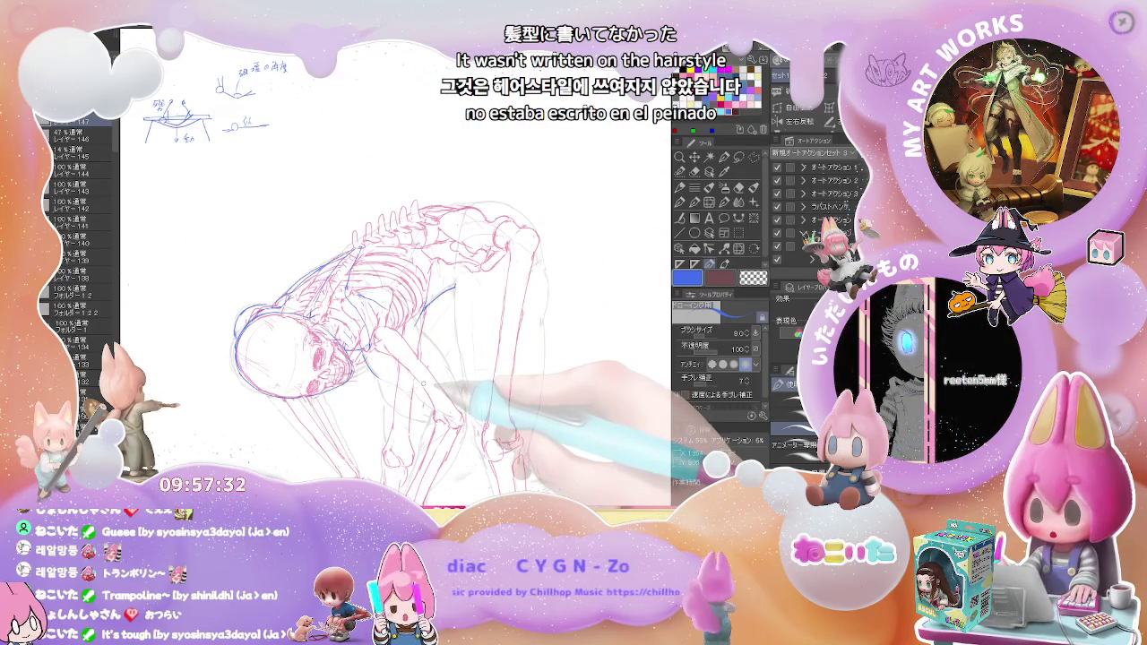
key(ctrl+plus)
key(ctrl+plus)
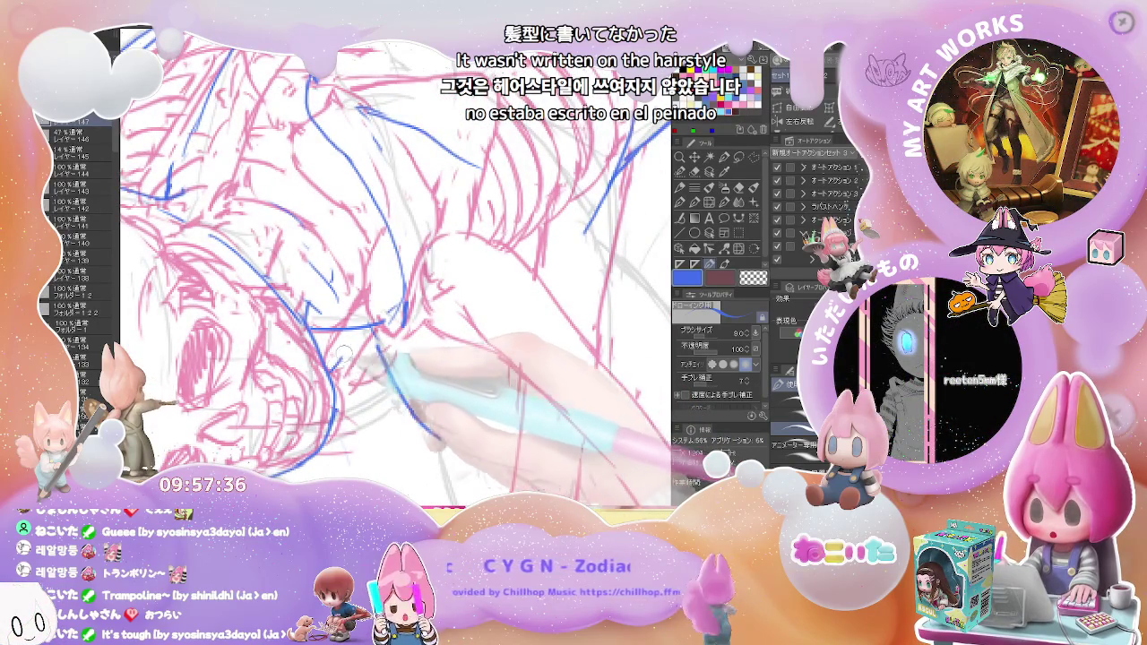
Rotate and zoom the canvas to frame the skull and ribcage with the head upper-left
key(ctrl+minus)
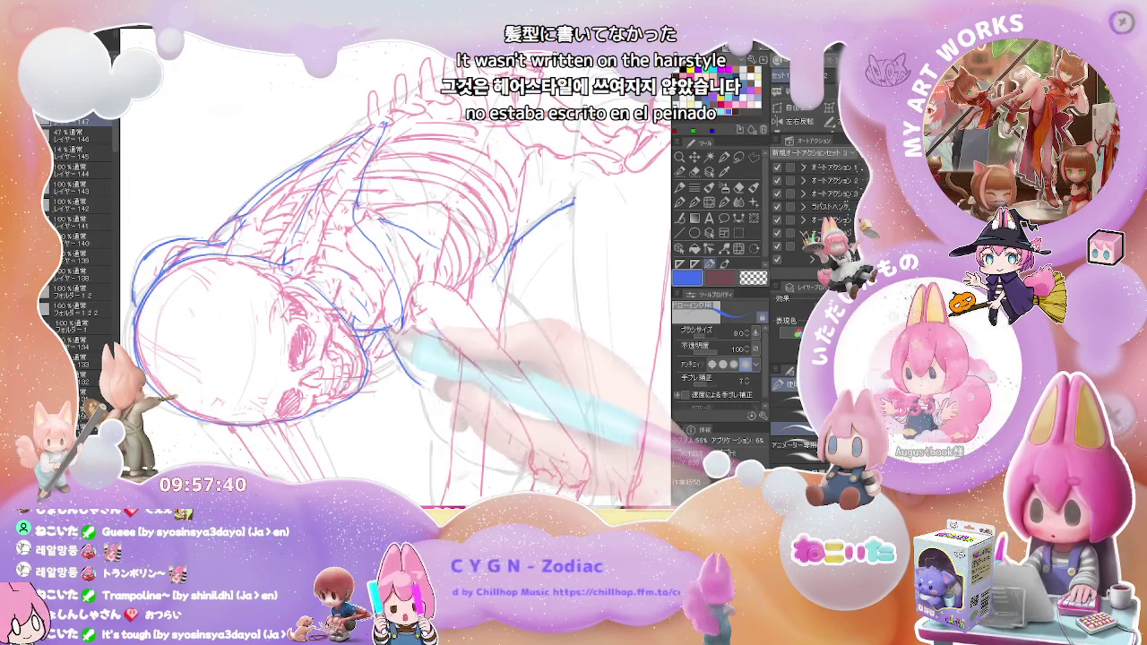
key(ctrl+minus)
key(ctrl+minus)
drag(447, 365, 350, 309)
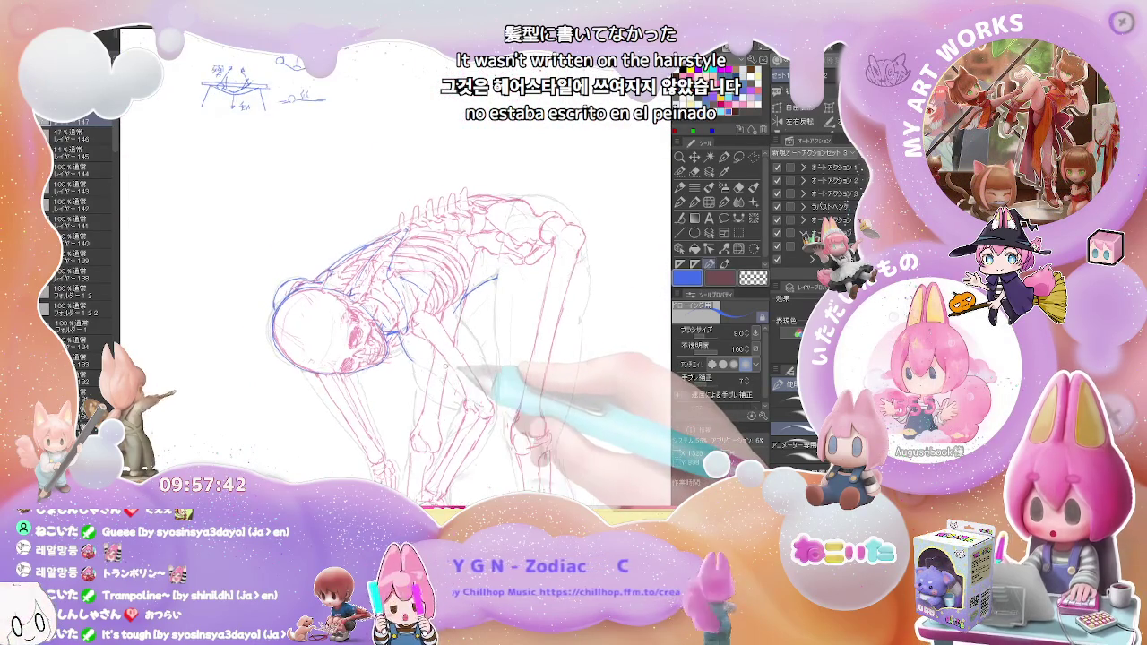
key(ctrl+plus)
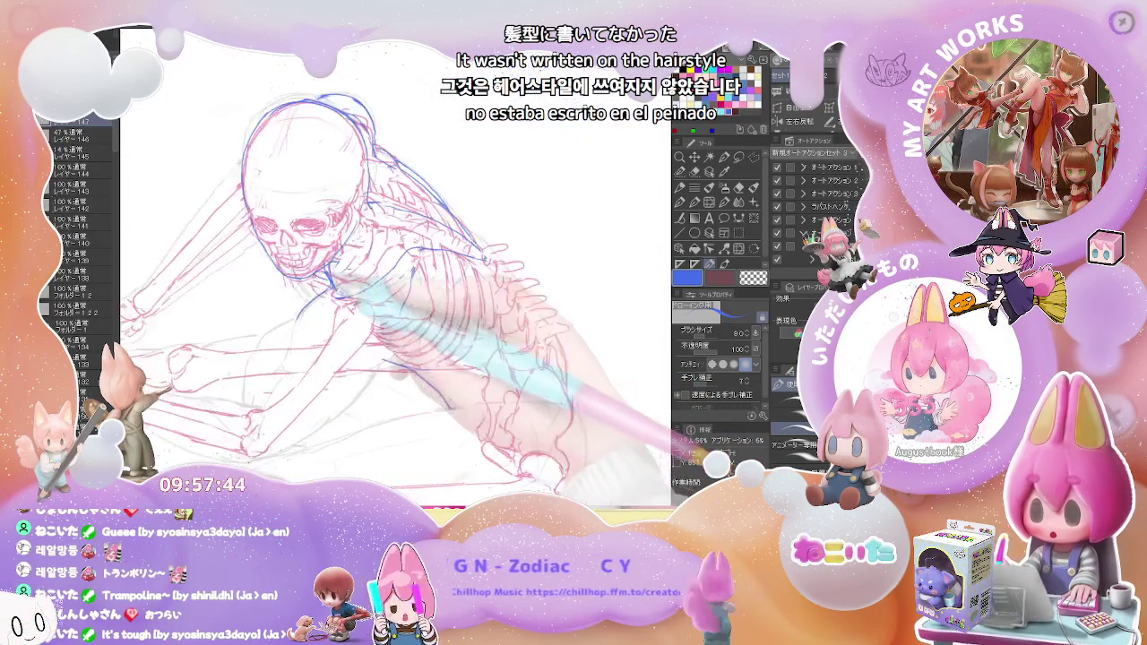
key(ctrl+plus)
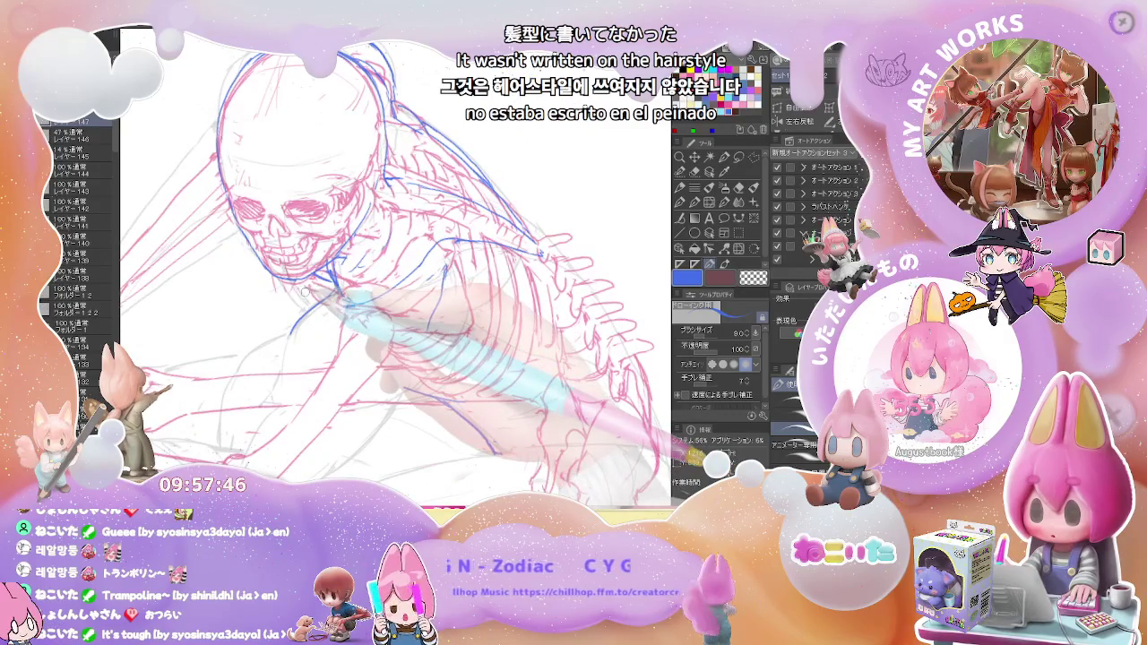
key(ctrl+minus)
key(ctrl+minus)
key(ctrl+minus)
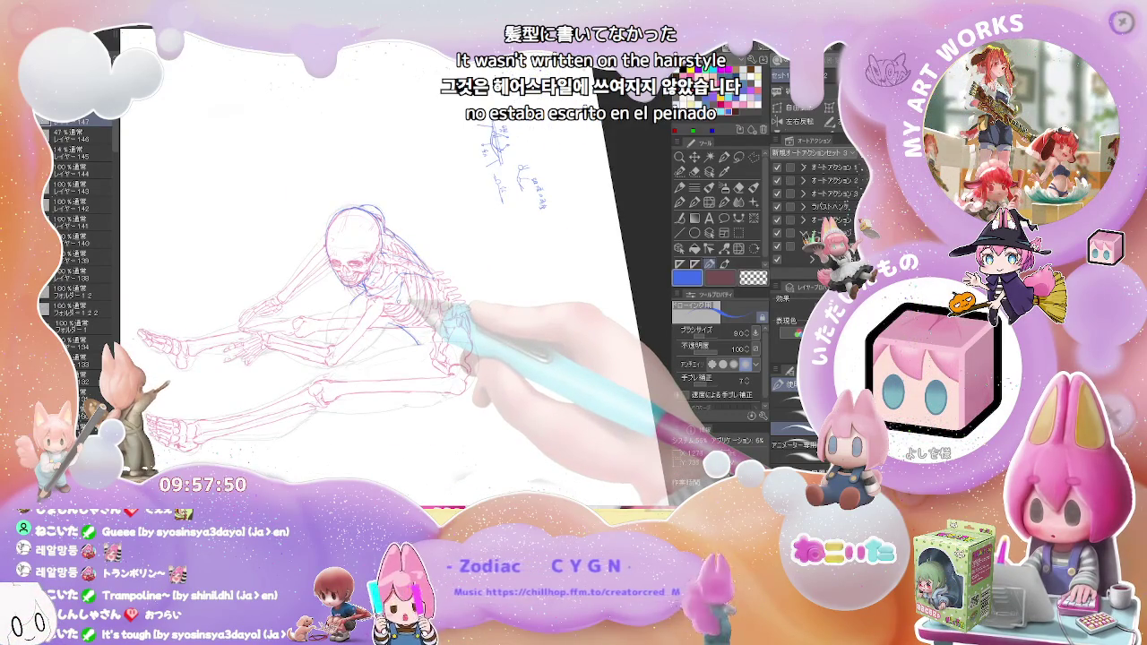
drag(453, 309, 425, 305)
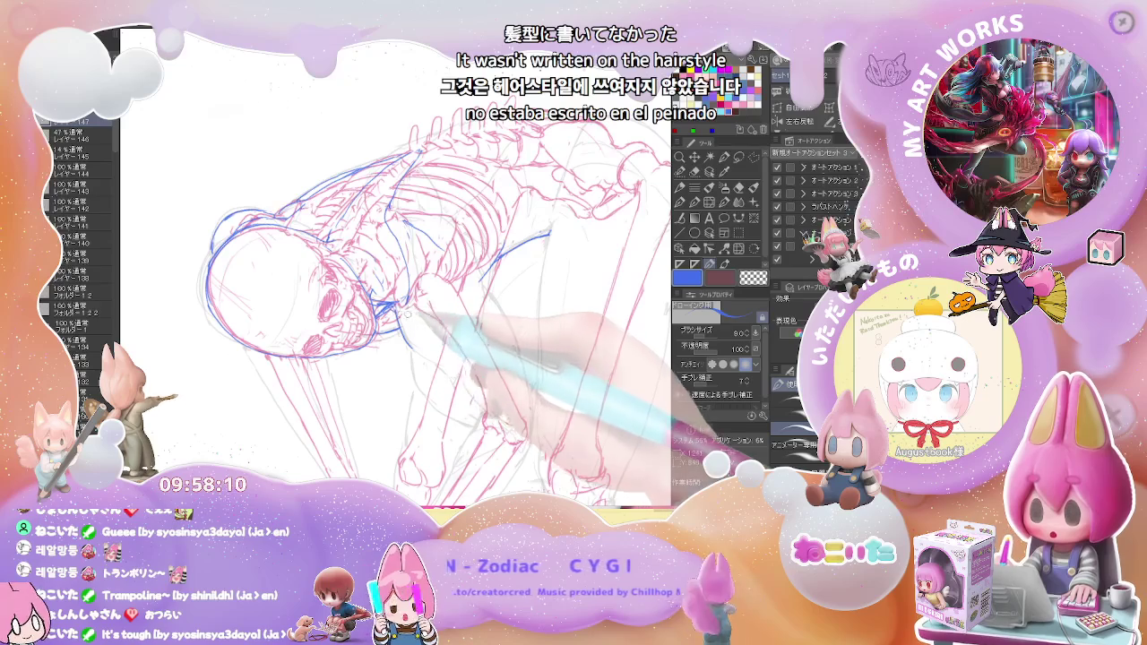
key(ctrl+minus)
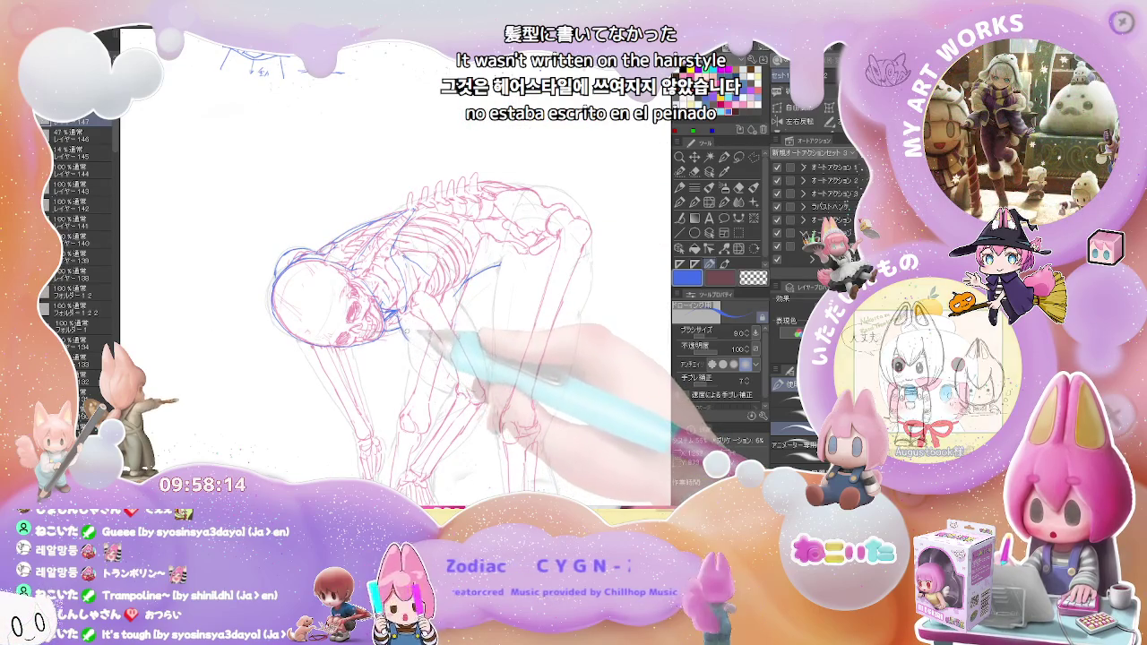
Alternate pen (8) and eraser (76) to redraw the contour from skull across chest and shoulder
key(e)
key(p)
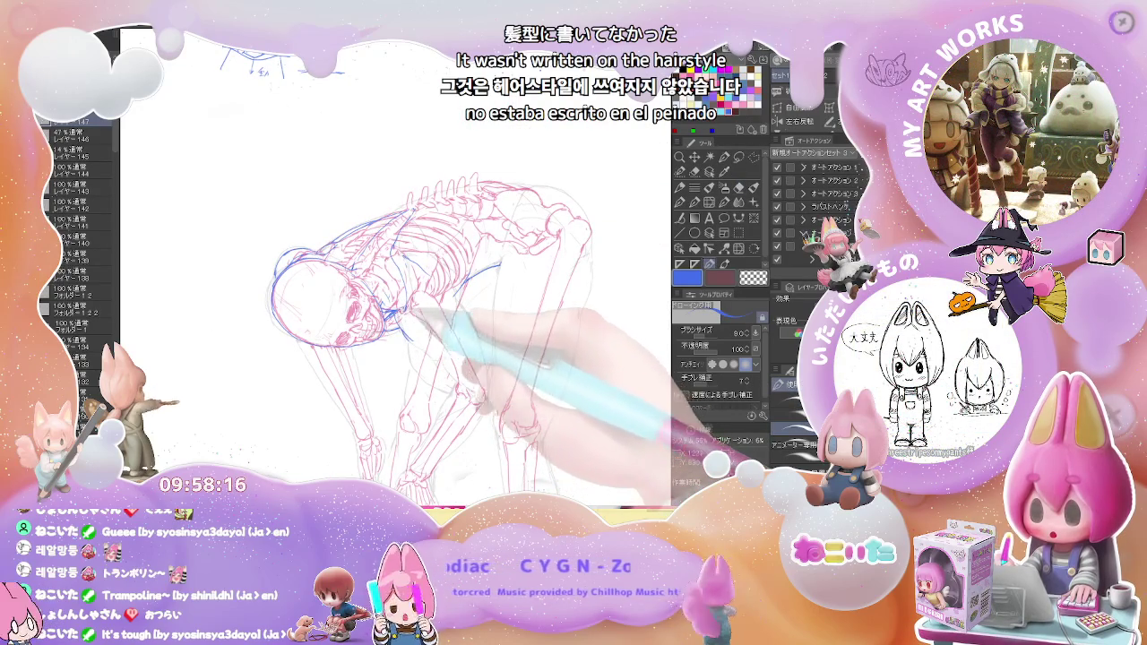
key(e)
key(p)
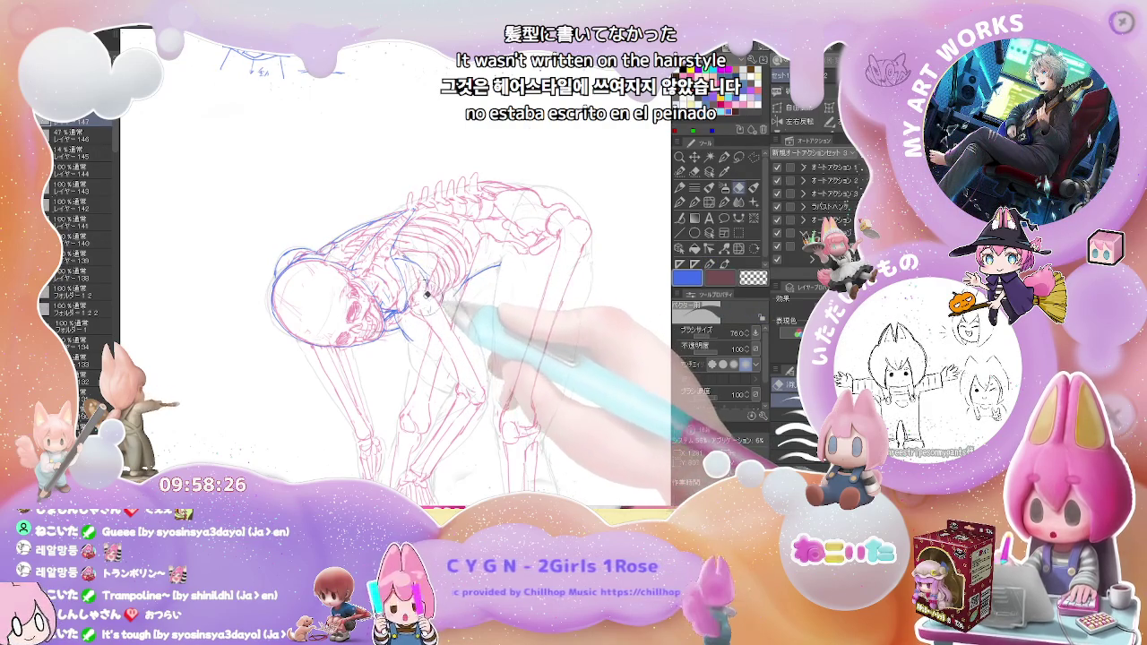
key(p)
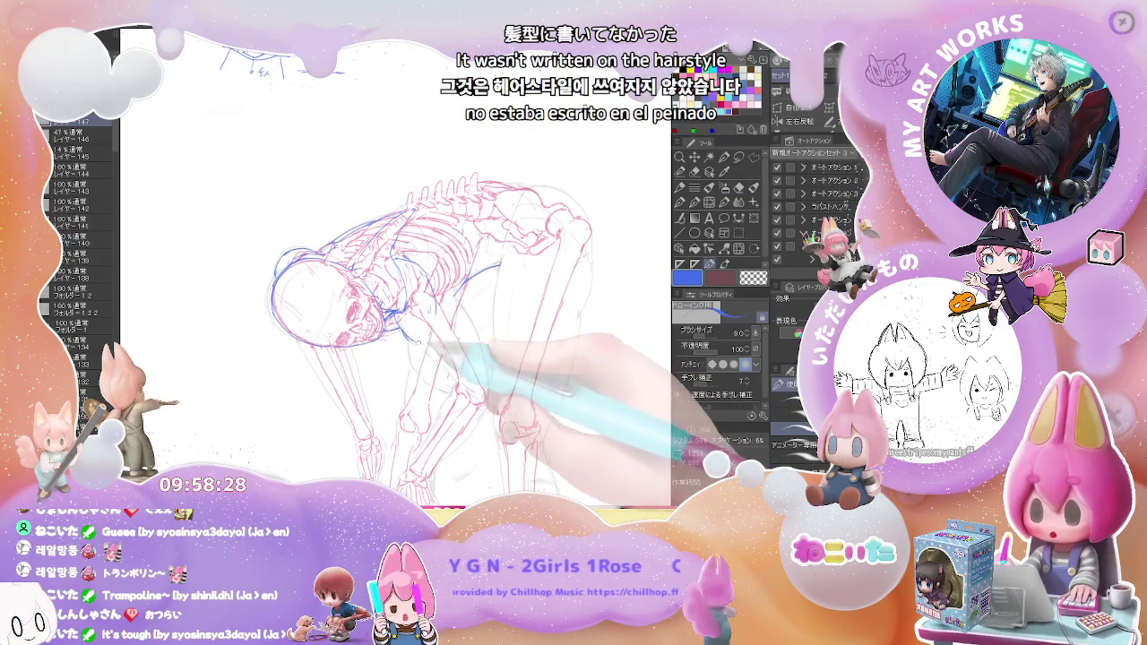
key(e)
key(p)
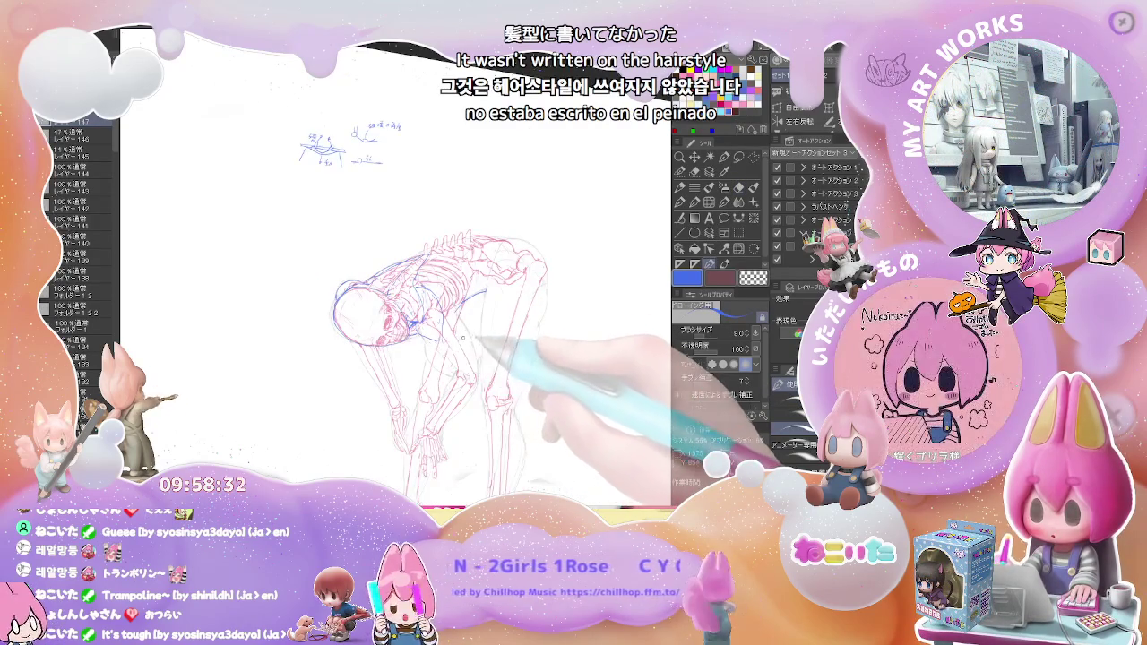
mouse_move(483, 340)
mouse_down()
mouse_move(439, 368)
mouse_move(341, 312)
mouse_up()
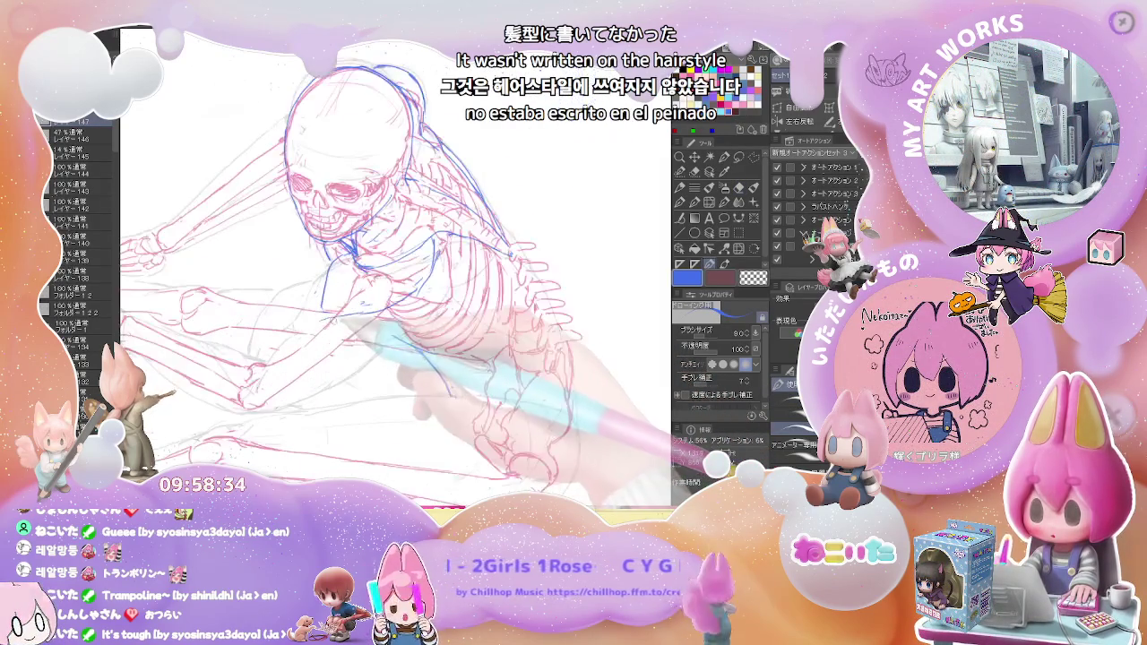
Draw a blue pen curve along the figure's torso over the pink skeleton
key(e)
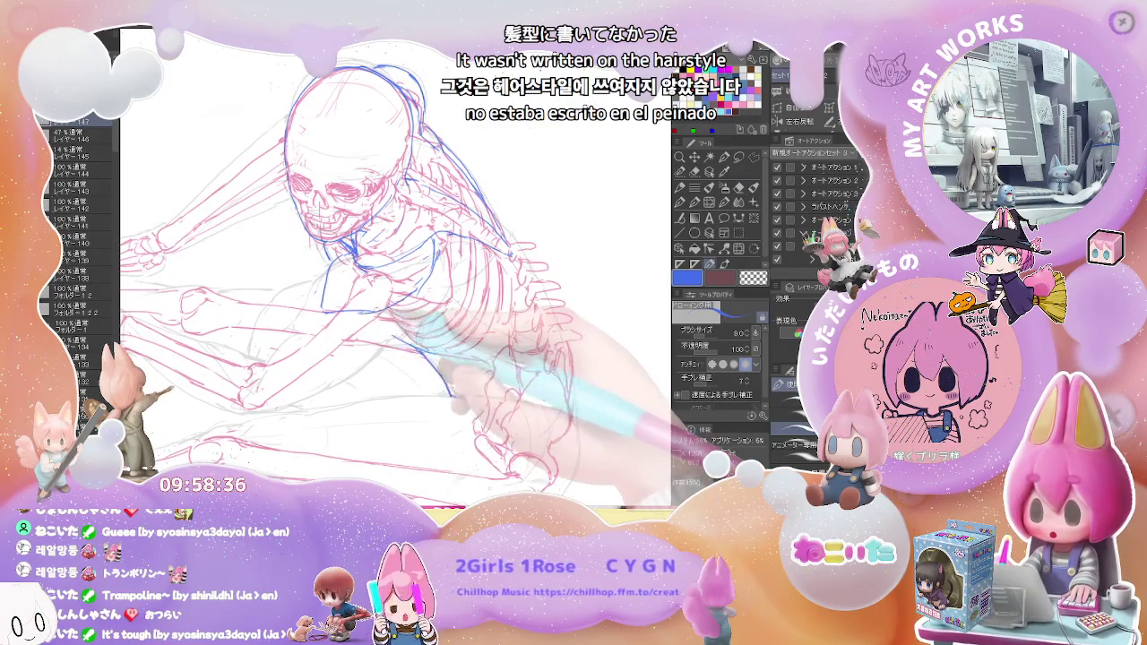
key(p)
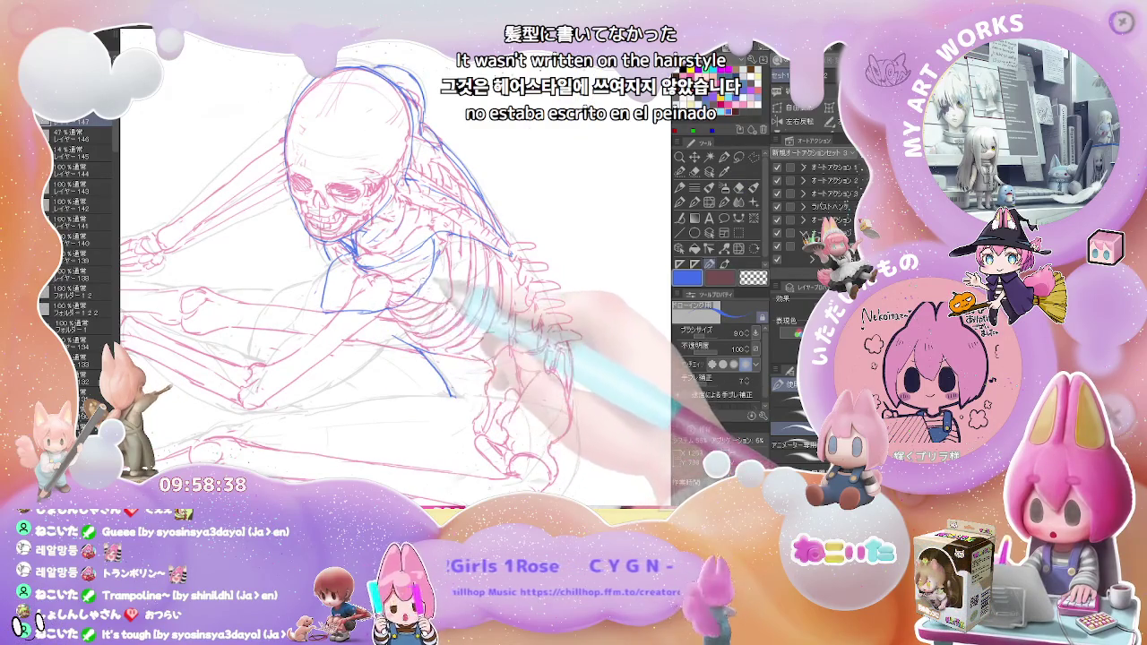
key(ctrl+minus)
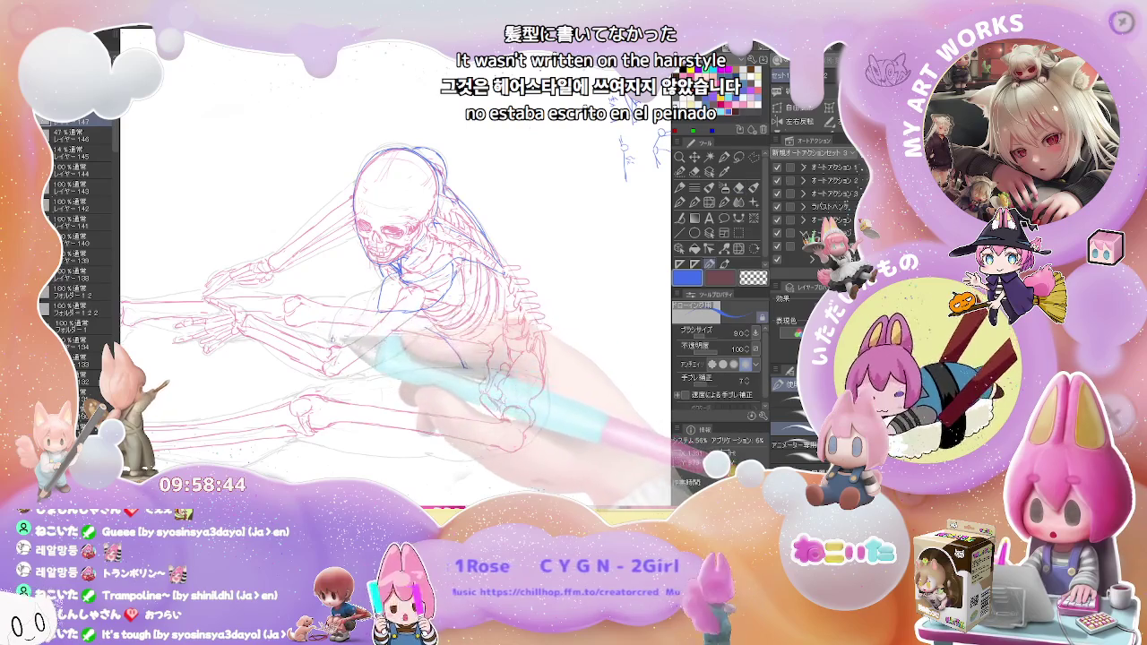
drag(331, 341, 368, 295)
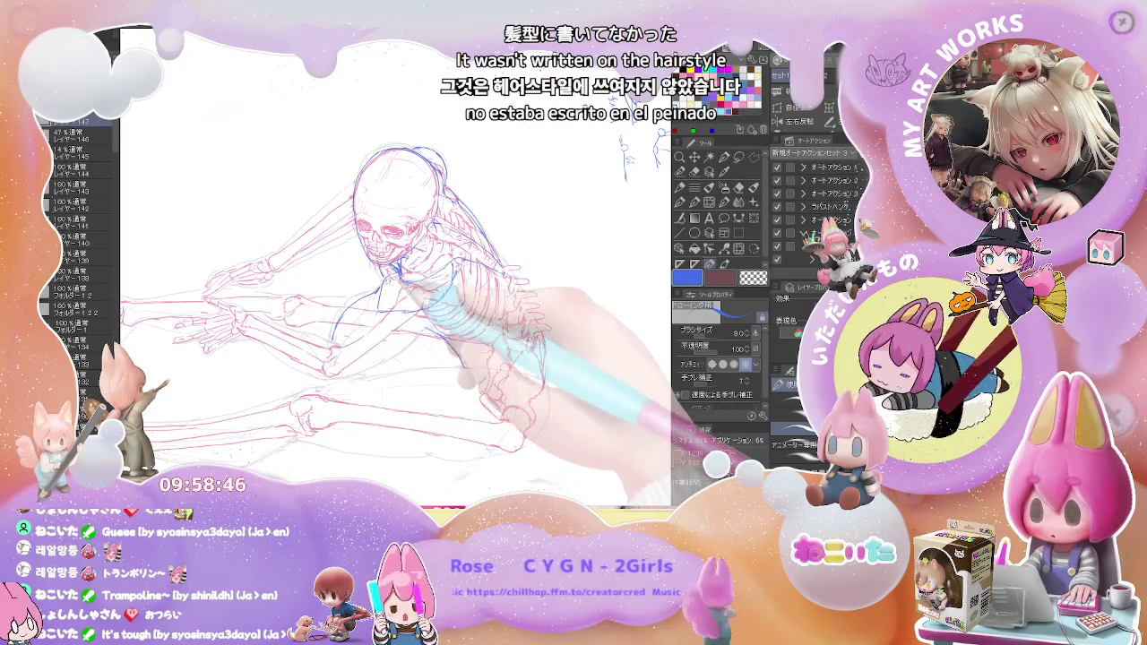
Erase stray vector strokes and rotate the canvas to trace the shoulder and upper arm
key(e)
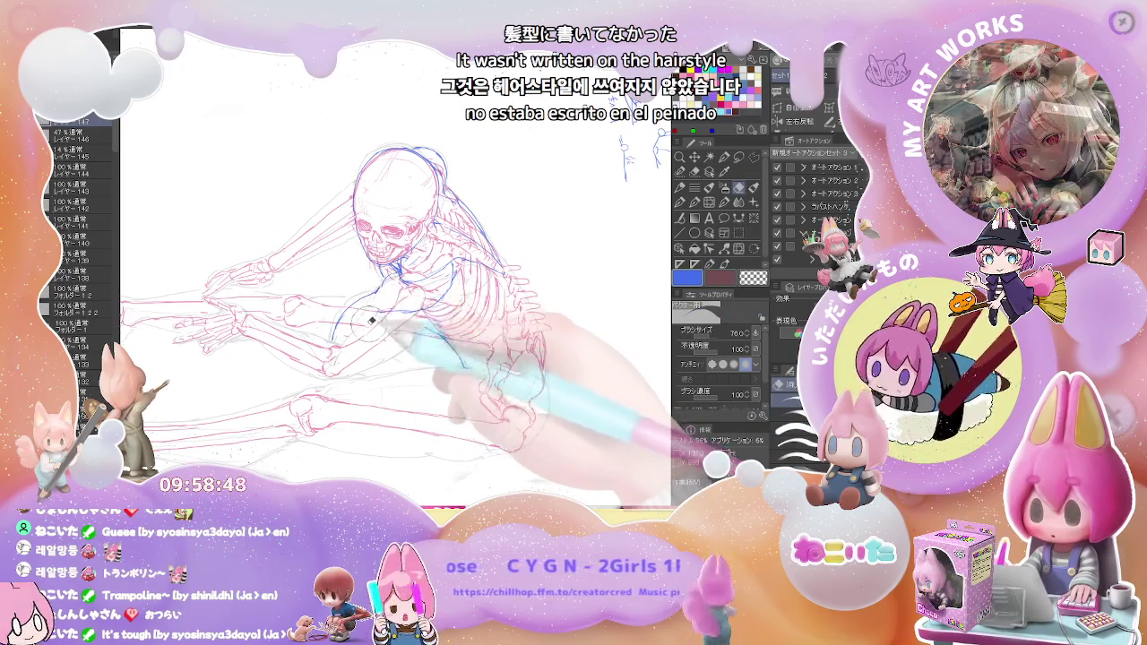
key(p)
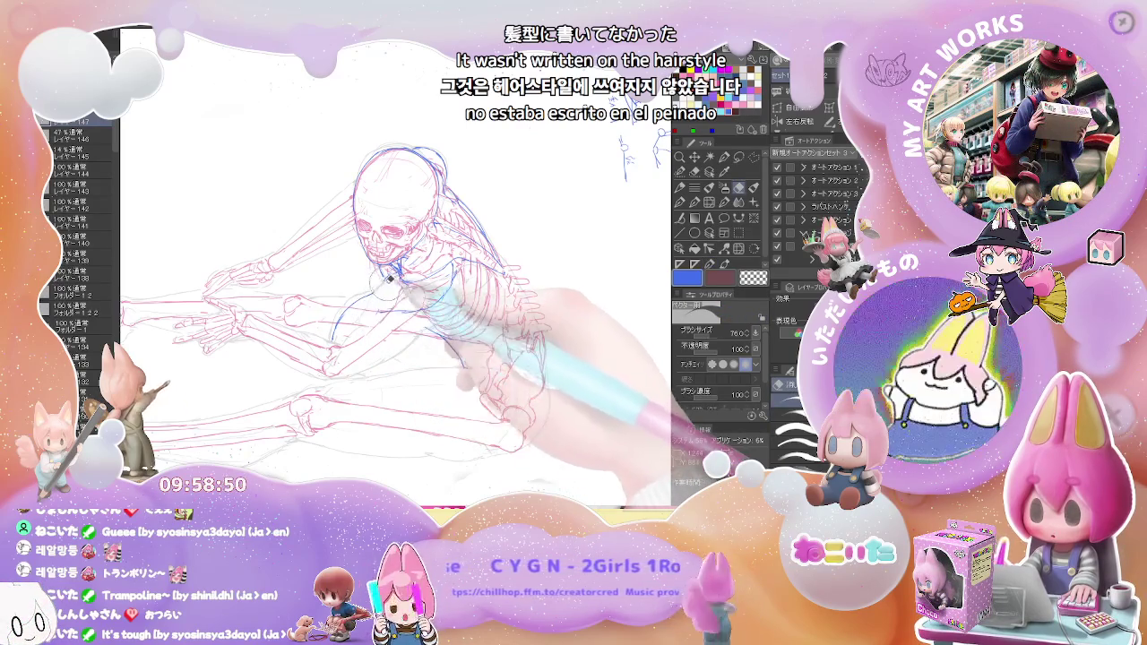
key(p)
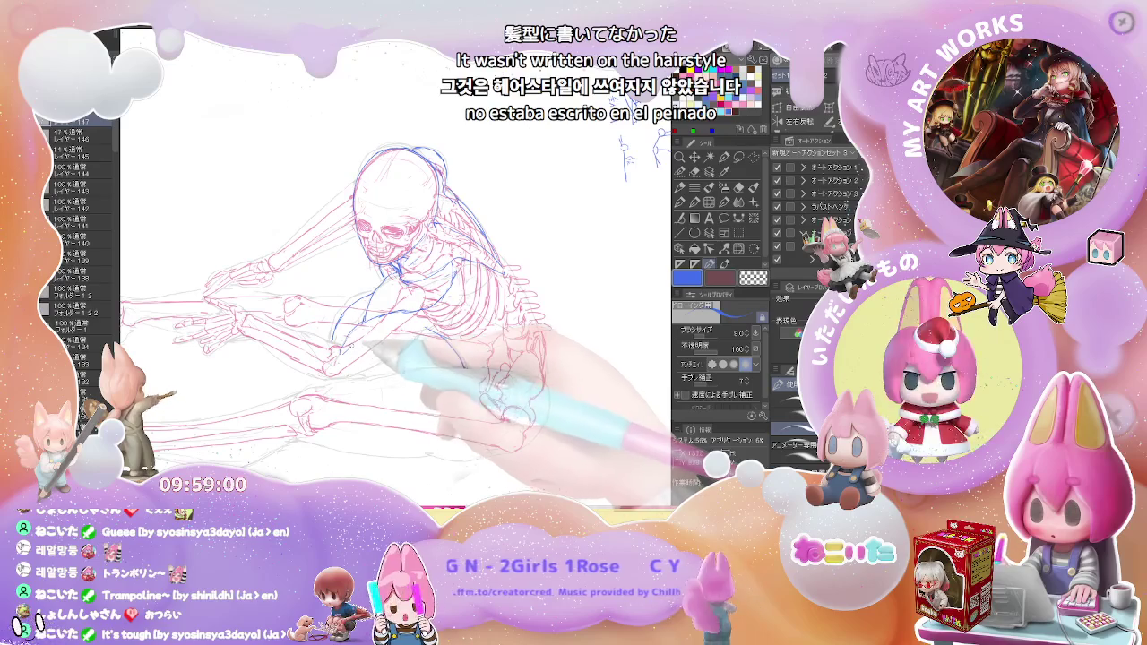
key(p)
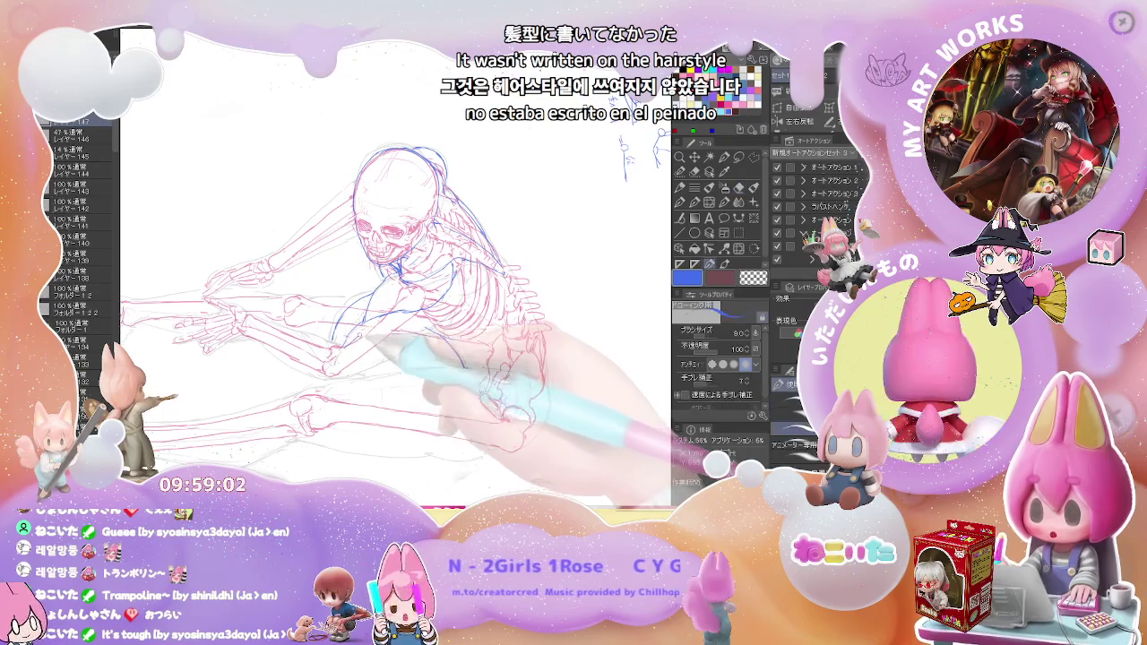
drag(455, 413, 442, 313)
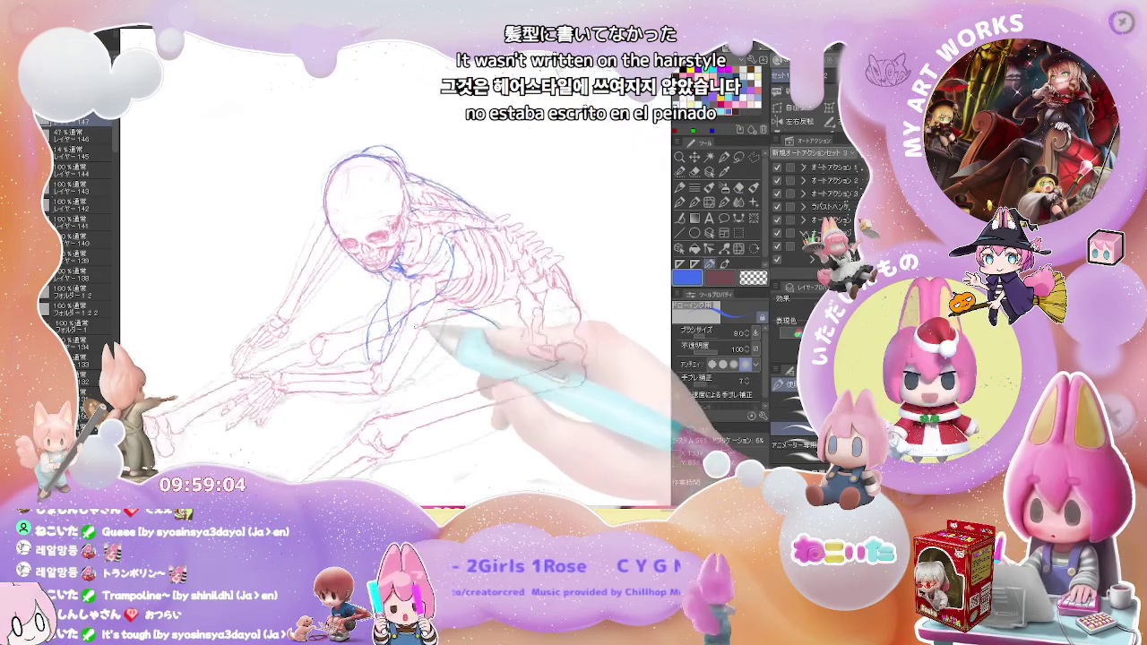
key(minus)
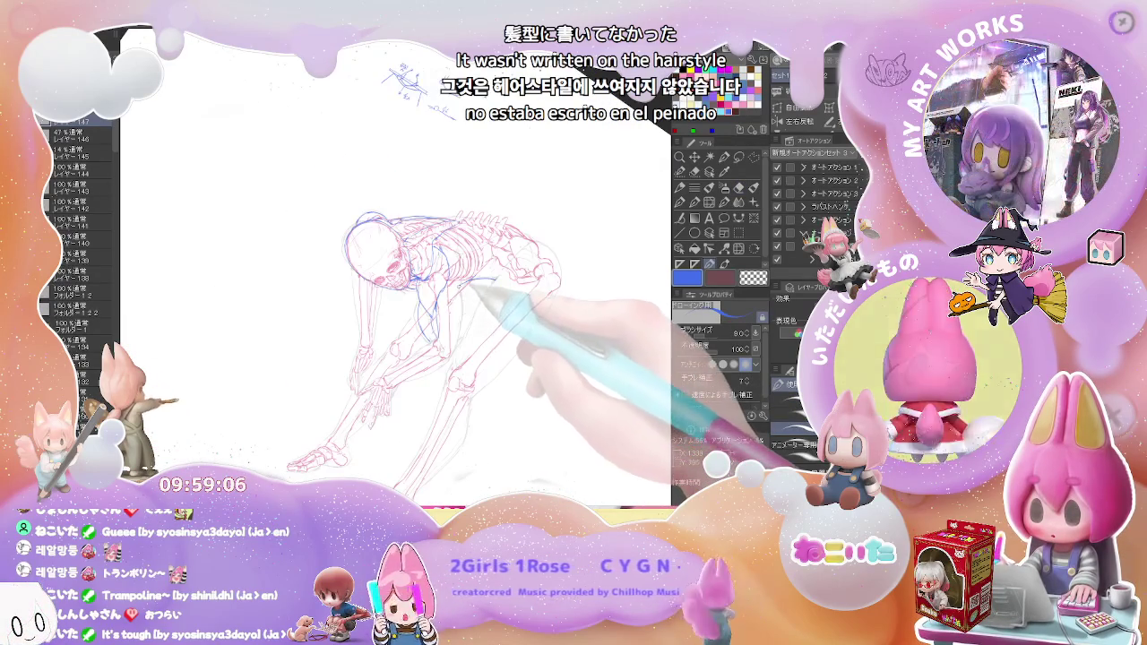
Touch up the blue contour along the figure's back, alternating eraser and pen
key(plus)
key(e)
key(p)
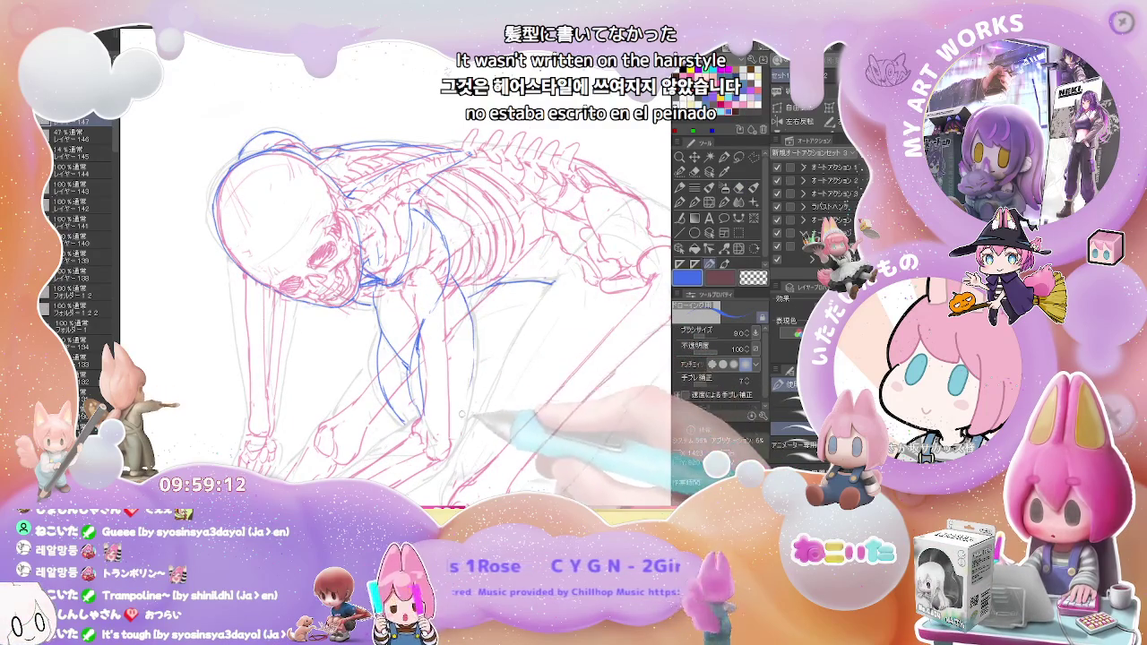
key(minus)
key(e)
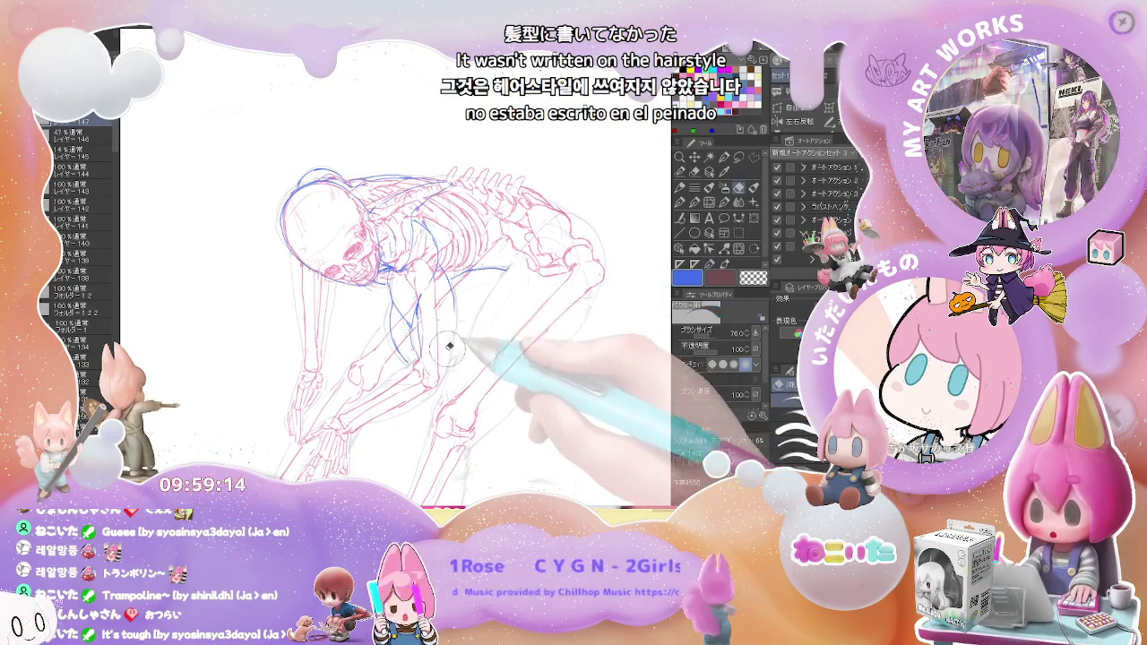
key(p)
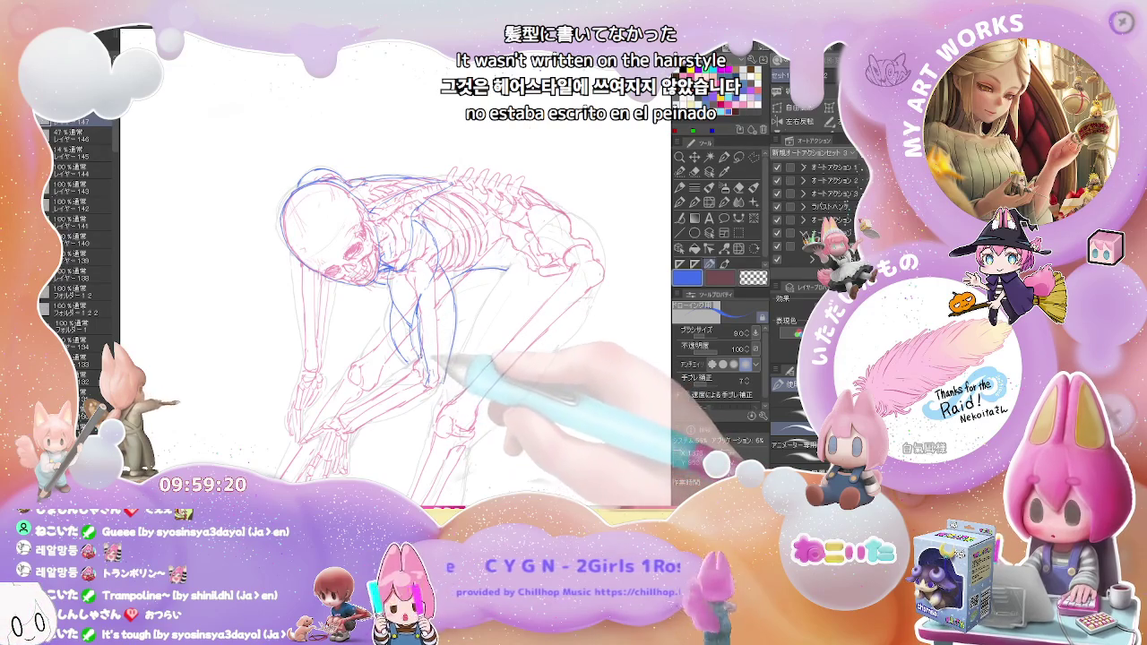
scroll(403, 313, down, 3)
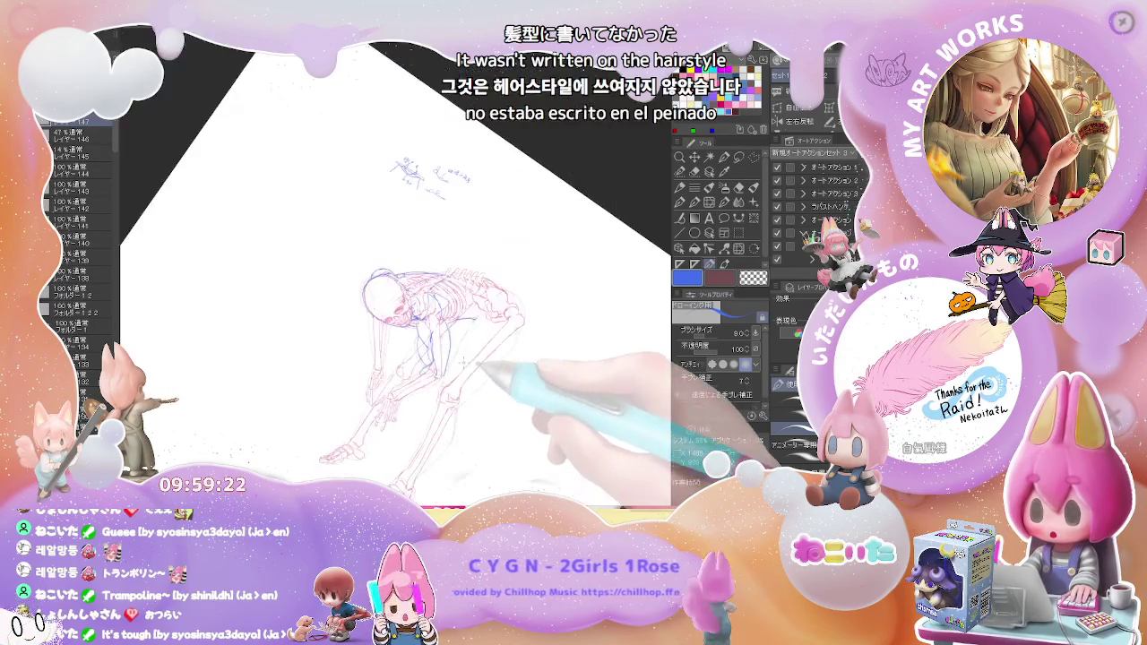
scroll(394, 314, up, 3)
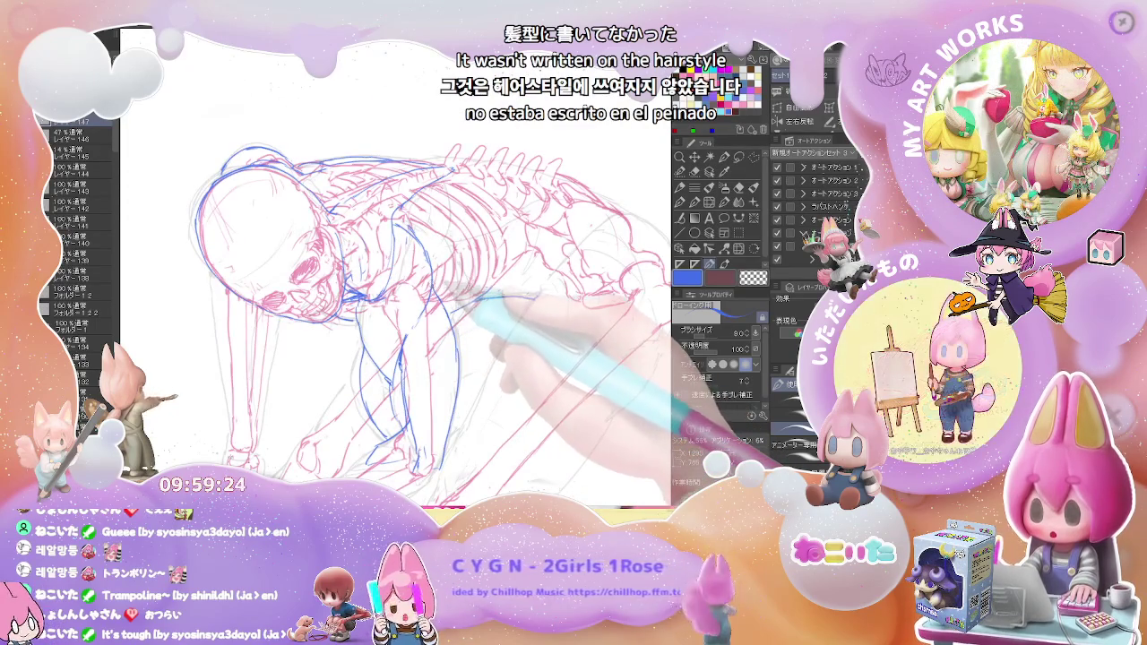
drag(439, 287, 423, 327)
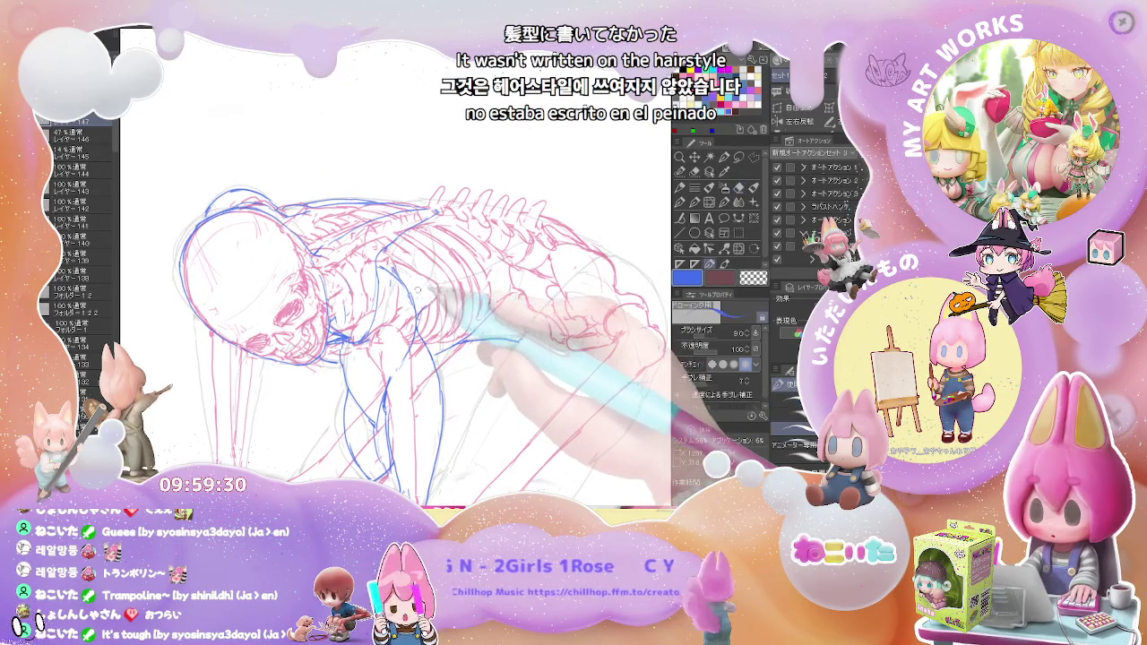
Rotate the canvas further, then erase and redraw the blue line running down the arm
scroll(439, 282, down, 3)
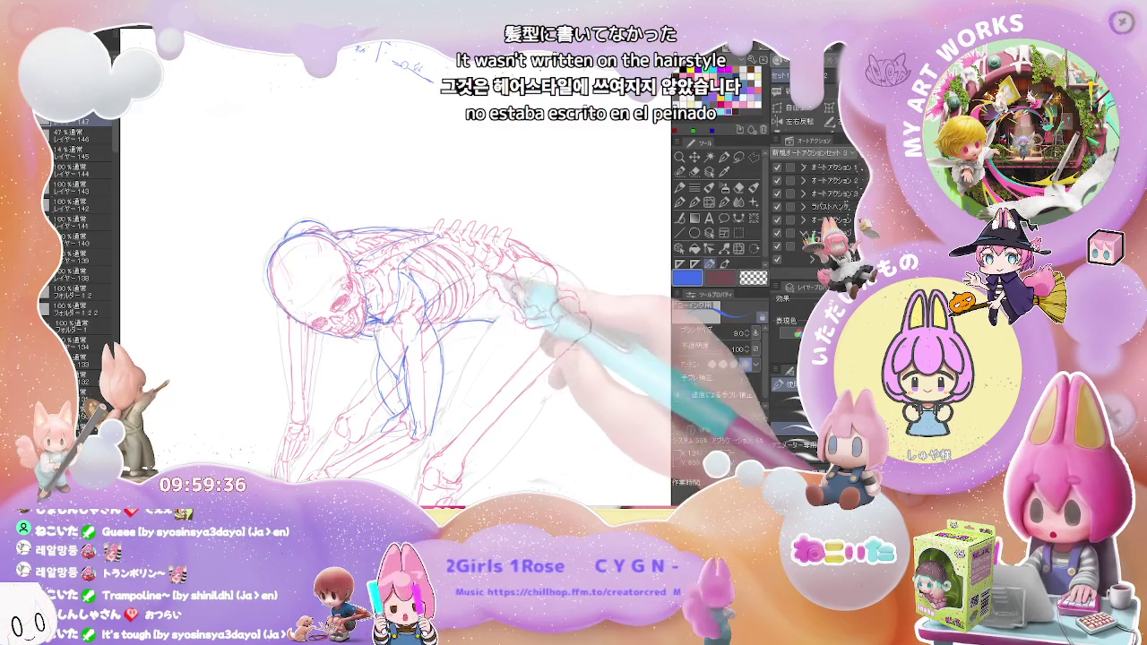
scroll(439, 295, down, 2)
drag(538, 296, 421, 318)
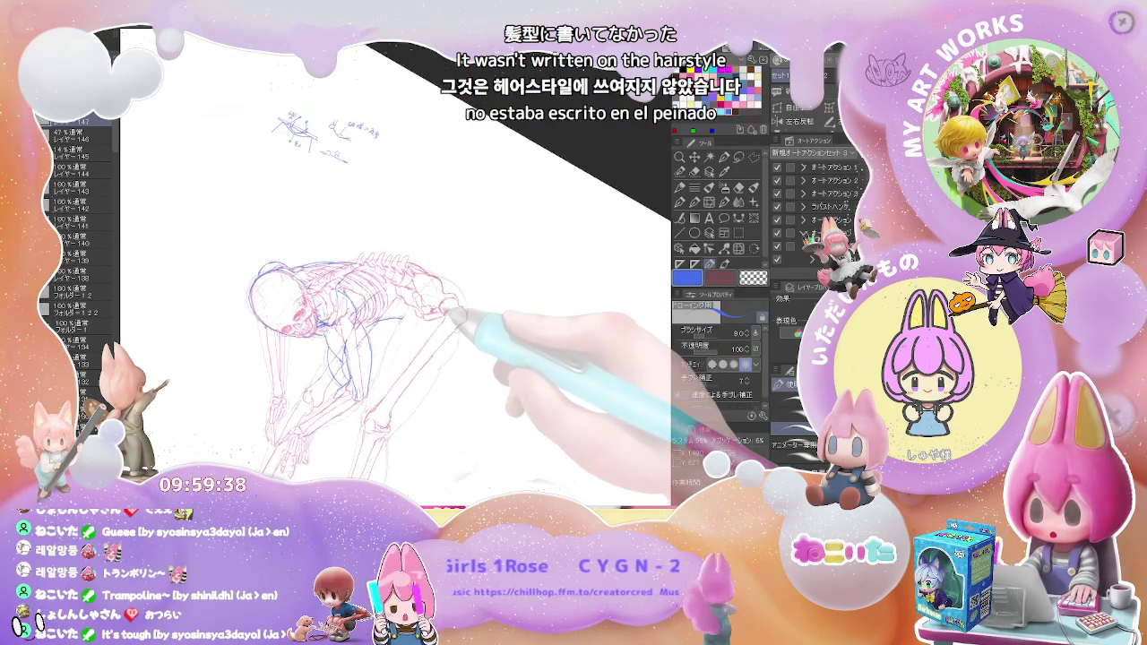
scroll(421, 318, up, 3)
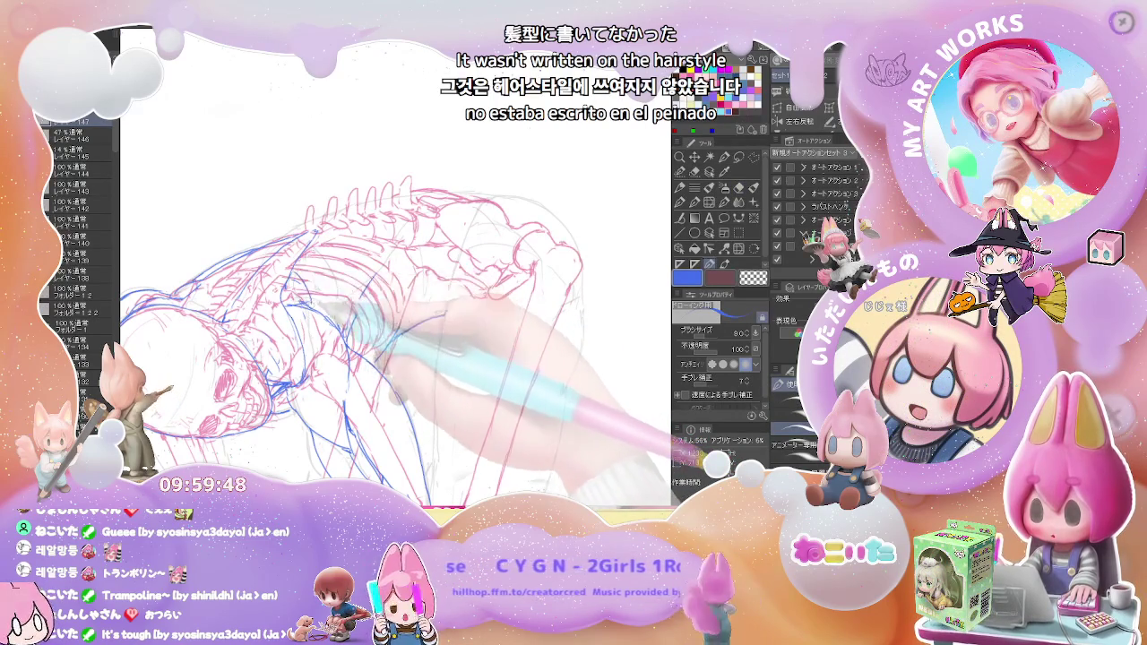
key(e)
key(p)
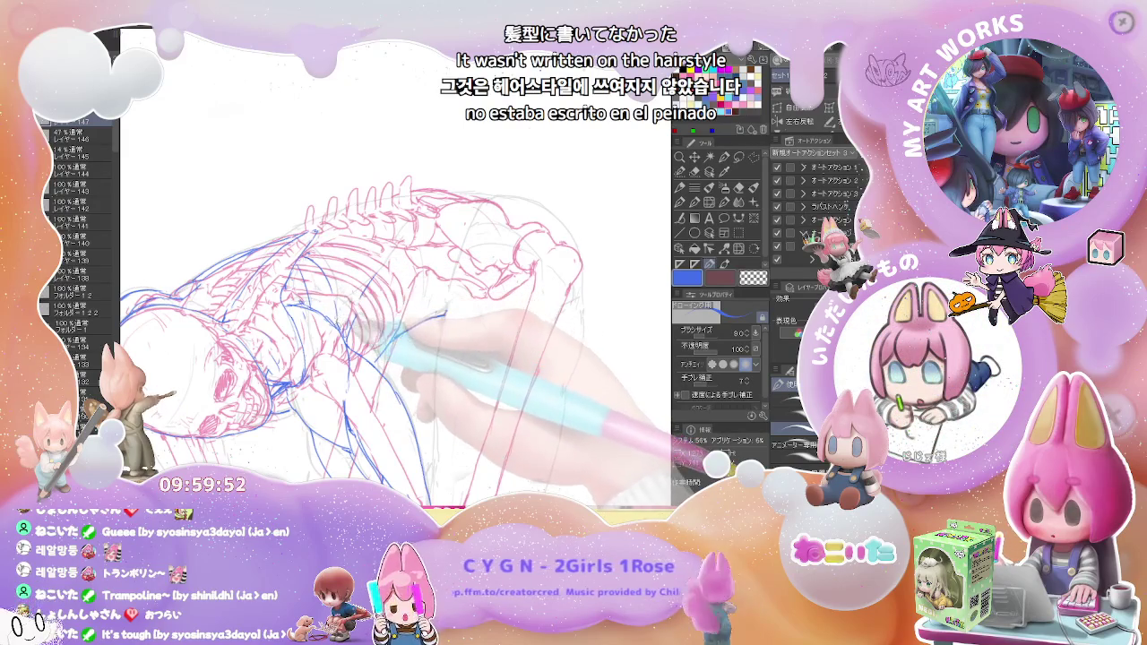
key(ctrl+minus)
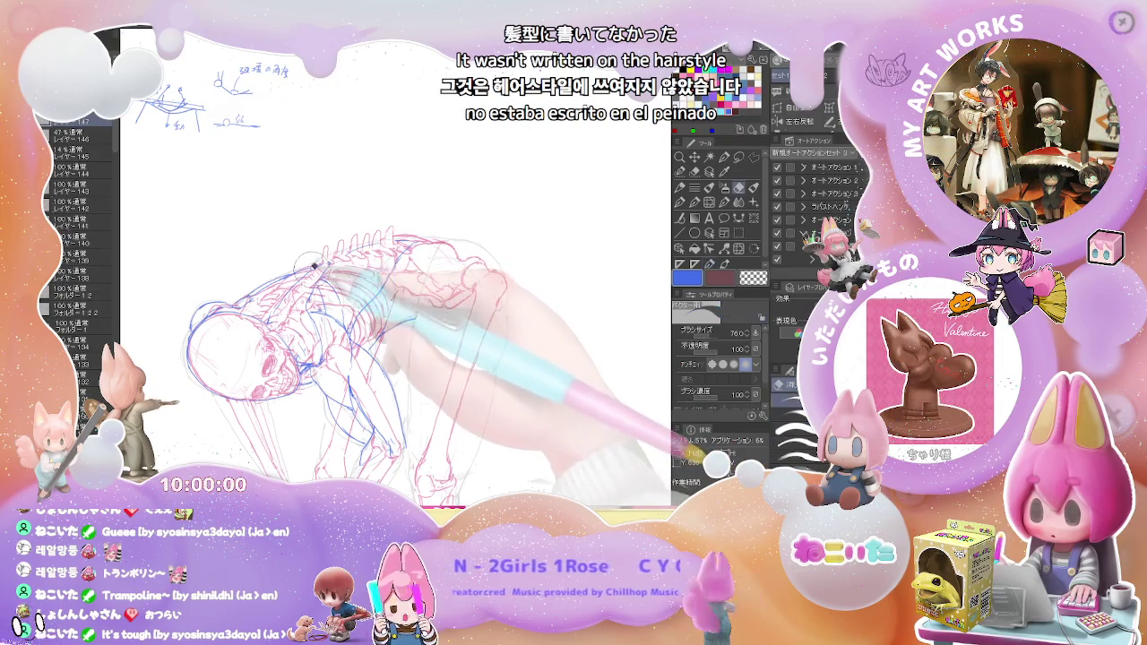
Mirror the canvas view horizontally and rotate it to bring the torso into view
key(p)
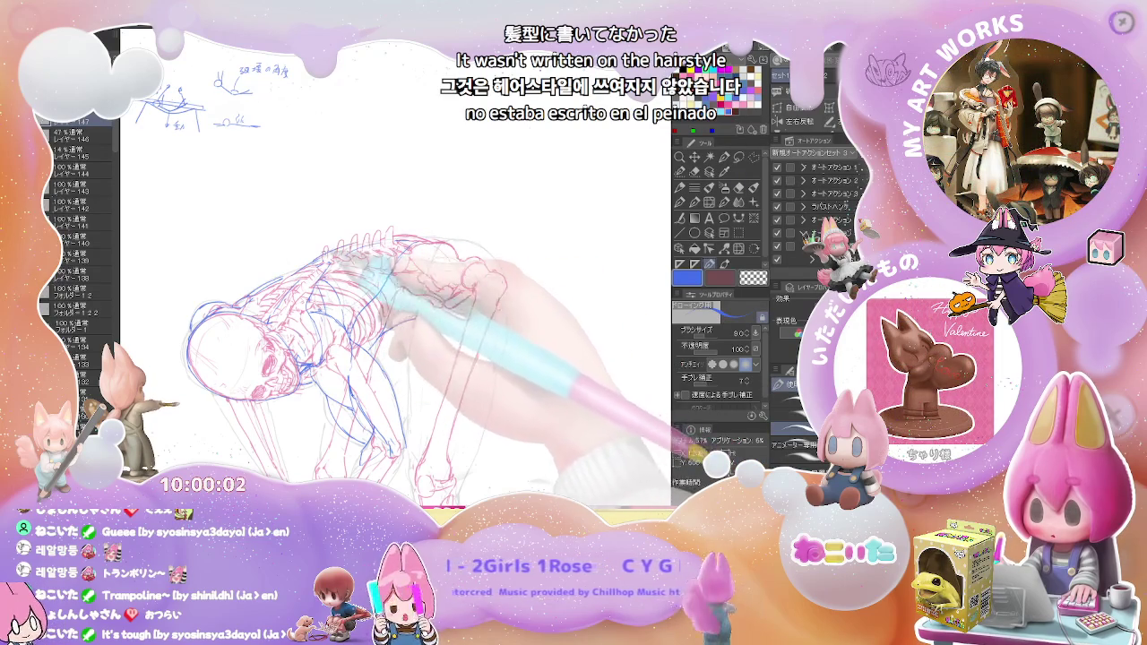
key(h)
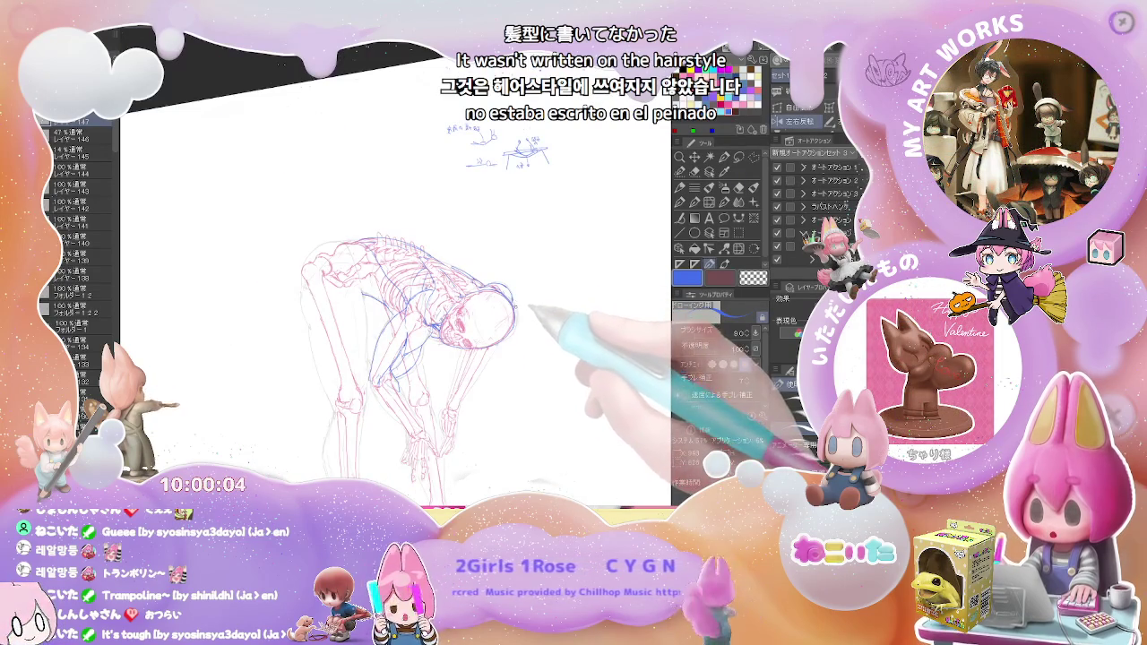
drag(531, 306, 367, 286)
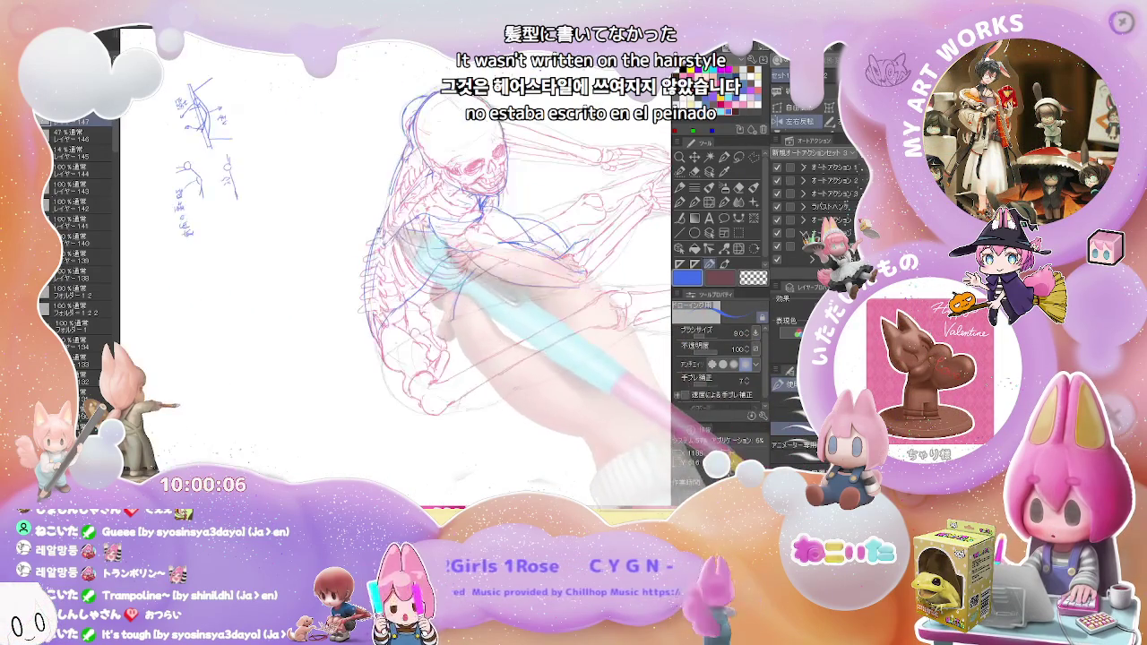
key(p)
scroll(362, 259, up, 3)
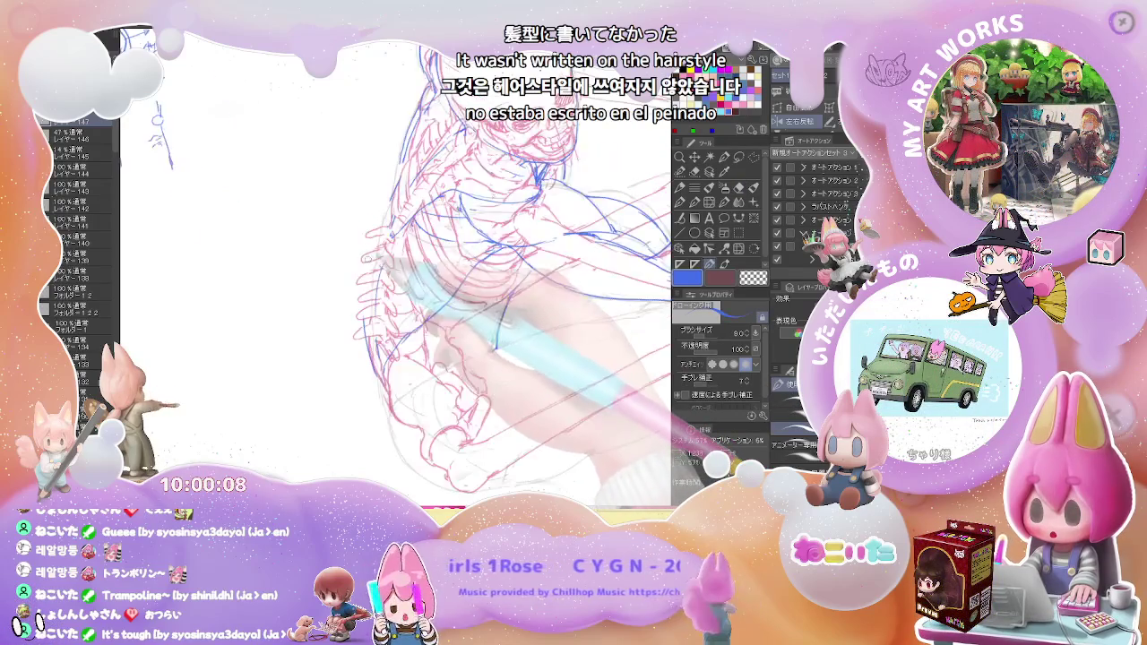
key(e)
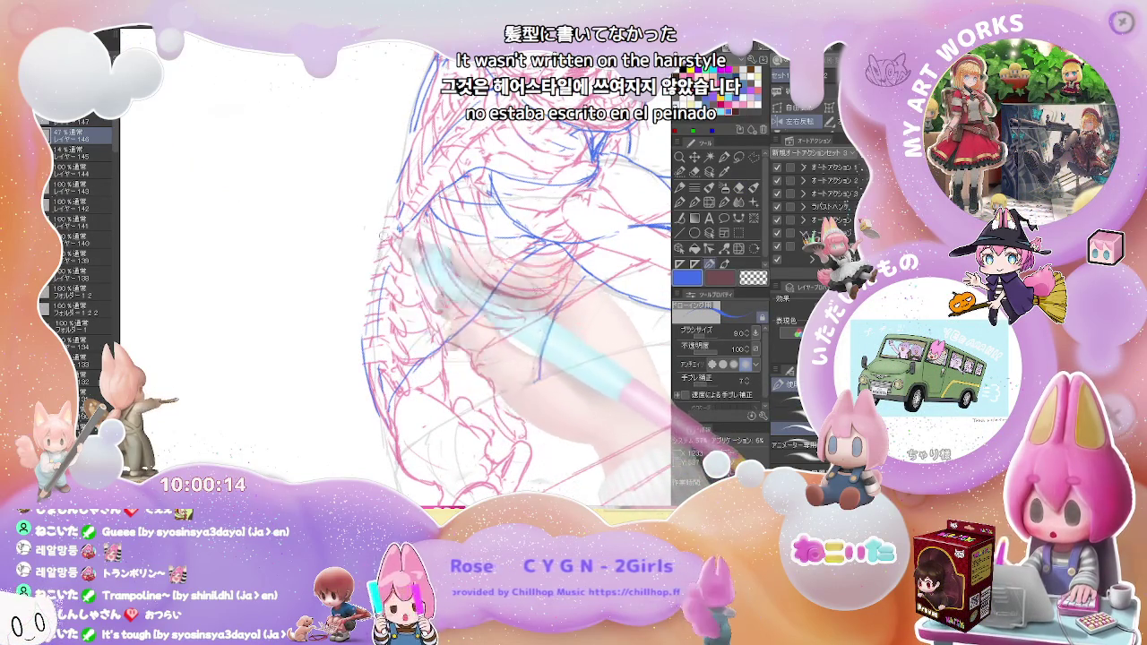
drag(402, 205, 448, 358)
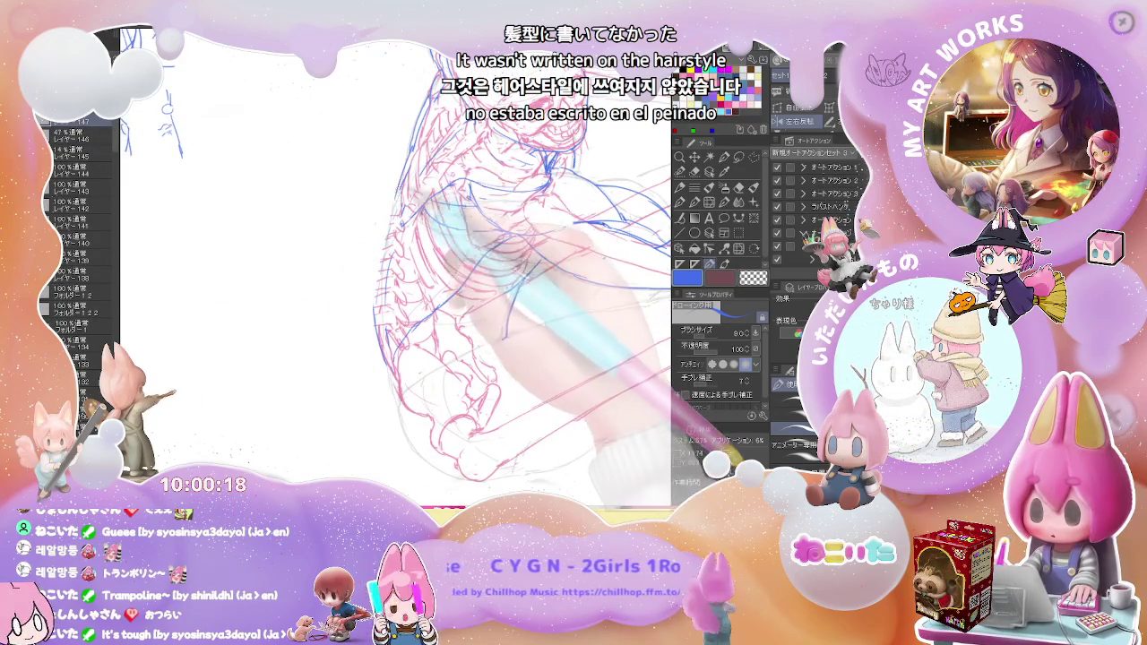
Redraw the torso contour with the size-8 pen, tilting and zooming the view to fit
key(ctrl+minus)
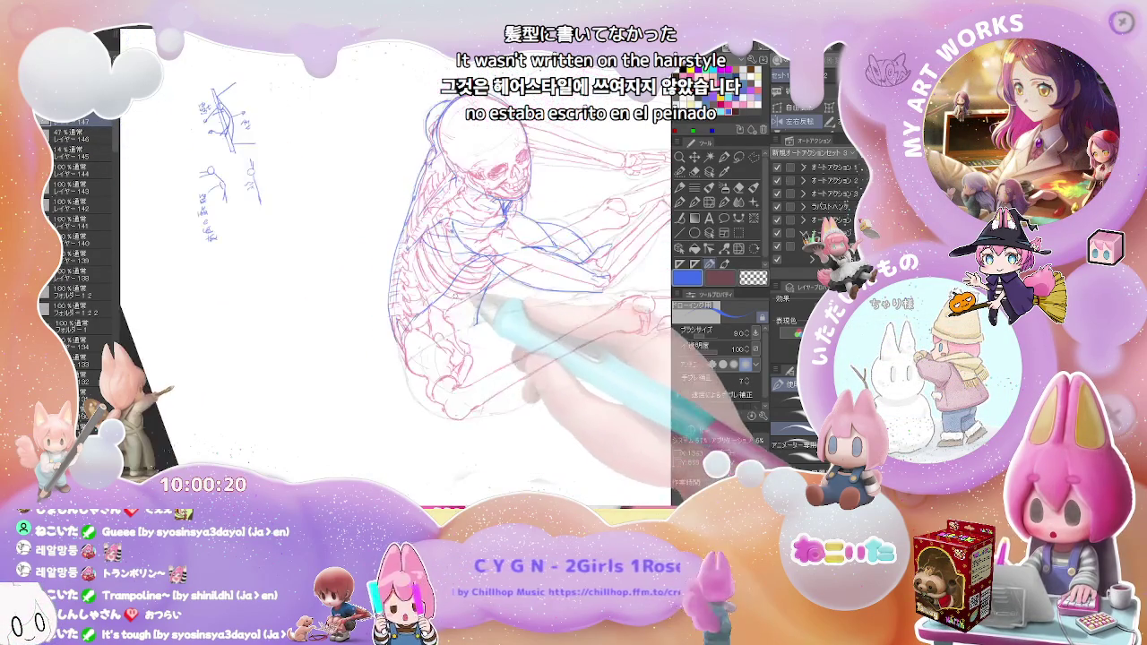
key(ctrl+minus)
drag(491, 313, 487, 305)
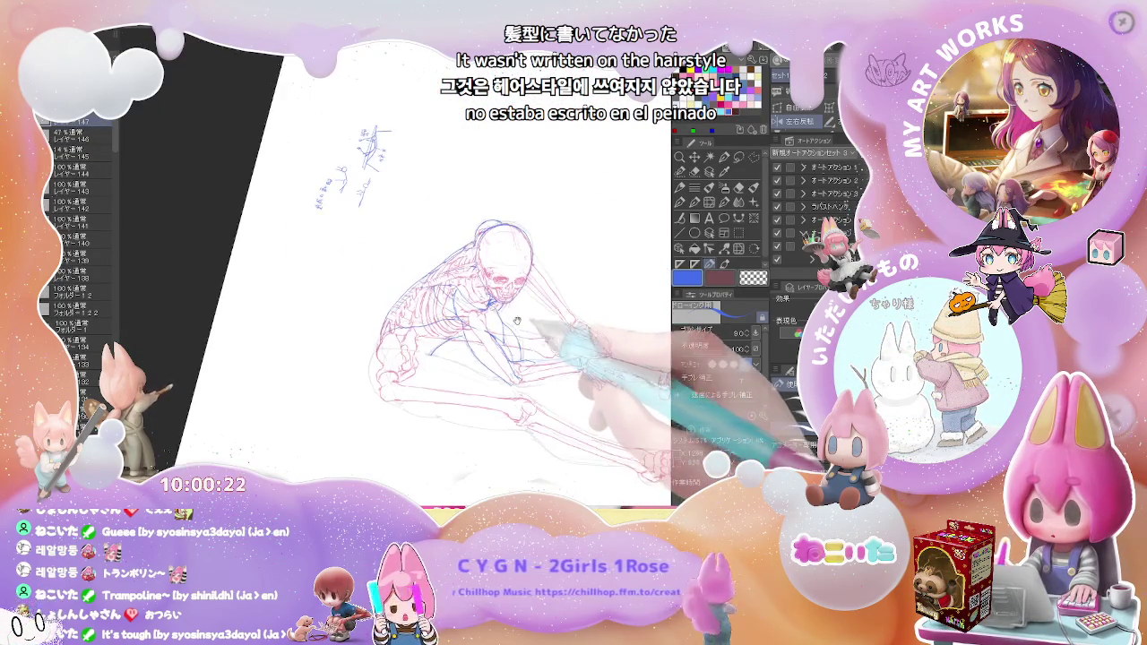
key(ctrl+plus)
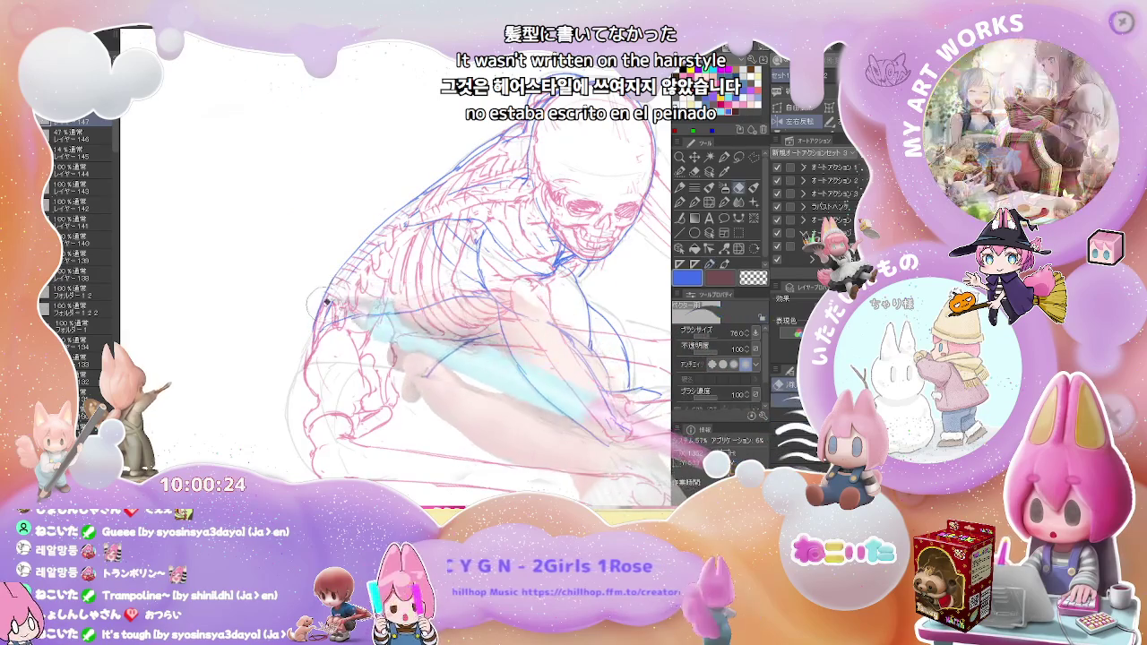
drag(328, 300, 338, 269)
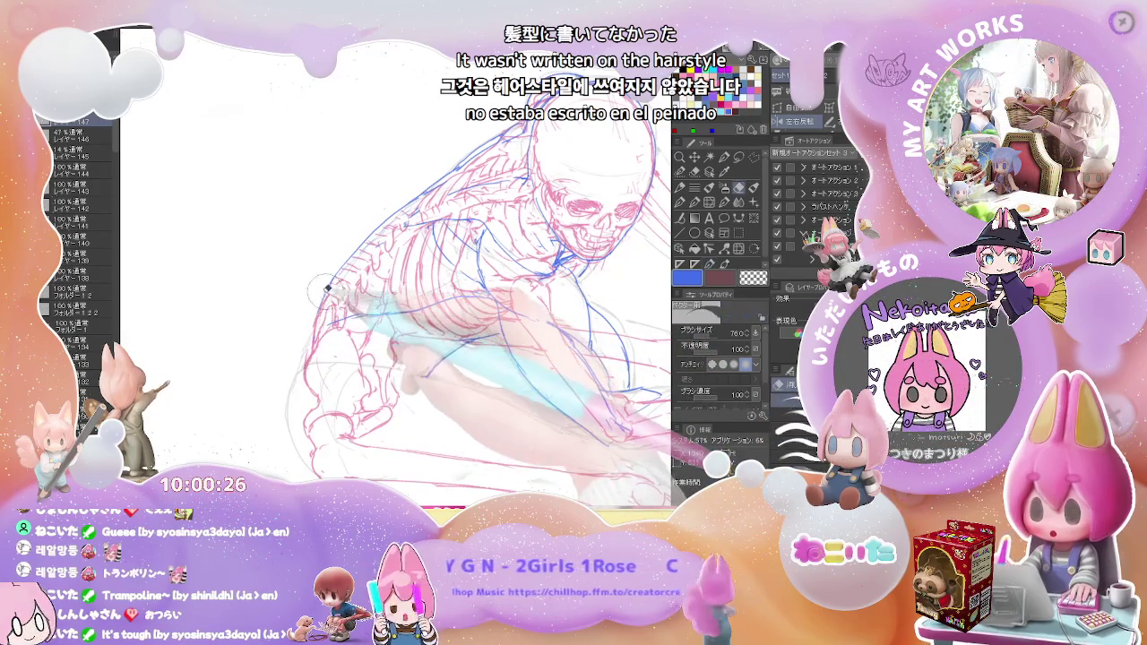
key(p)
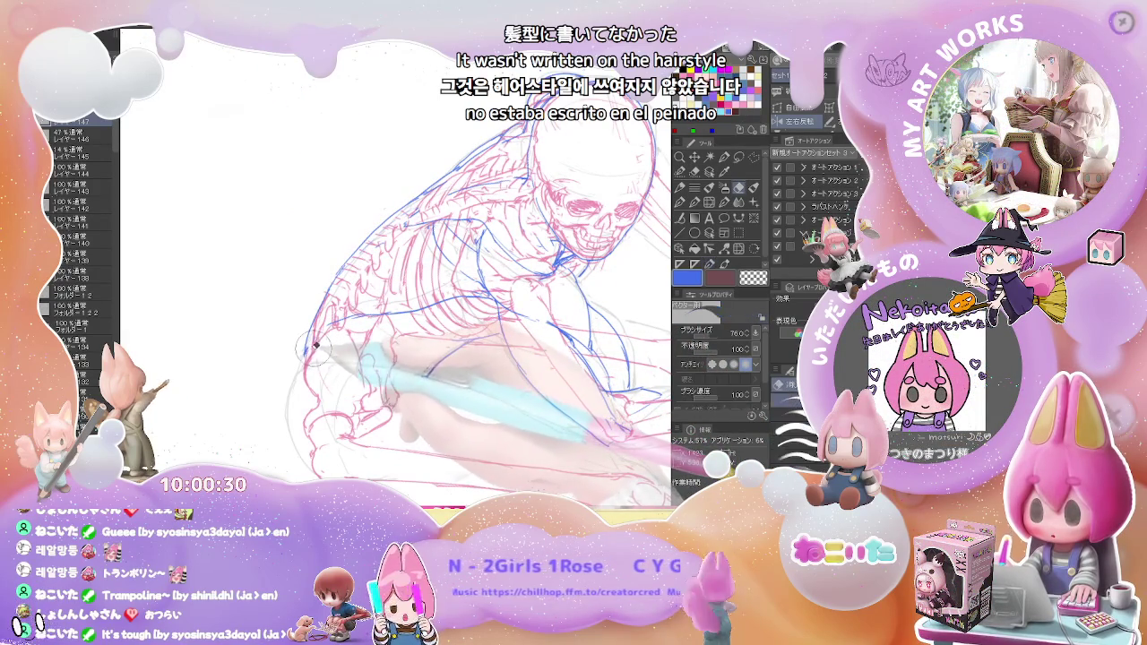
key(p)
key(ctrl+minus)
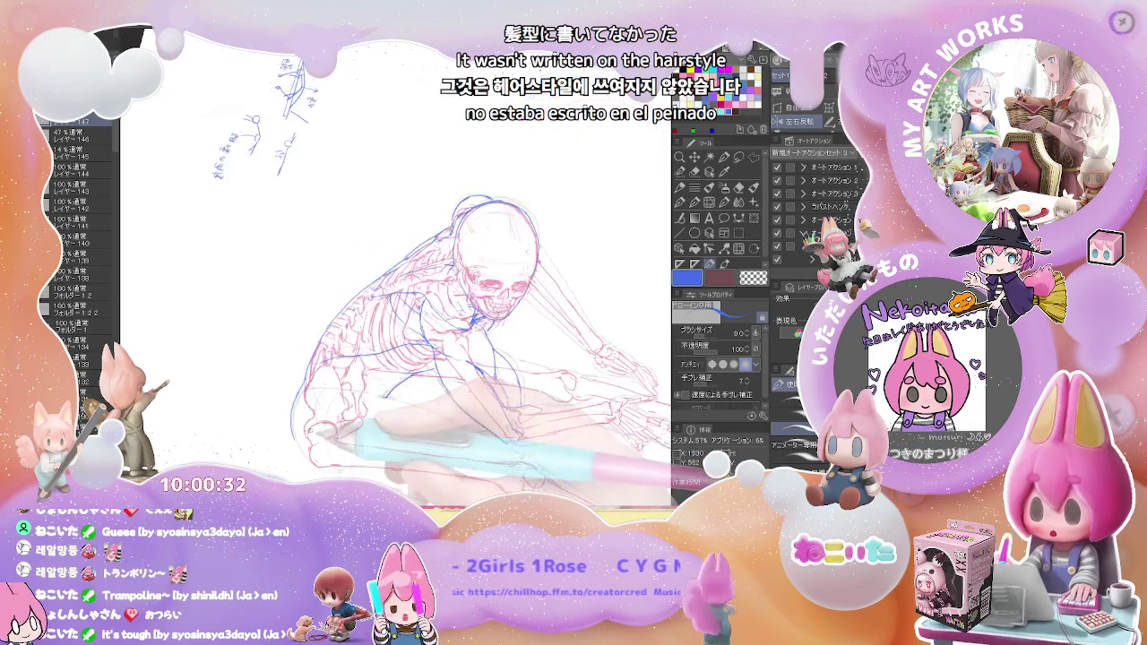
key(ctrl+minus)
key(asciicircum)
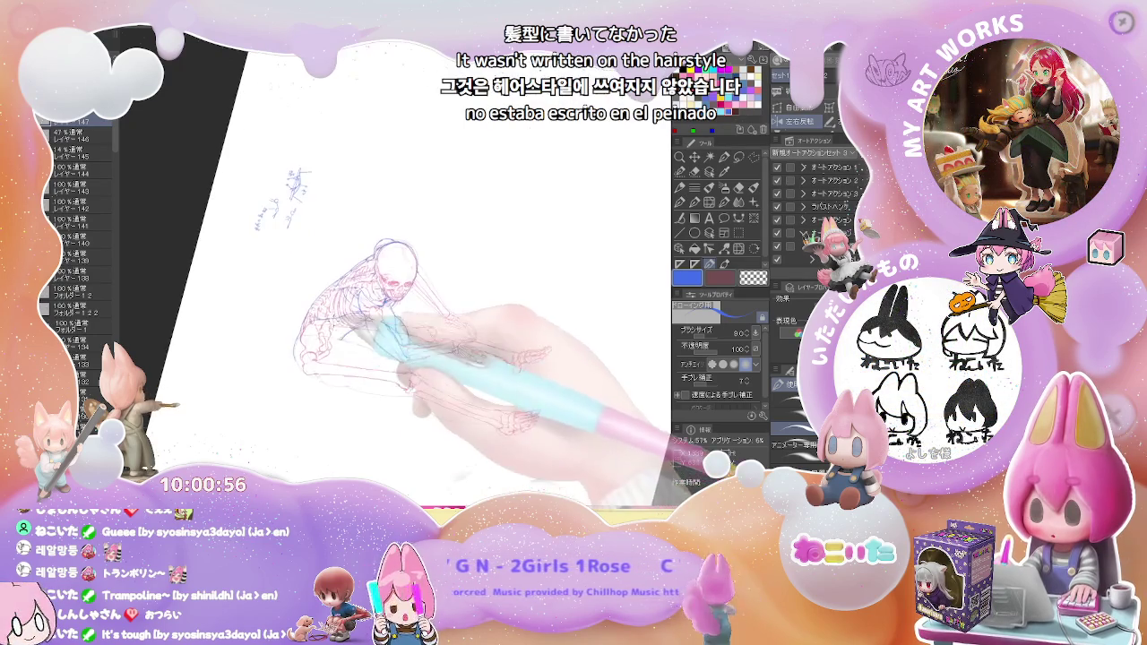
Erase and redraw the hip outline with the figure rotated to stand bent over
key(e)
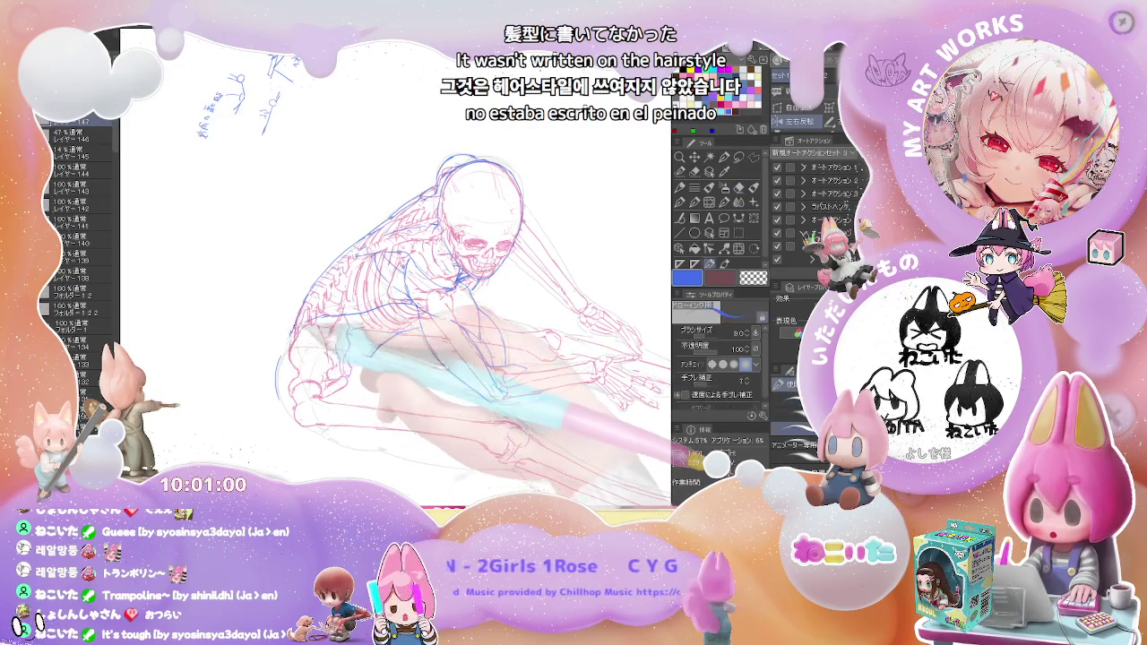
key(p)
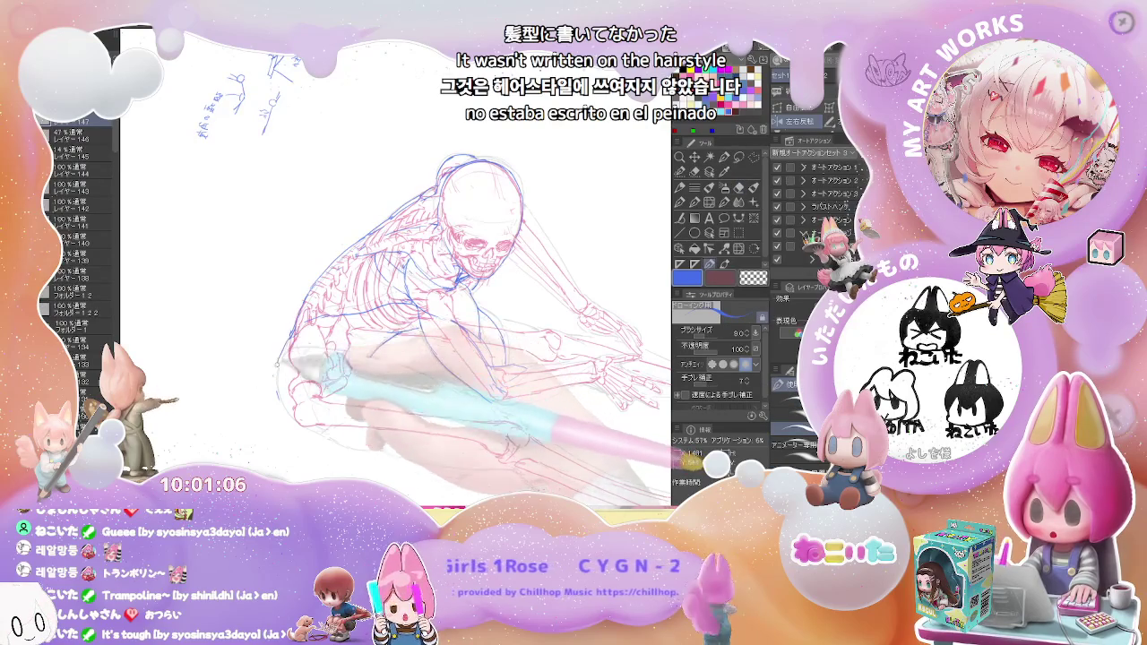
key(ctrl+minus)
mouse_move(421, 327)
mouse_down()
mouse_move(428, 378)
mouse_move(463, 288)
mouse_up()
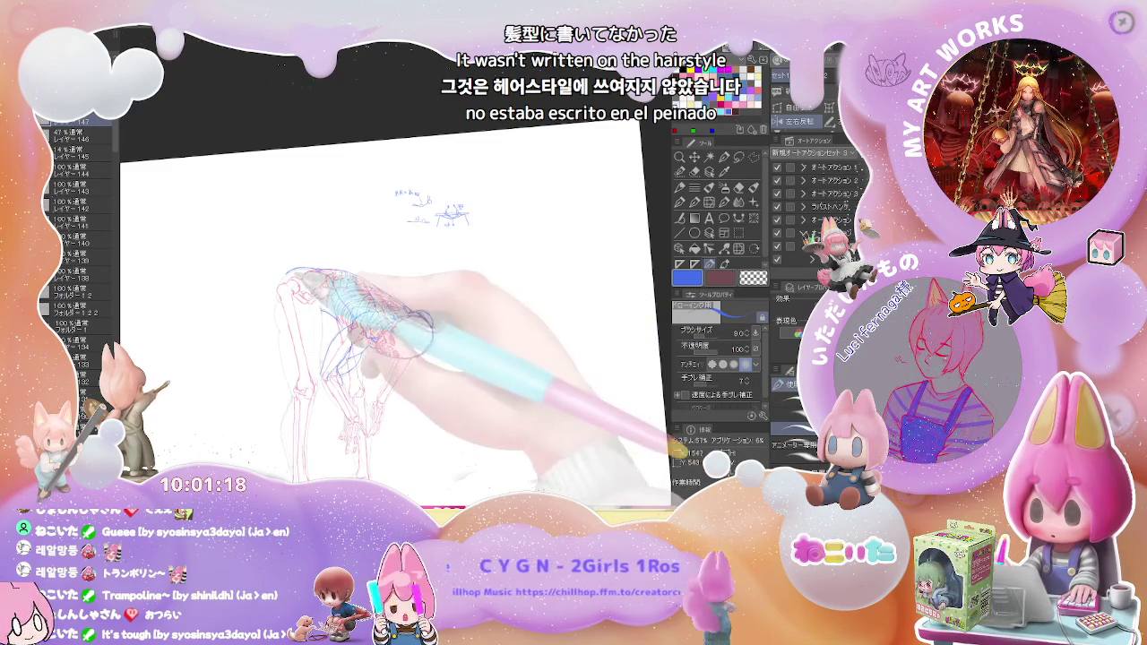
key(e)
drag(403, 341, 281, 281)
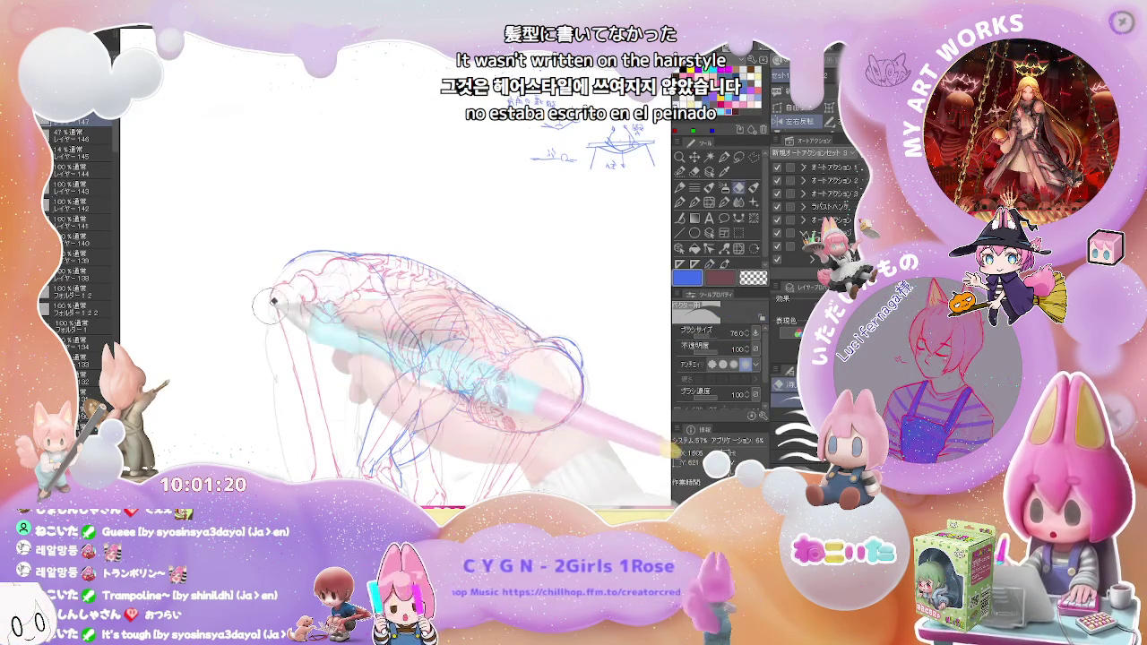
key(p)
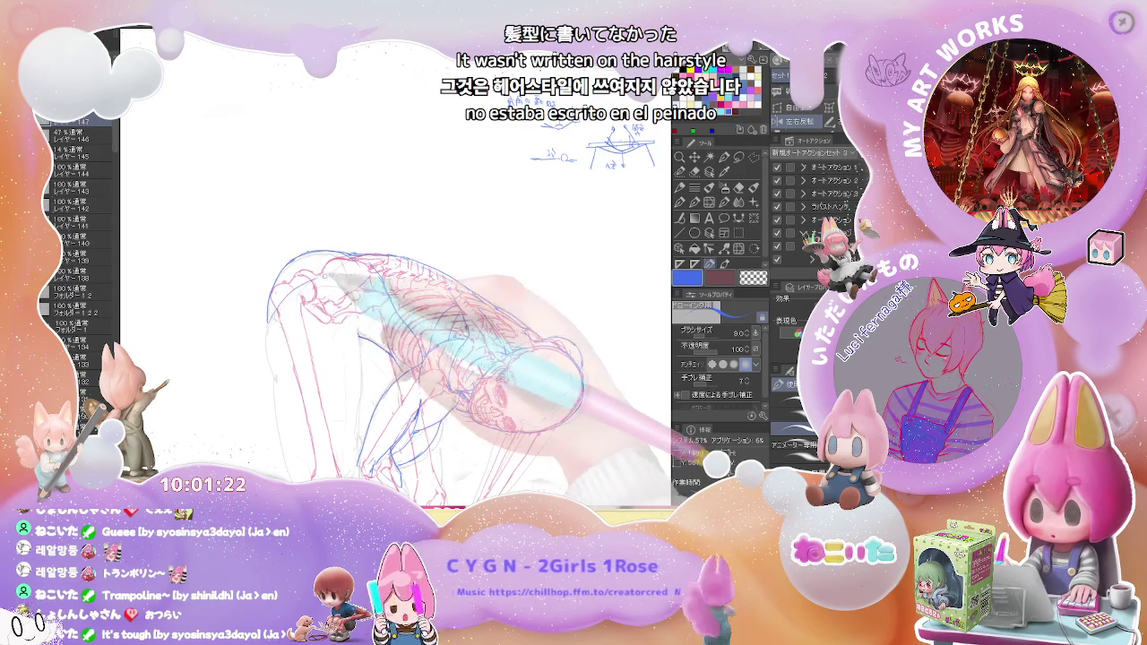
Clean up the leg contours at closer zoom, alternating the size-76 eraser and pen
key(e)
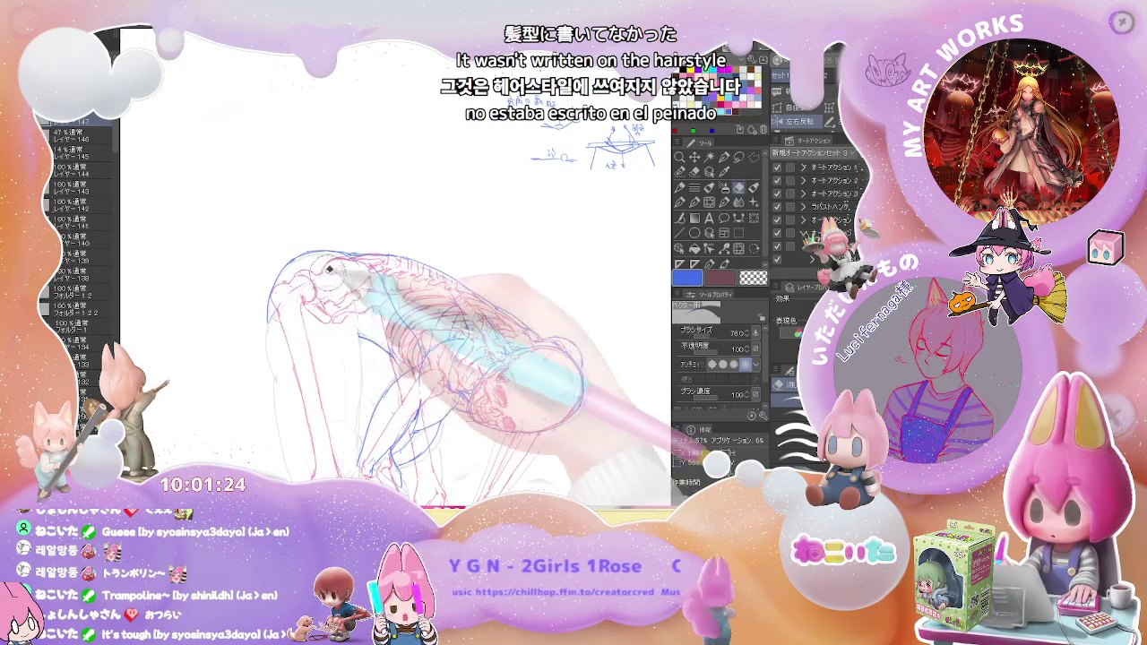
key(p)
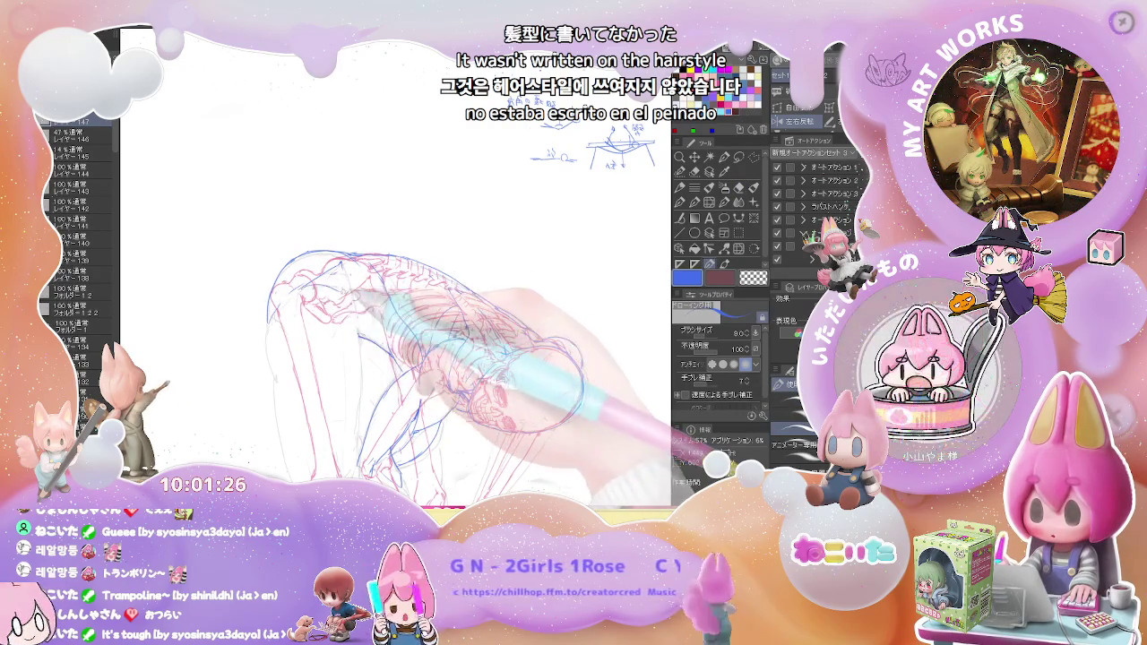
key(ctrl+minus)
key(ctrl+minus)
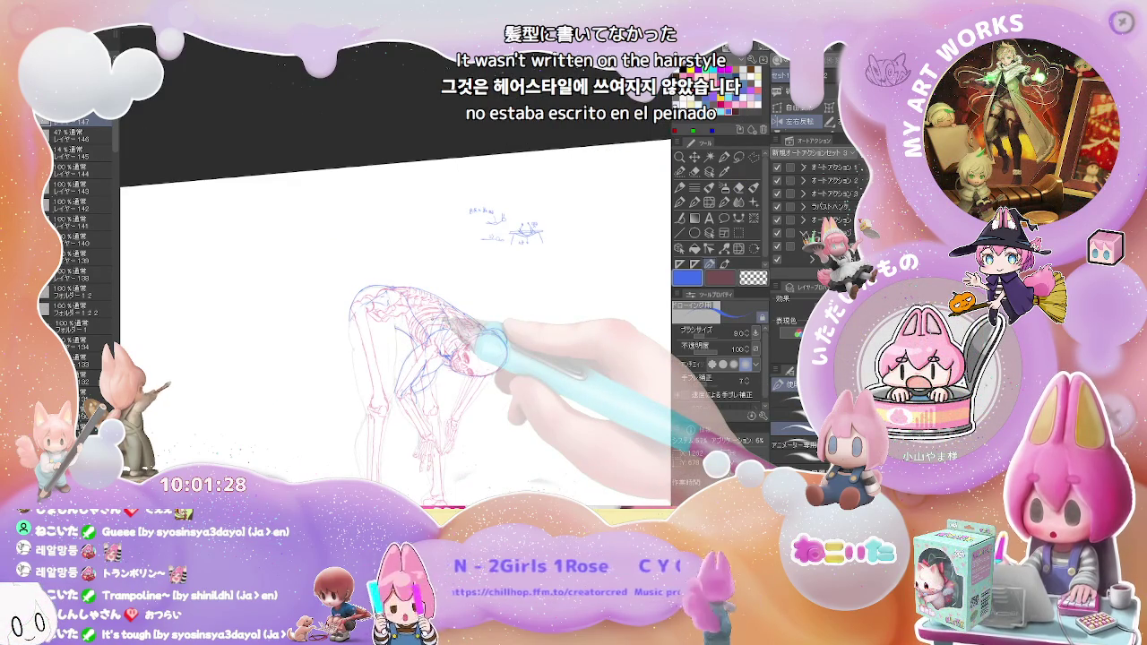
key(ctrl+plus)
key(ctrl+plus)
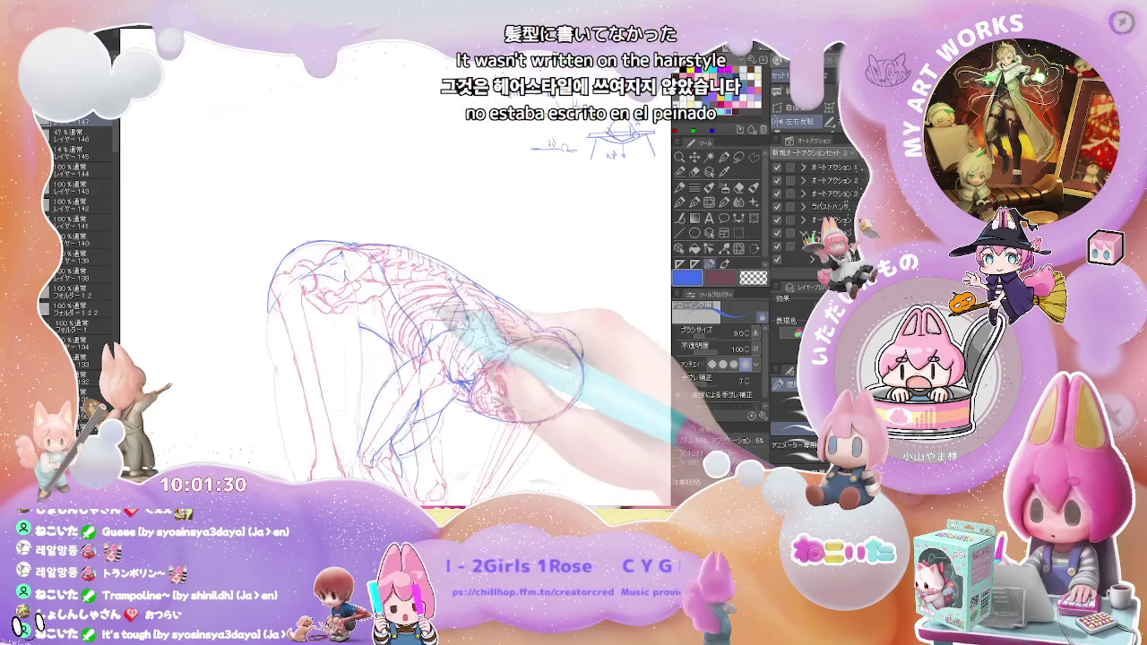
key(ctrl+plus)
key(e)
key(p)
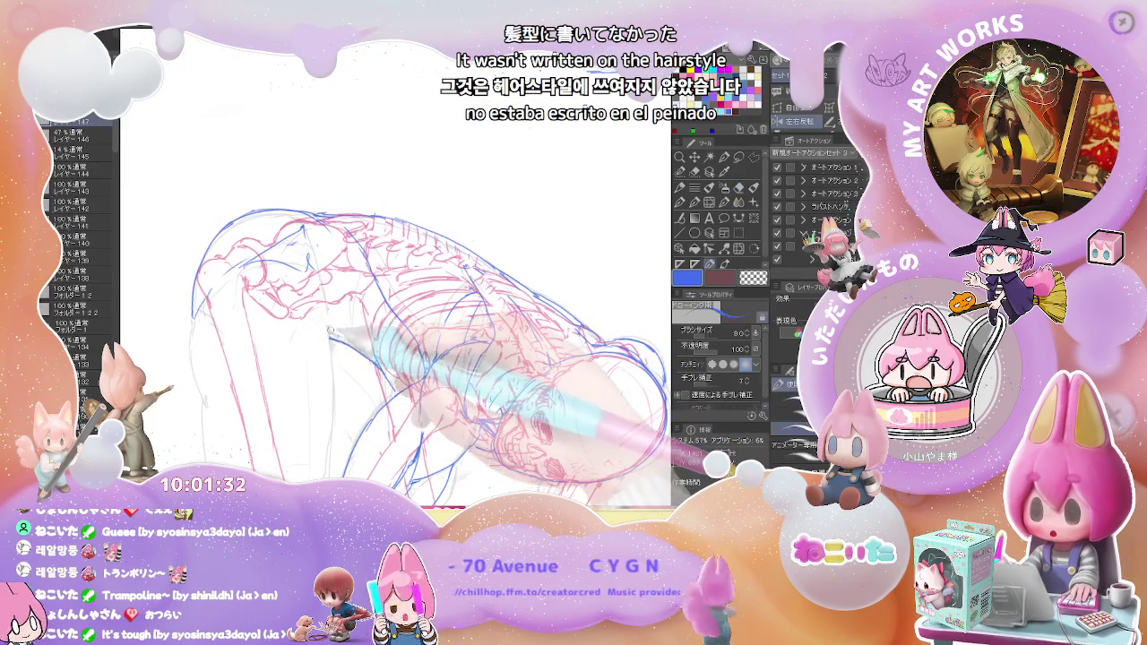
Erase leftover stray strokes and check the figure alongside the corner diagrams
key(ctrl+minus)
key(e)
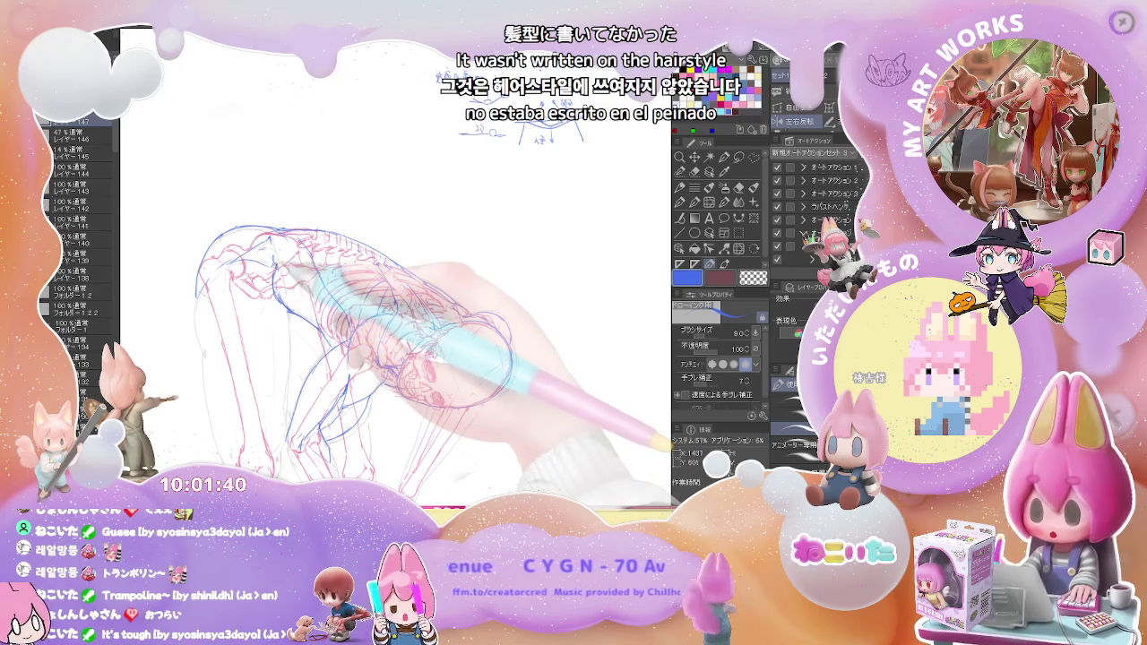
key(ctrl+minus)
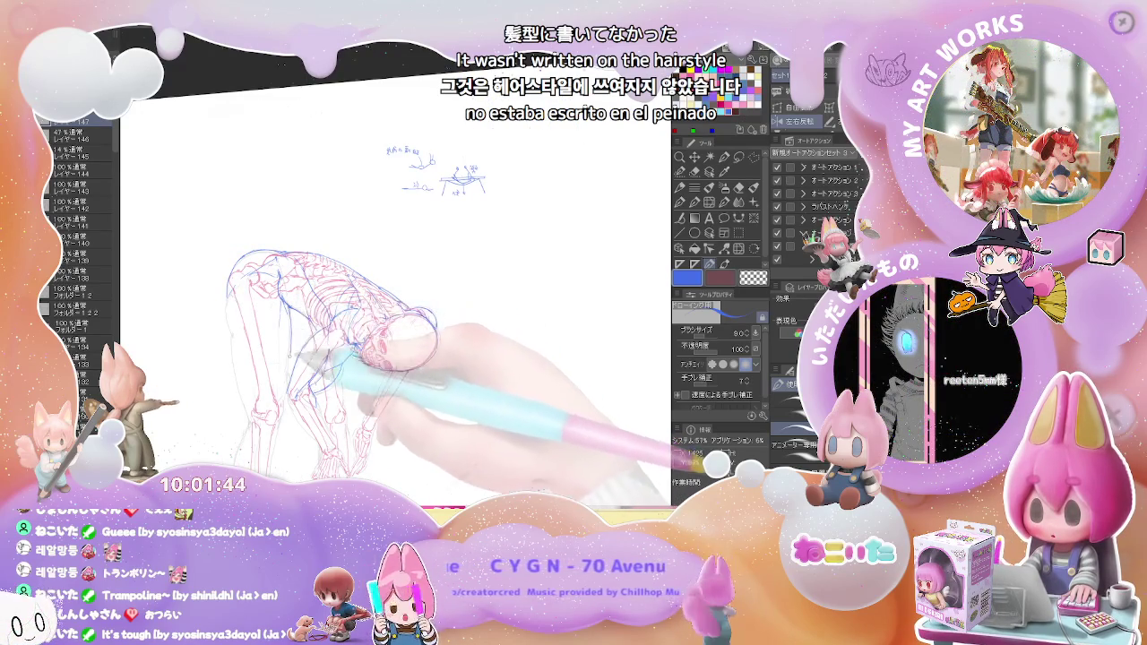
key(ctrl+minus)
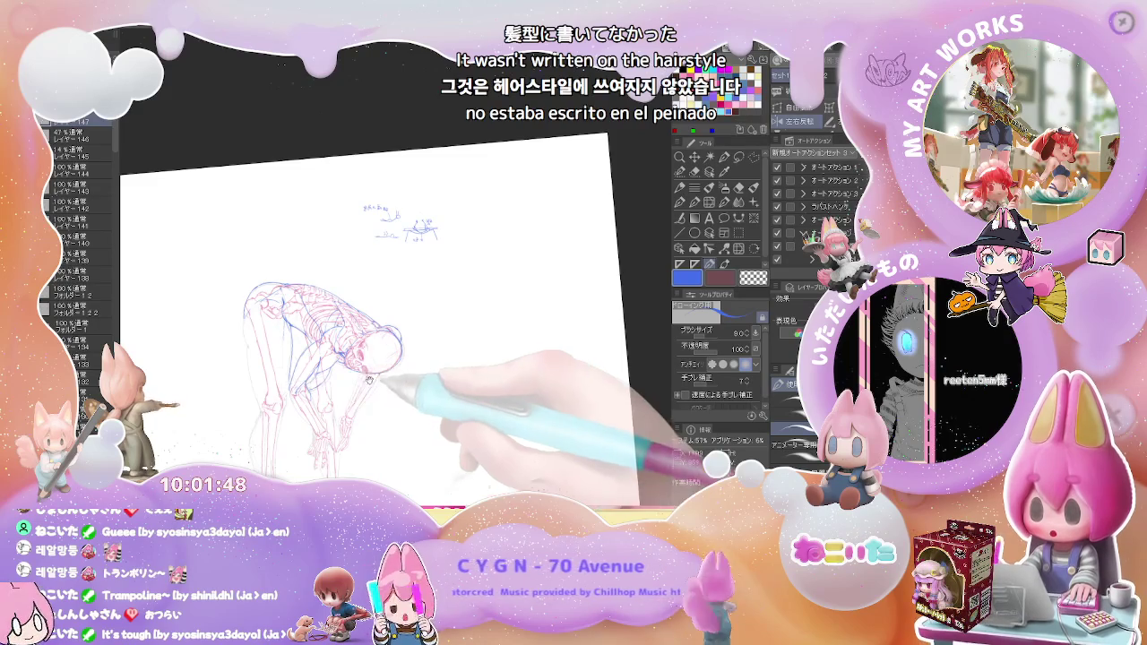
key(ctrl+plus)
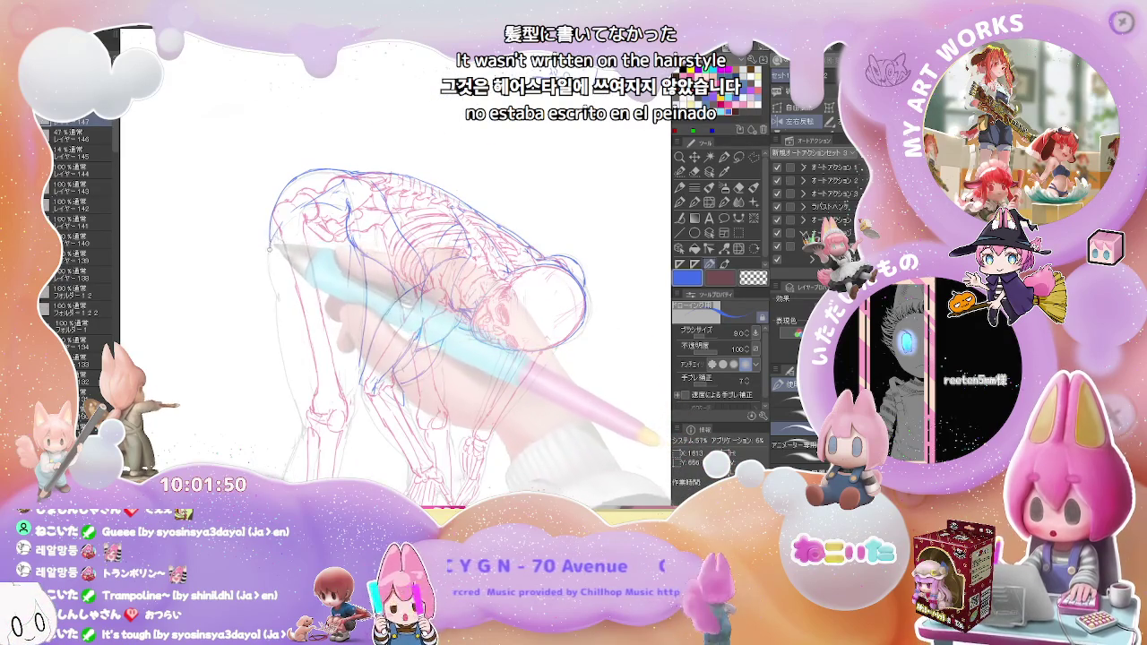
key(ctrl+minus)
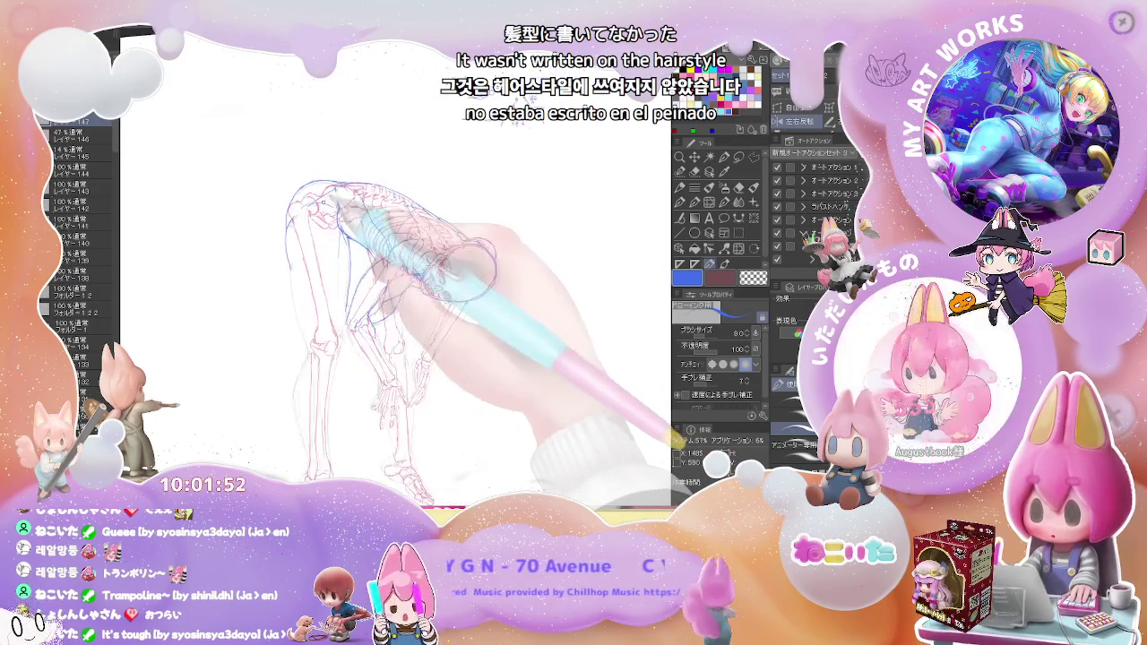
scroll(403, 268, down, 2)
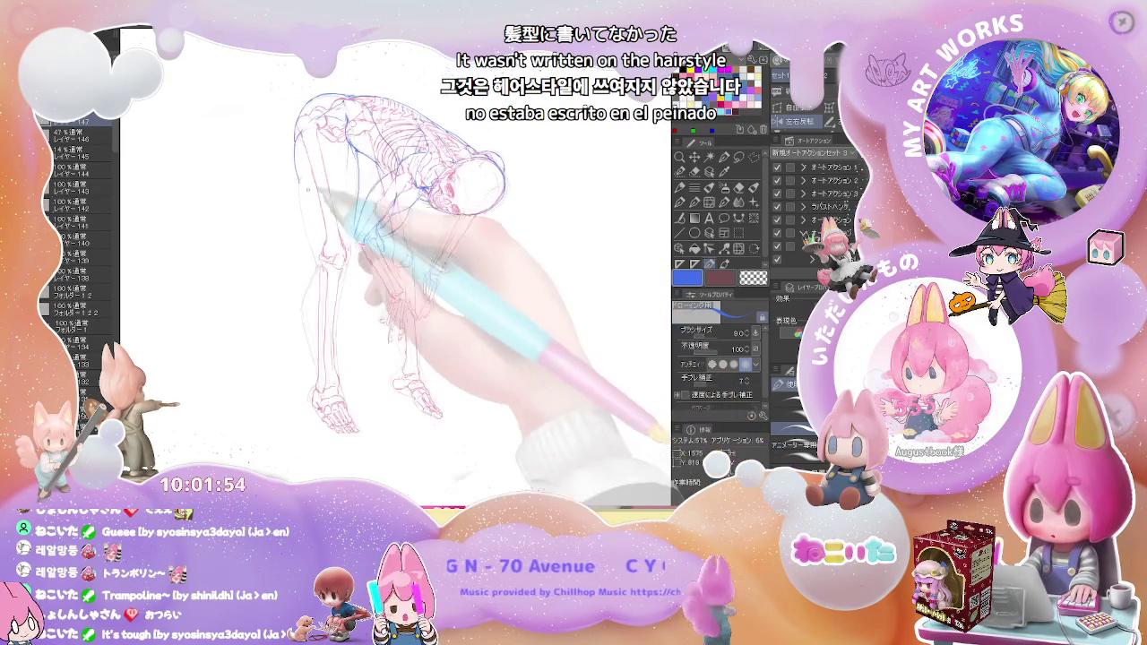
Redraw thin blue contours curving around the hips and down the legs, erasing rough lines
key(ctrl+plus)
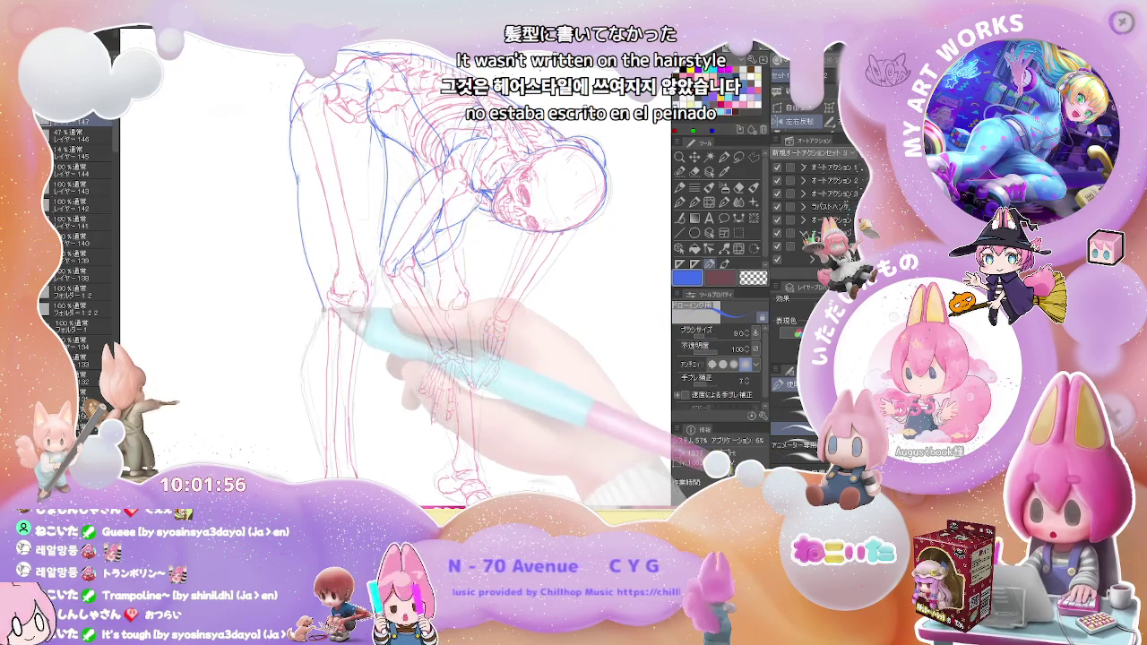
key(ctrl+minus)
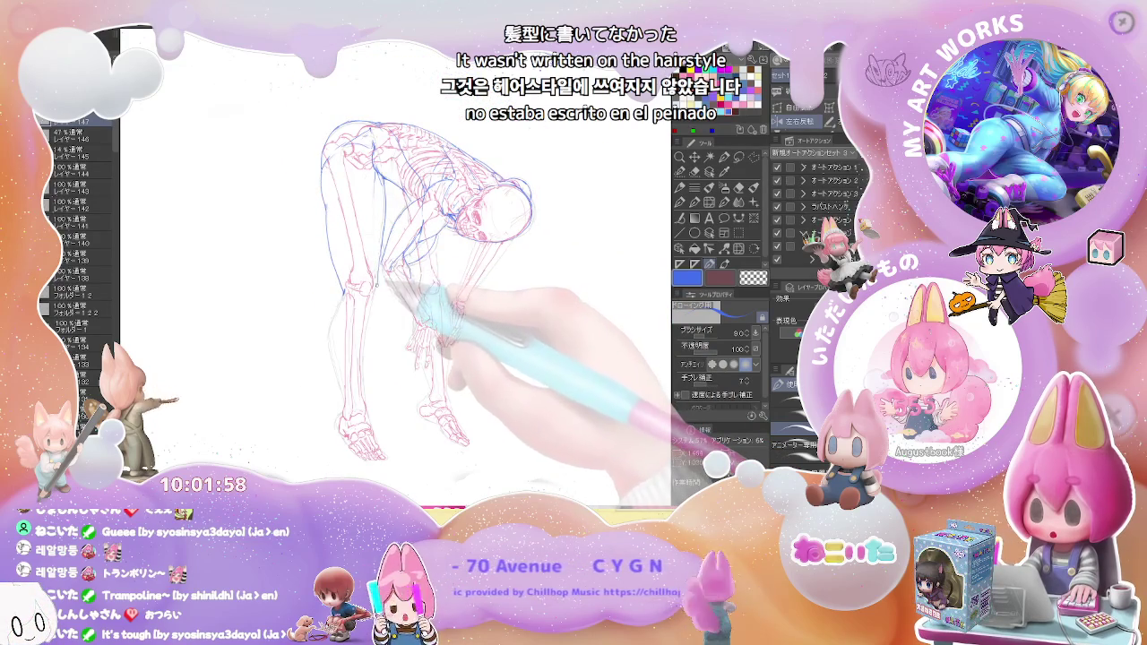
key(ctrl+minus)
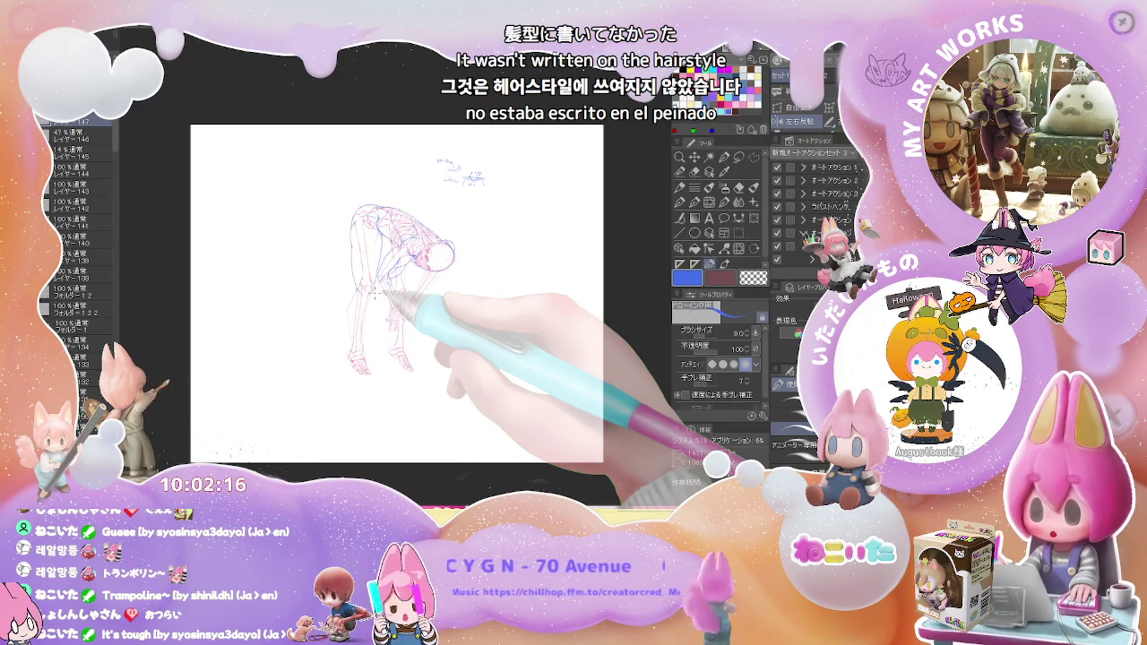
scroll(354, 288, up, 2)
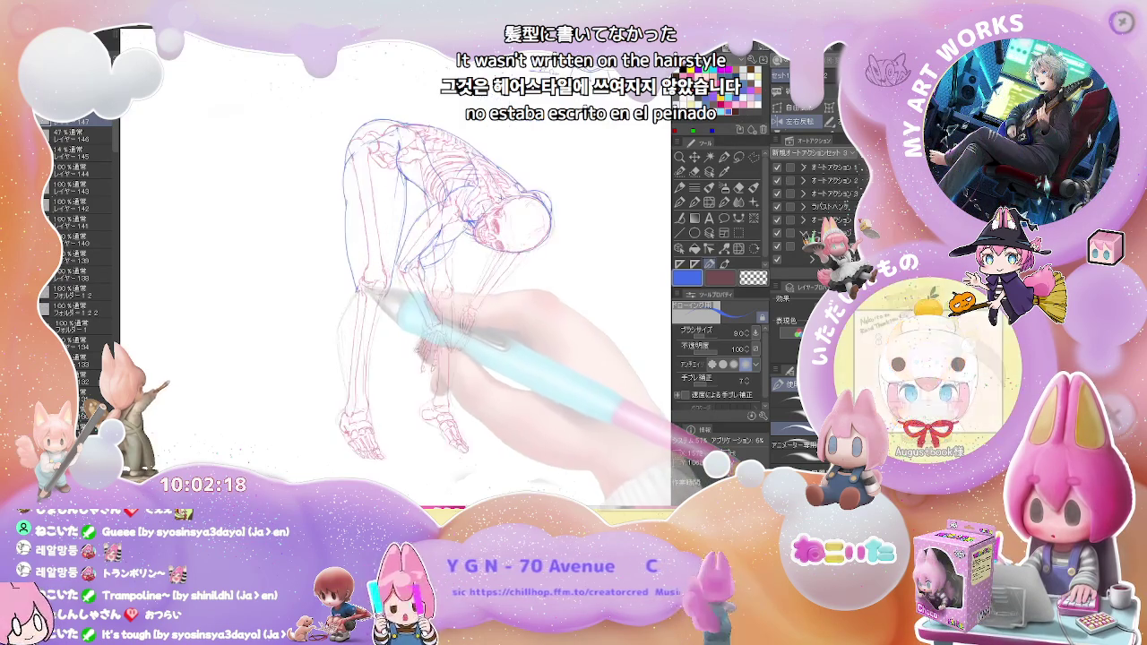
scroll(354, 289, up, 2)
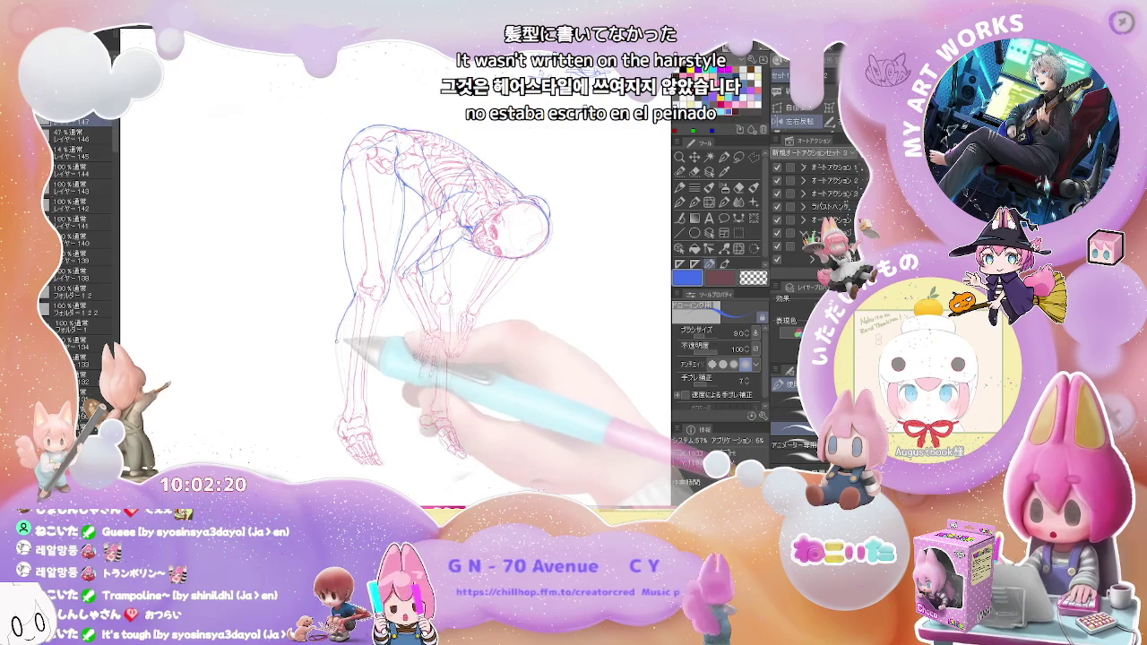
key(e)
key(p)
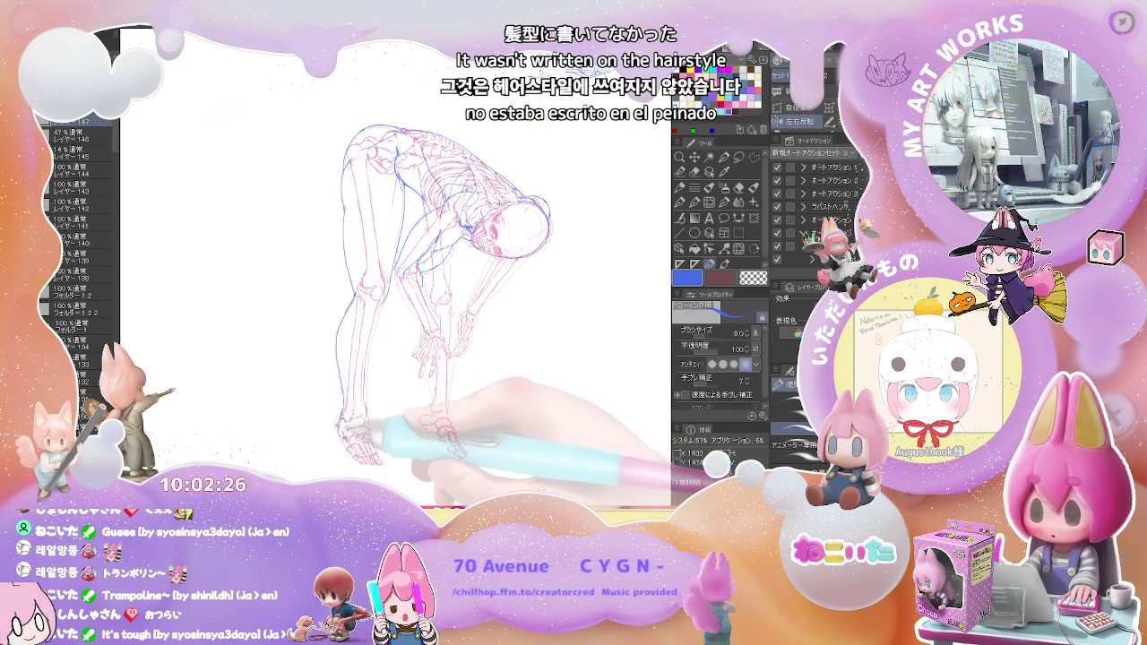
drag(383, 308, 314, 288)
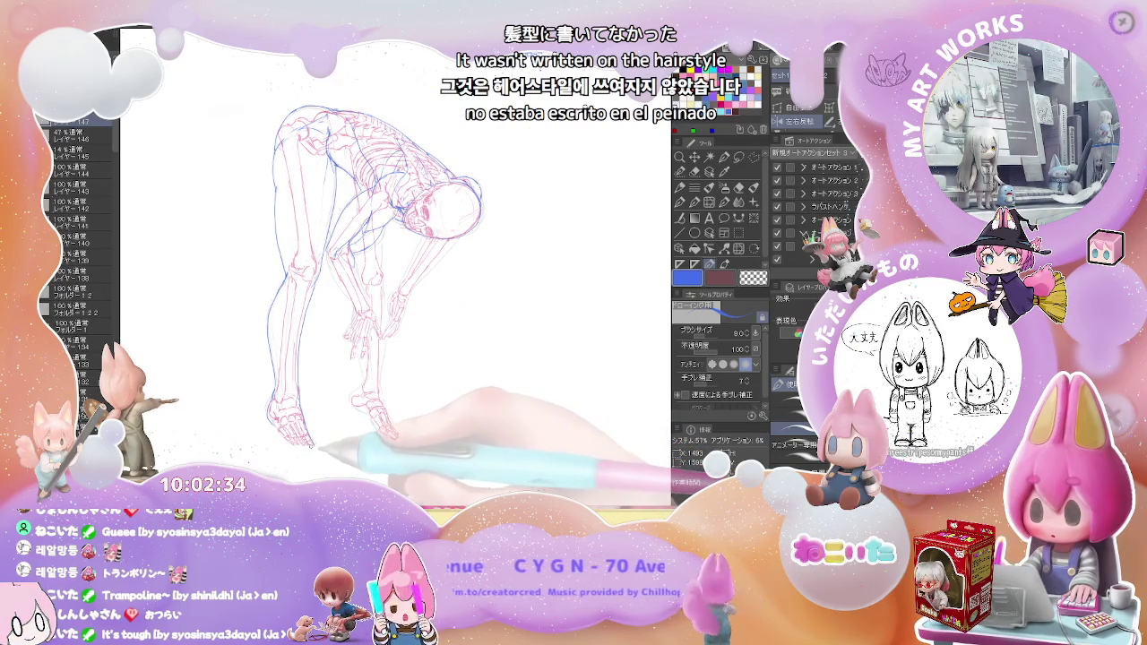
key(ctrl+minus)
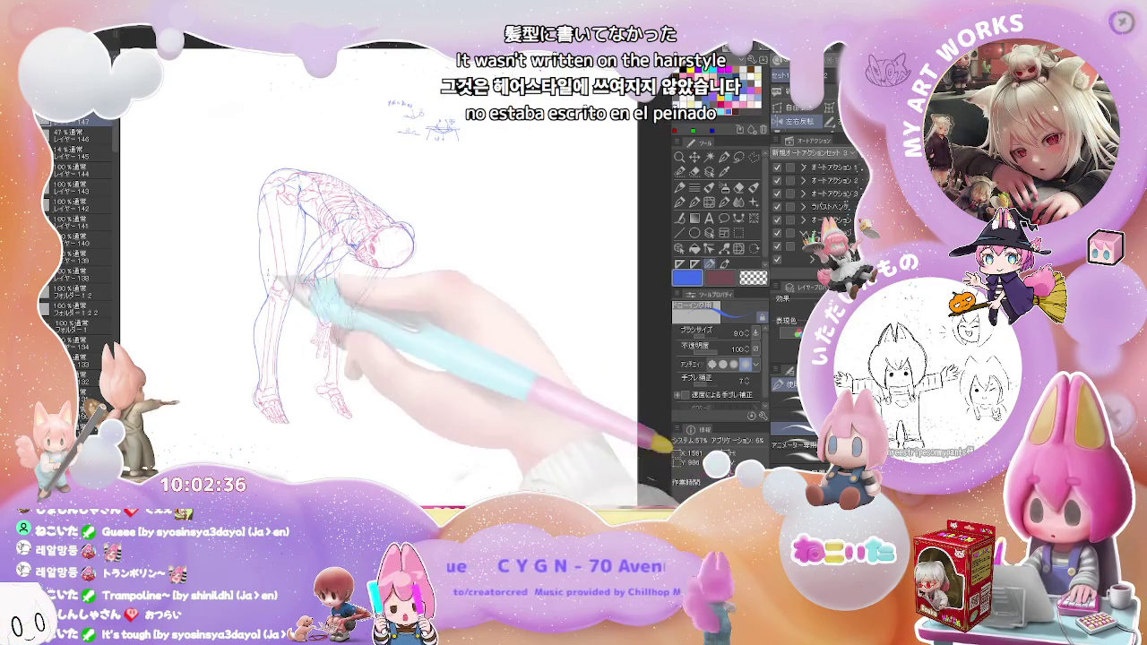
key(ctrl+plus)
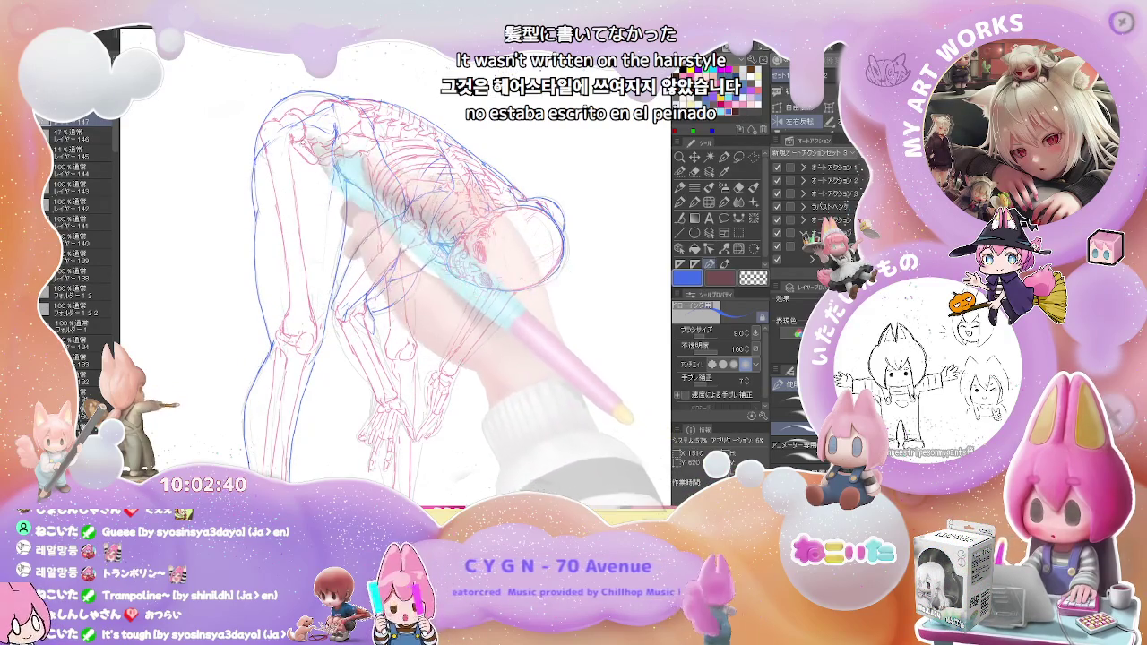
key(e)
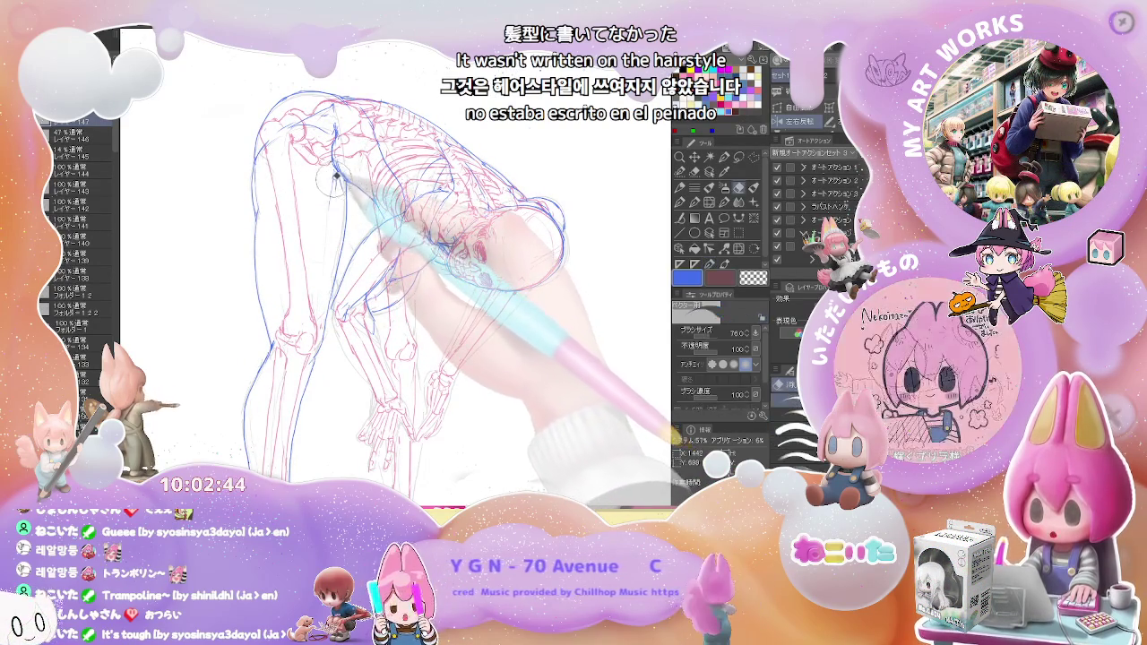
Erase rough strokes and redraw thin blue contours framing the hanging head and forearms
scroll(337, 202, down, 2)
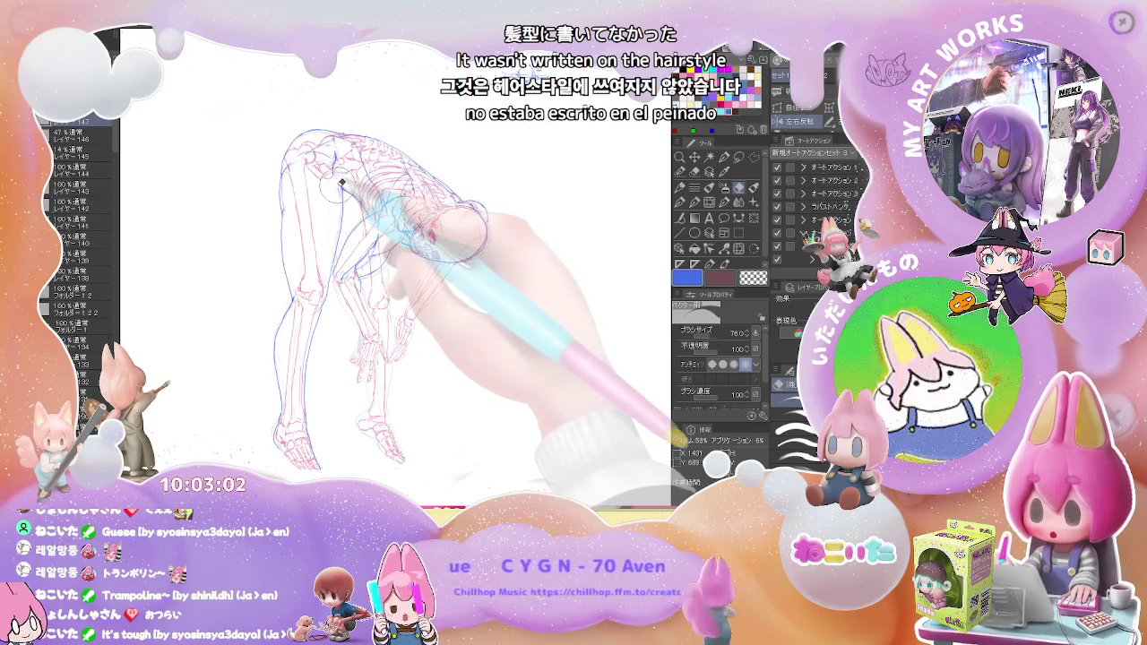
key(p)
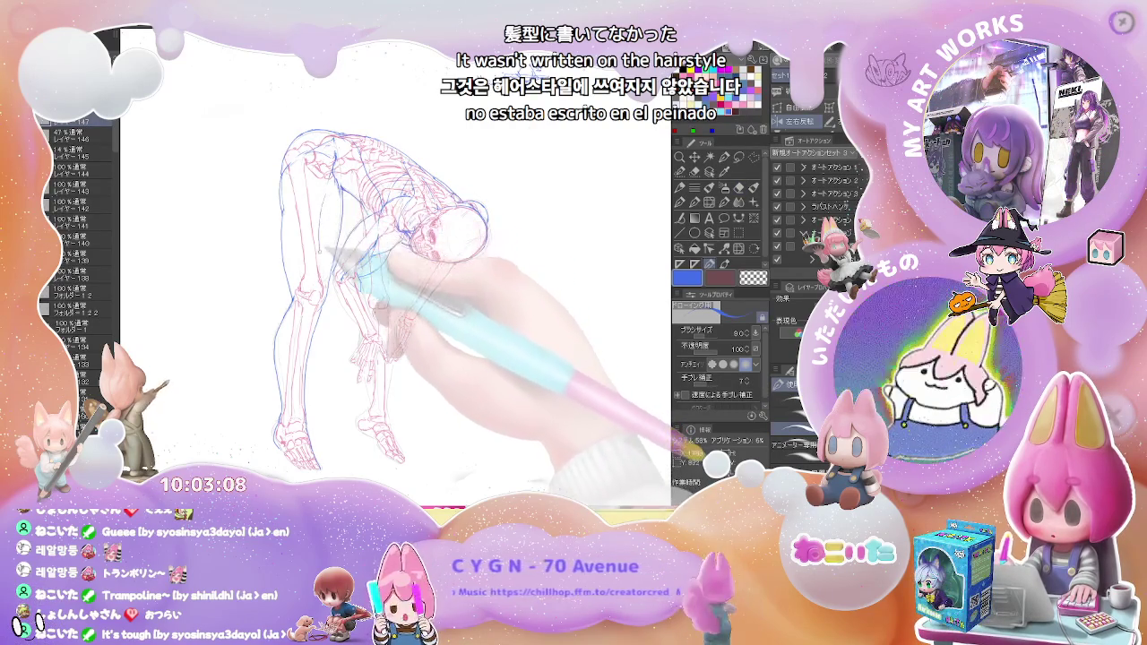
key(e)
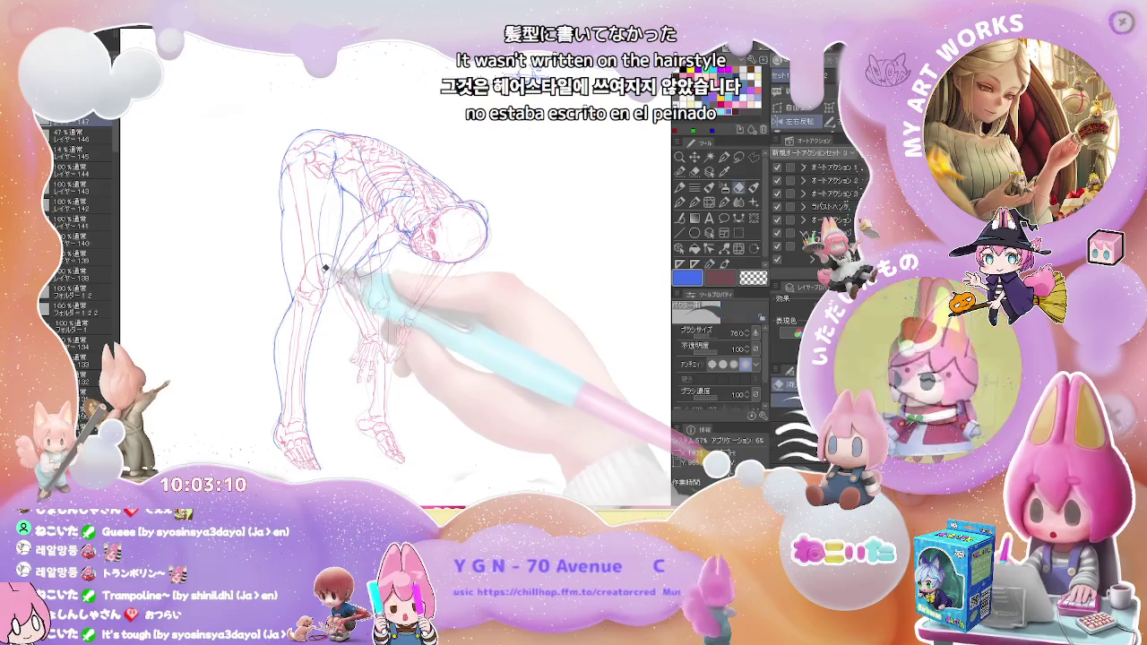
key(p)
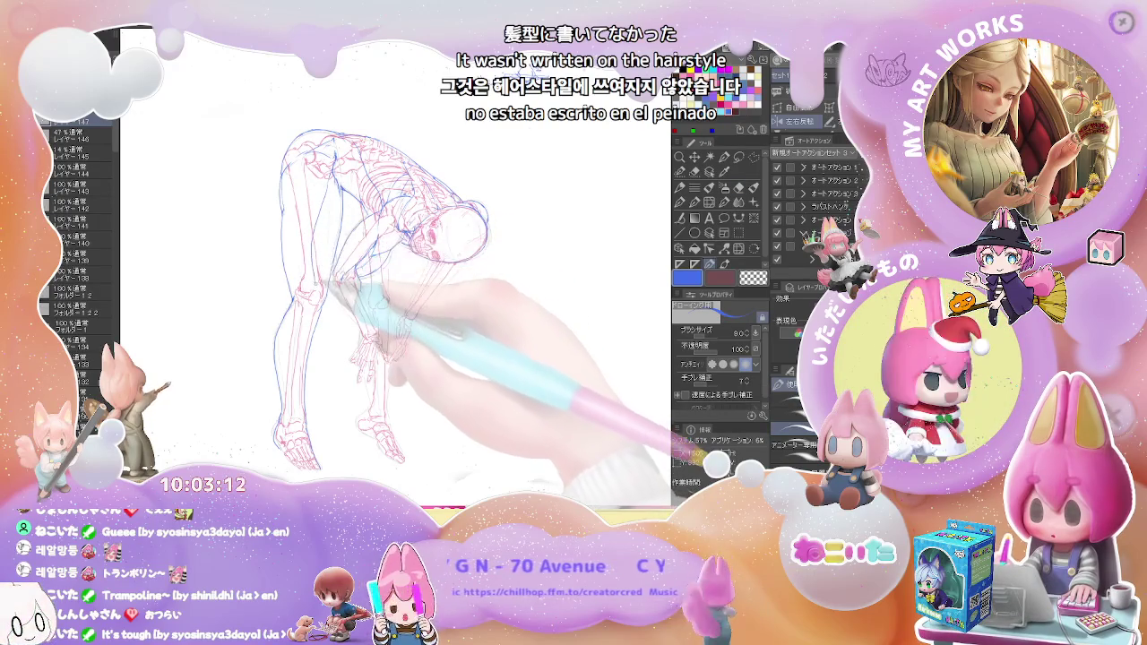
key(e)
key(p)
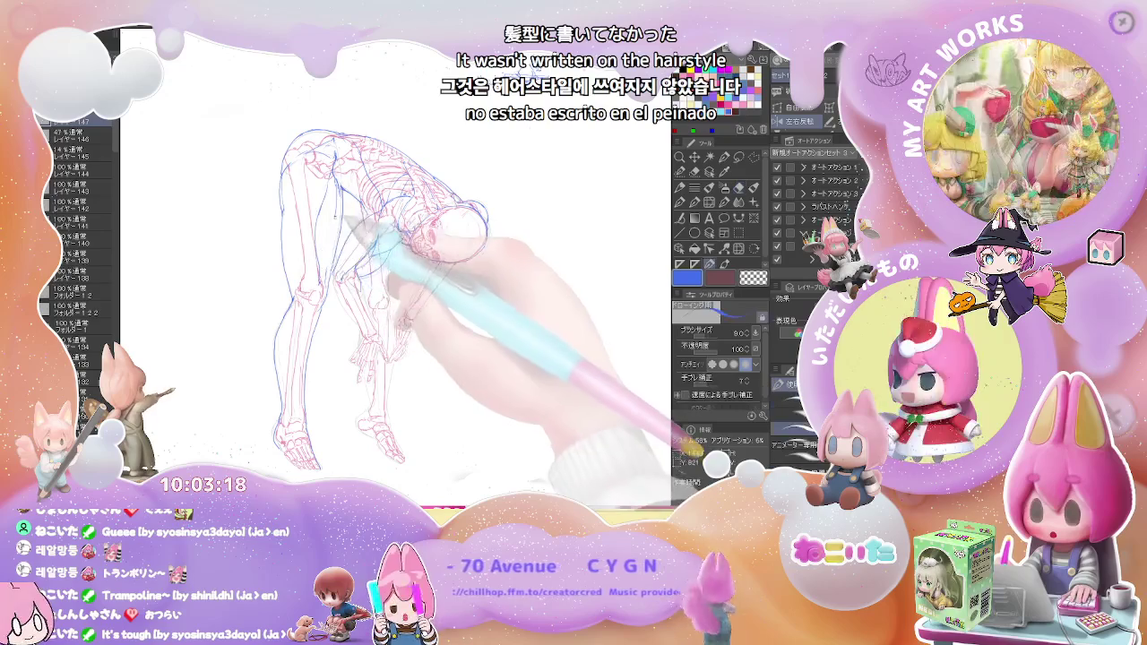
key(ctrl+minus)
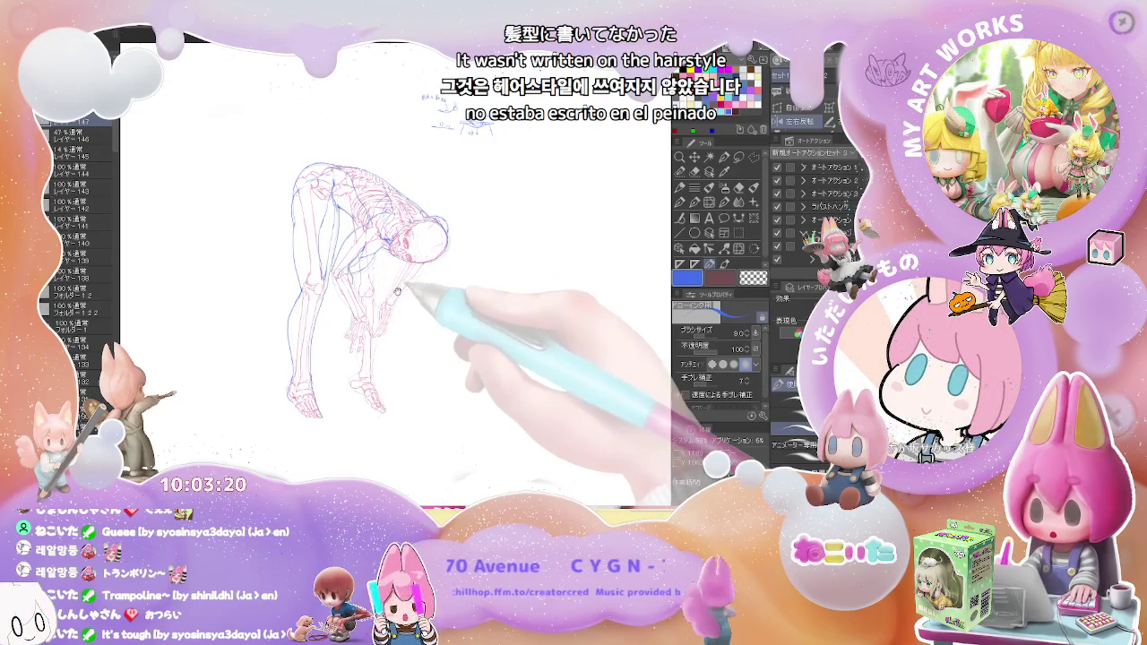
drag(395, 287, 379, 343)
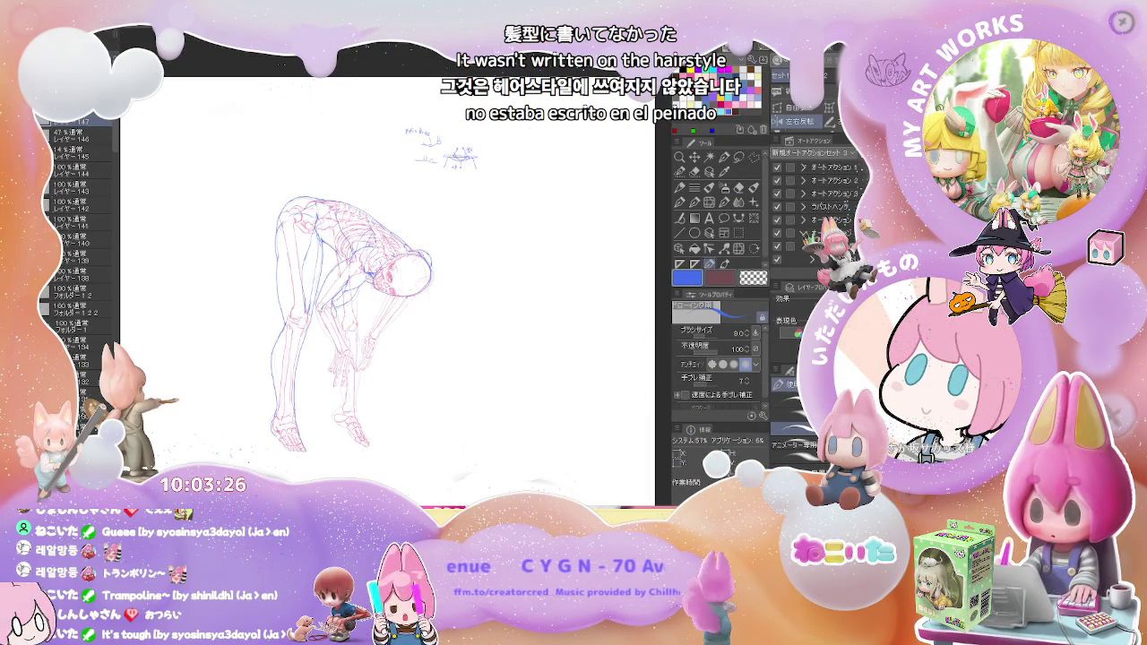
key(ctrl+plus)
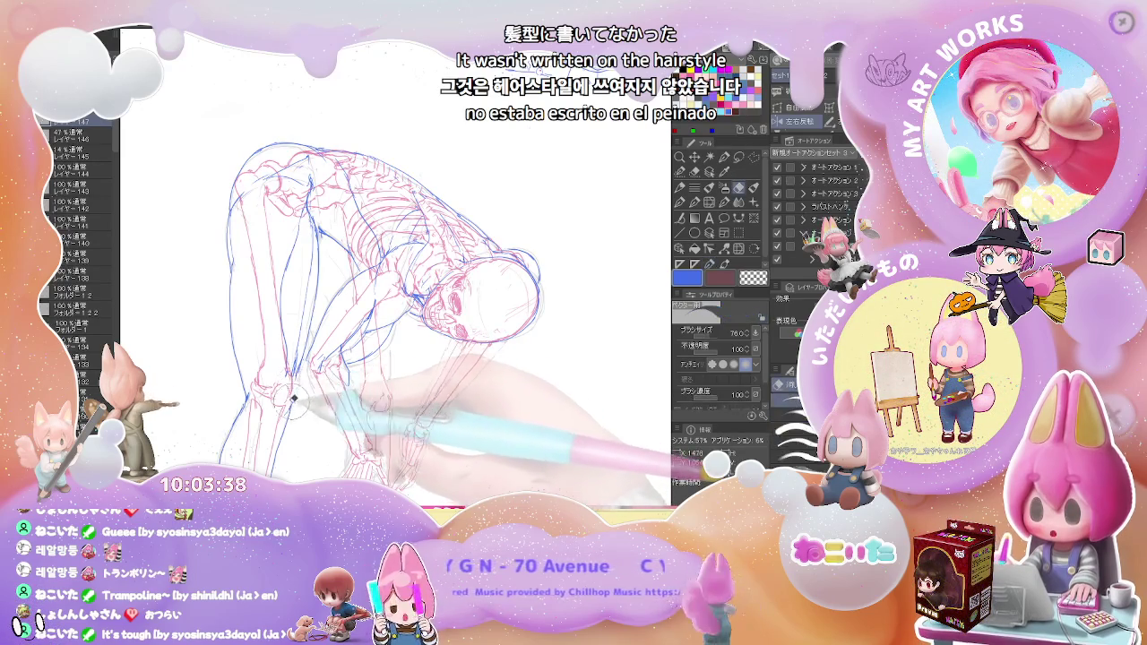
Erase stray blue strokes around the torso and redraw thin torso lines
key(ctrl+minus)
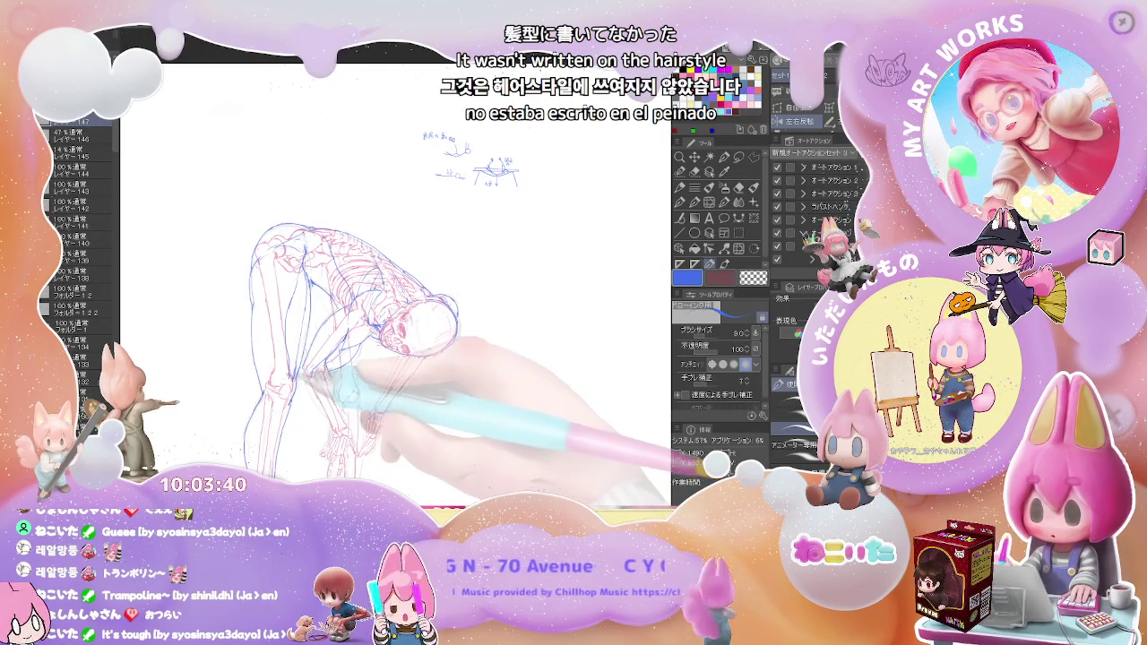
drag(299, 379, 313, 372)
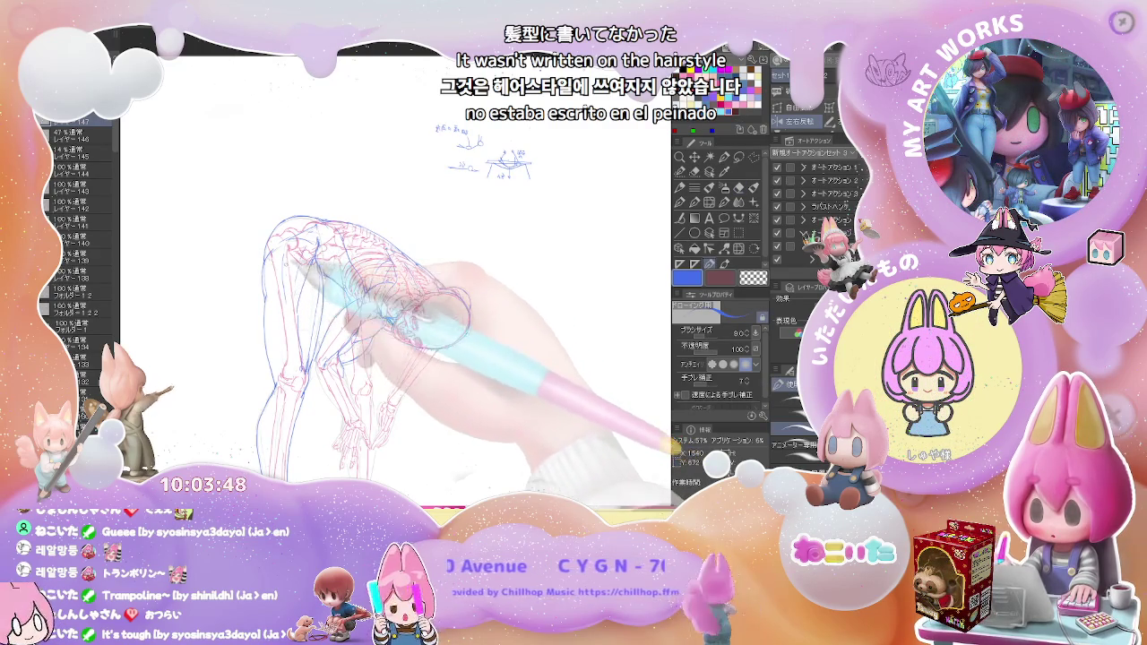
key(e)
key(p)
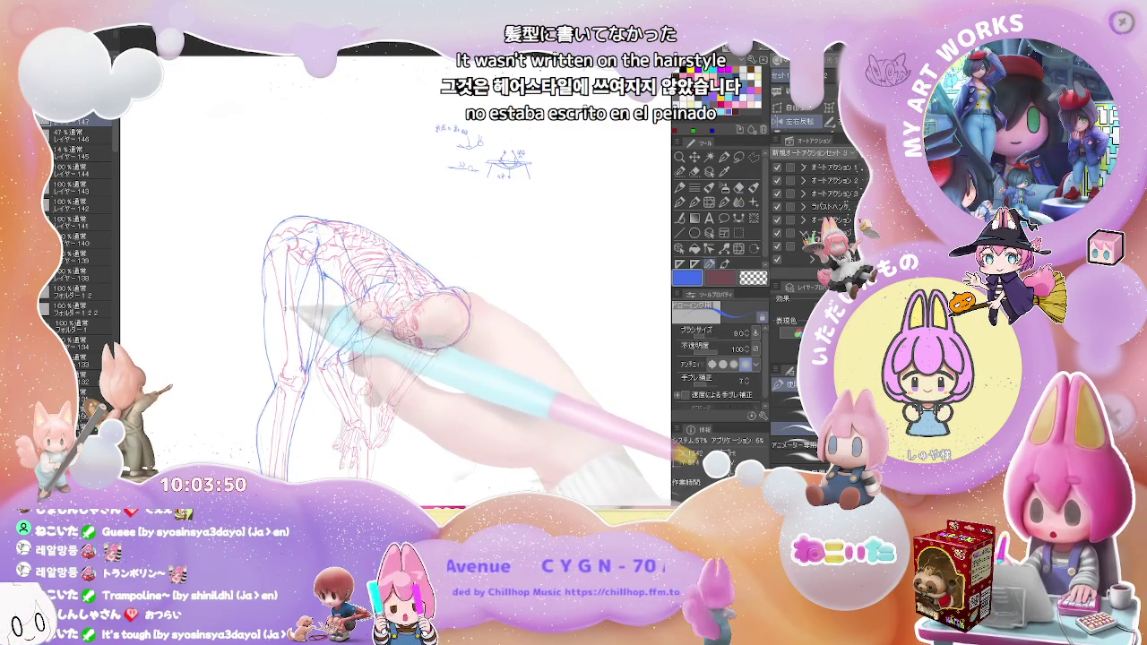
key(e)
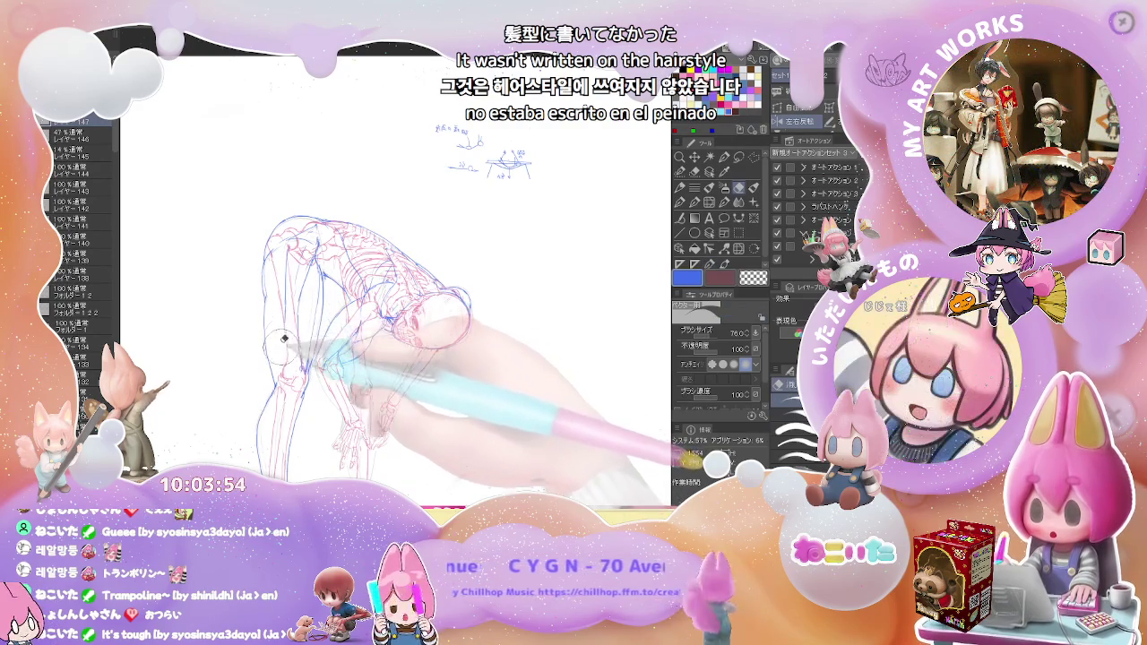
key(p)
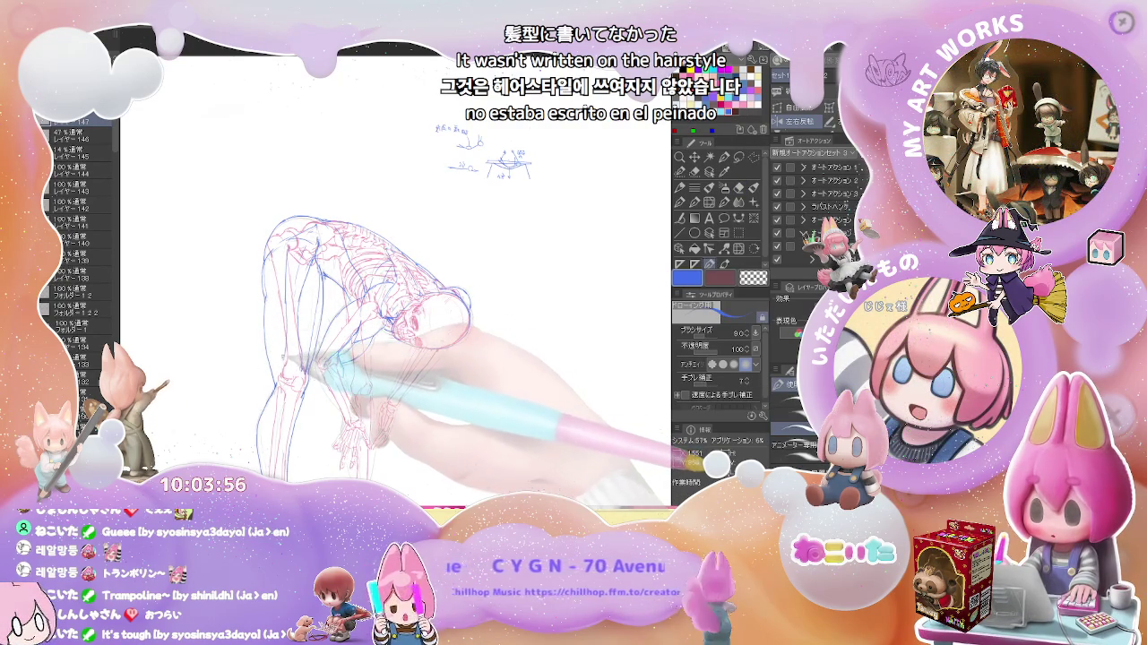
key(e)
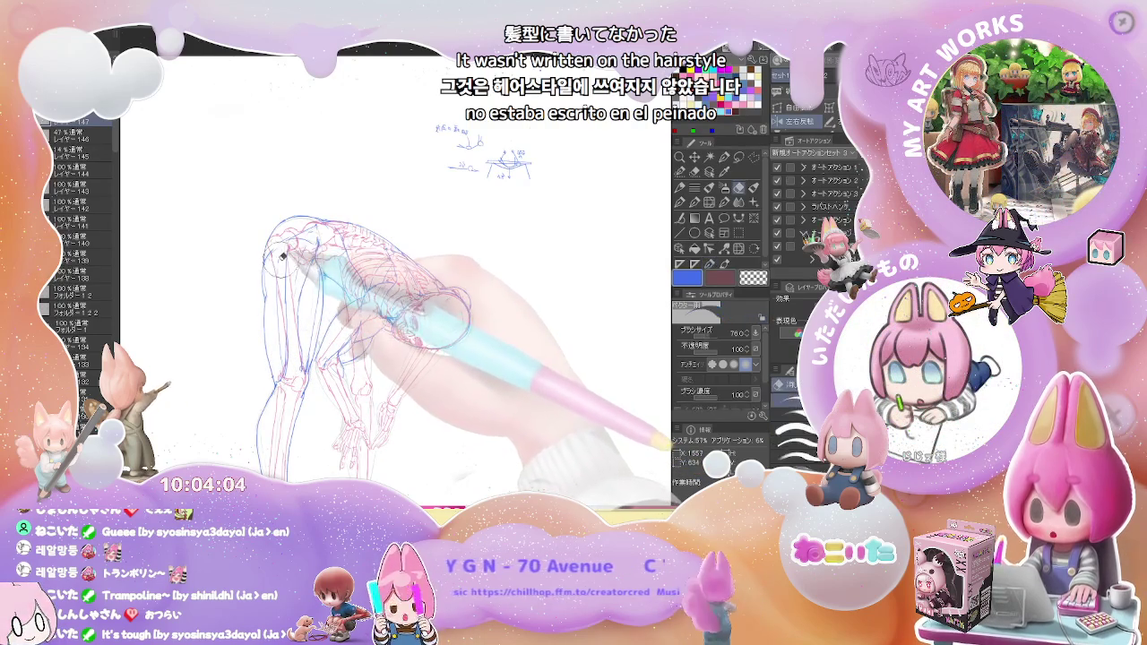
Redraw the hanging arms and a rounded head outline beside the hands, checking at lower zoom
key(e)
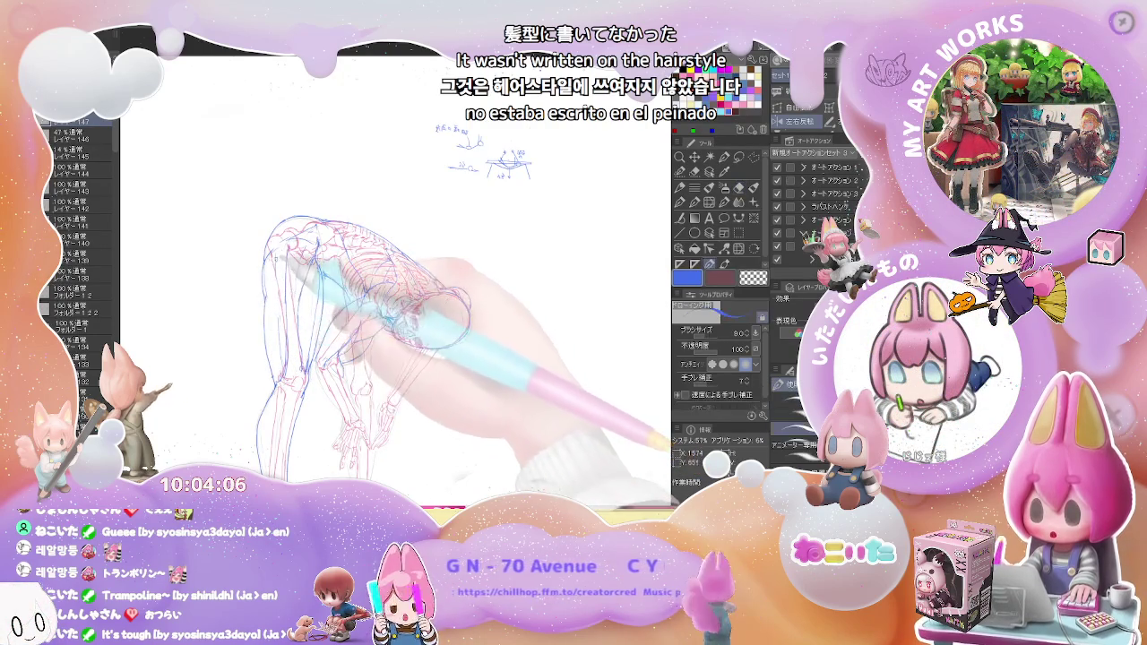
key(p)
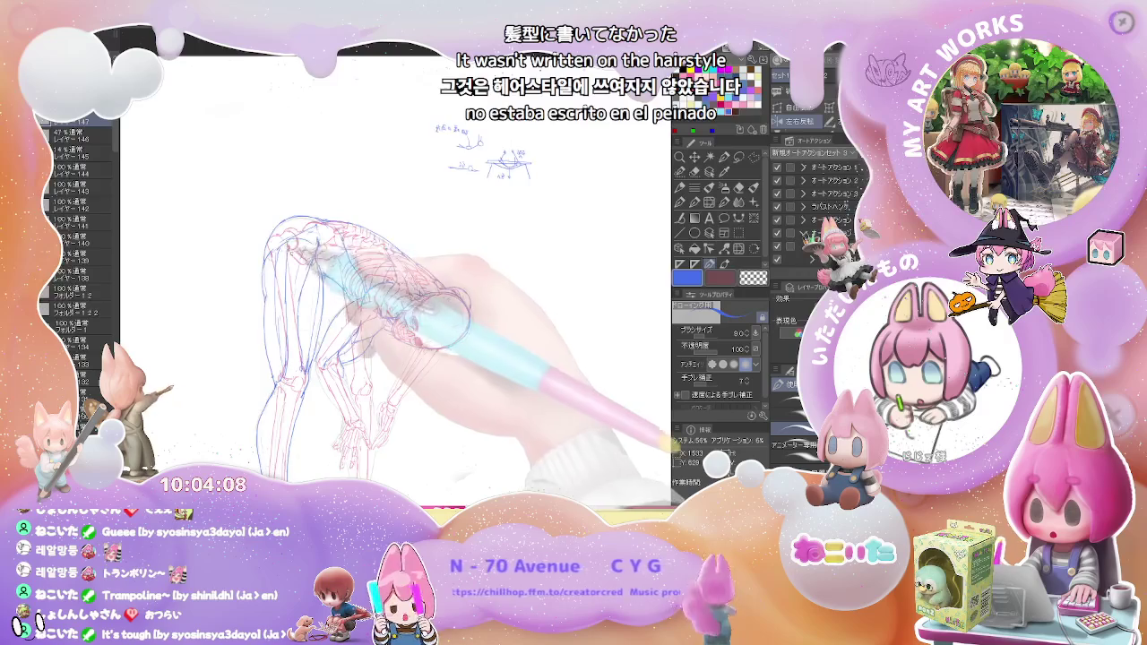
key(ctrl+minus)
key(ctrl+plus)
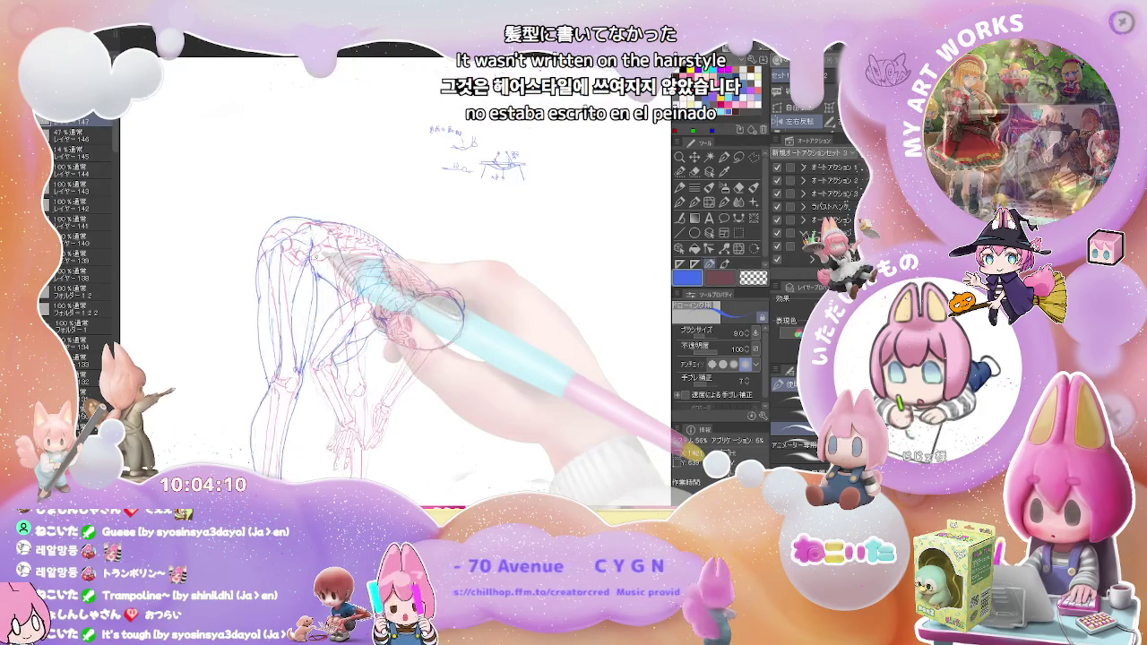
key(ctrl+minus)
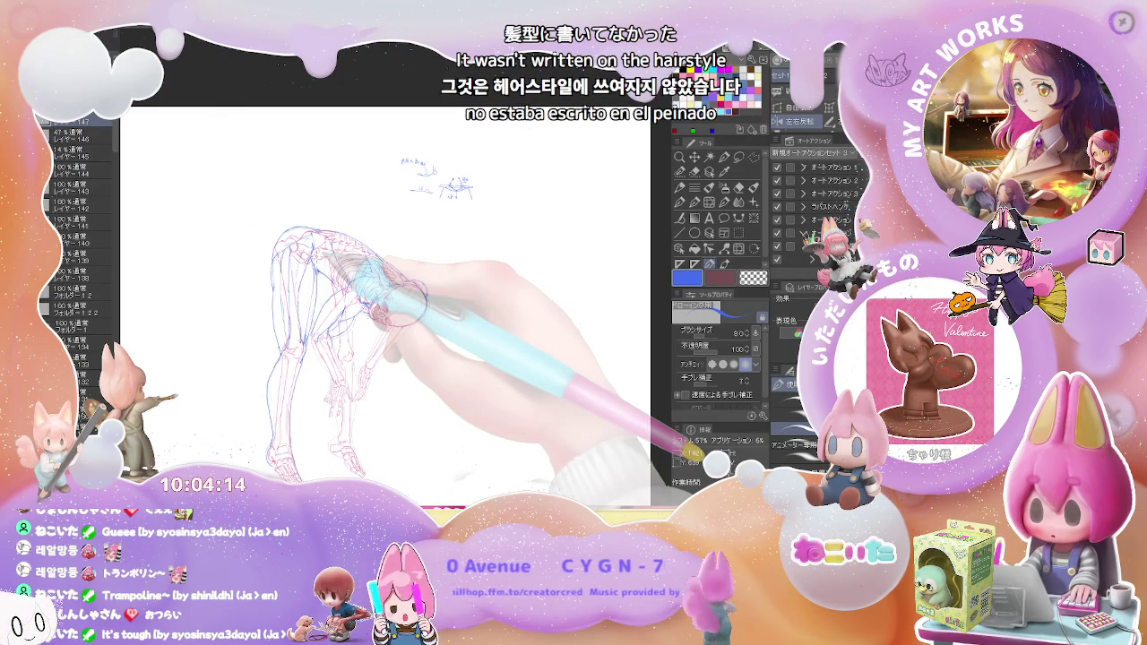
key(ctrl+plus)
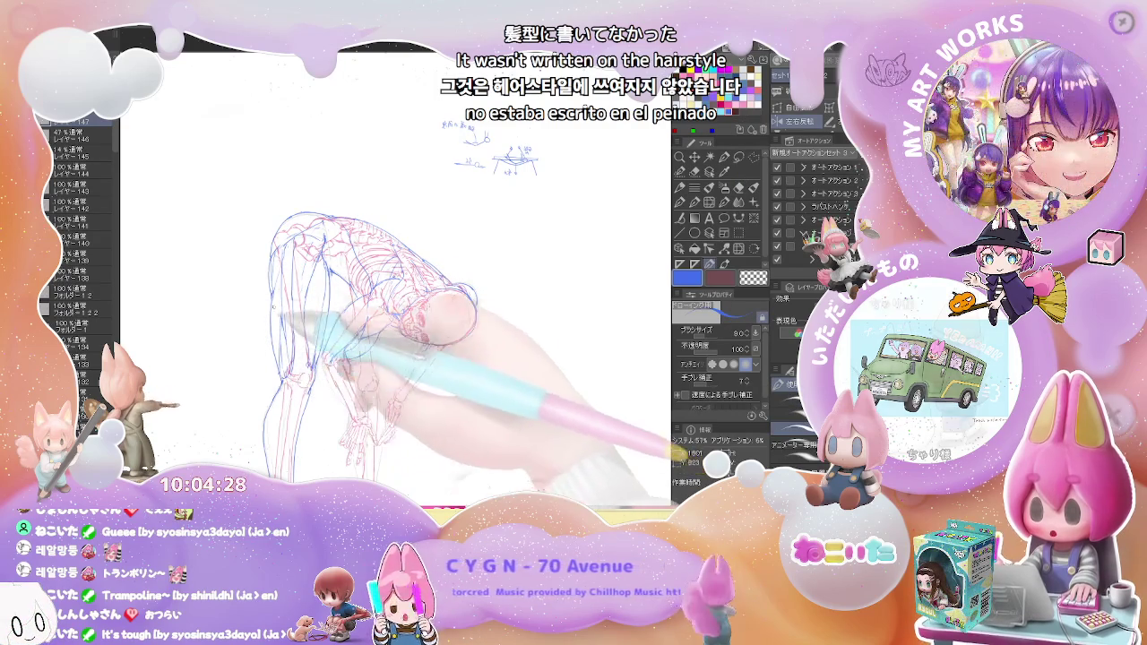
key(ctrl+minus)
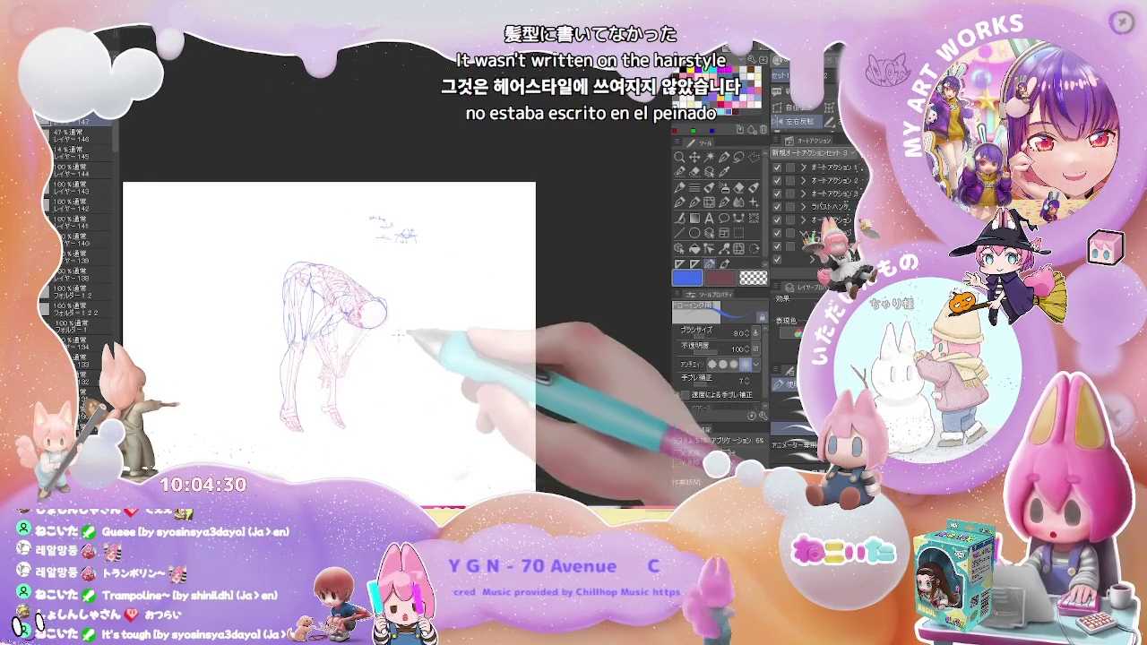
Erase stray blue lines around the hanging head with the size-76 vector eraser
key(ctrl+plus)
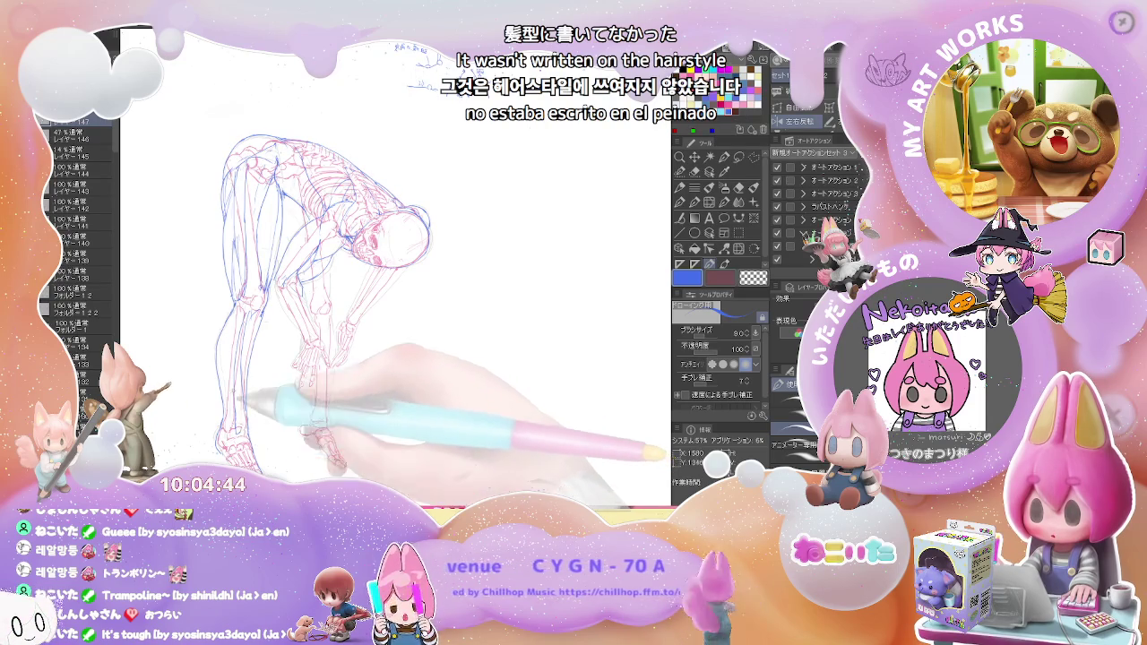
key(e)
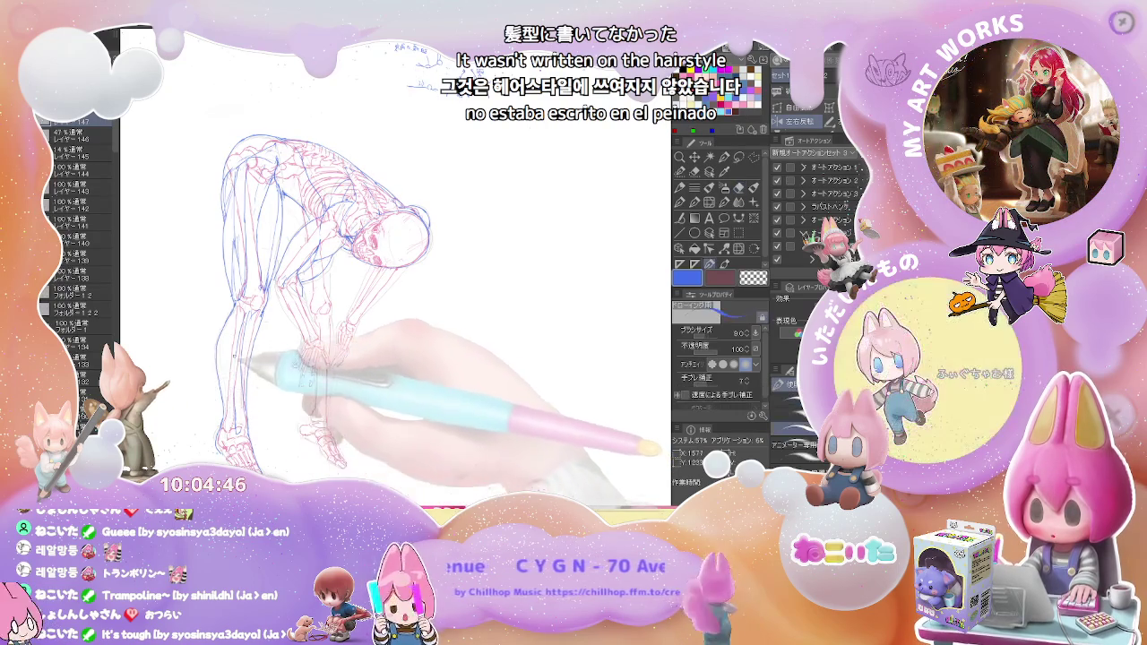
key(p)
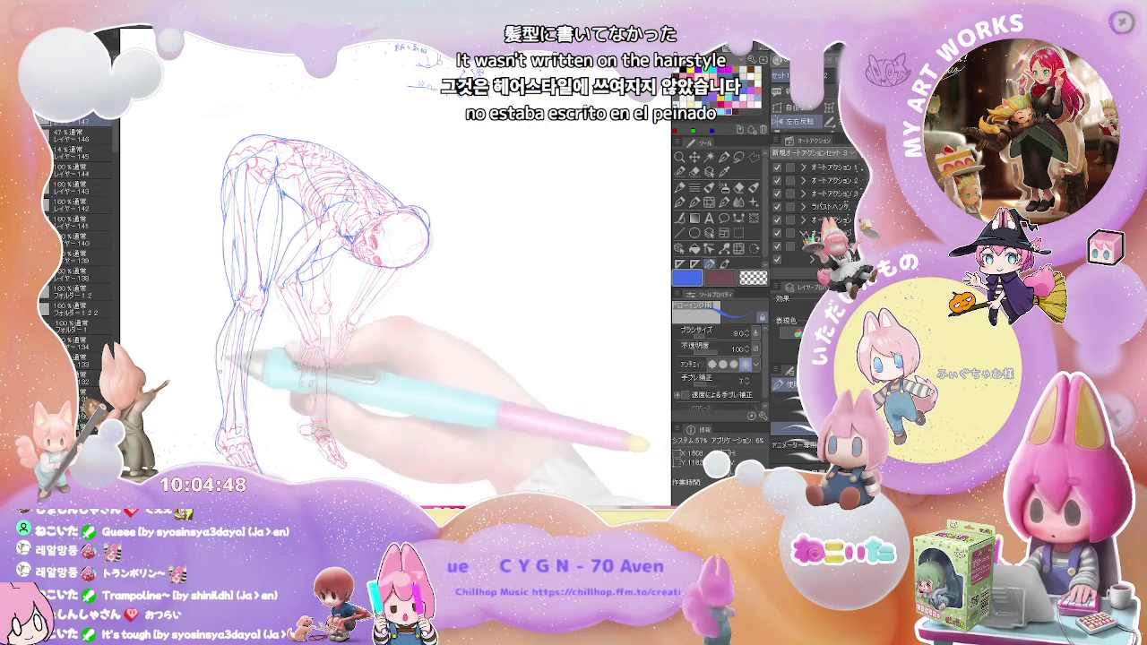
key(ctrl+minus)
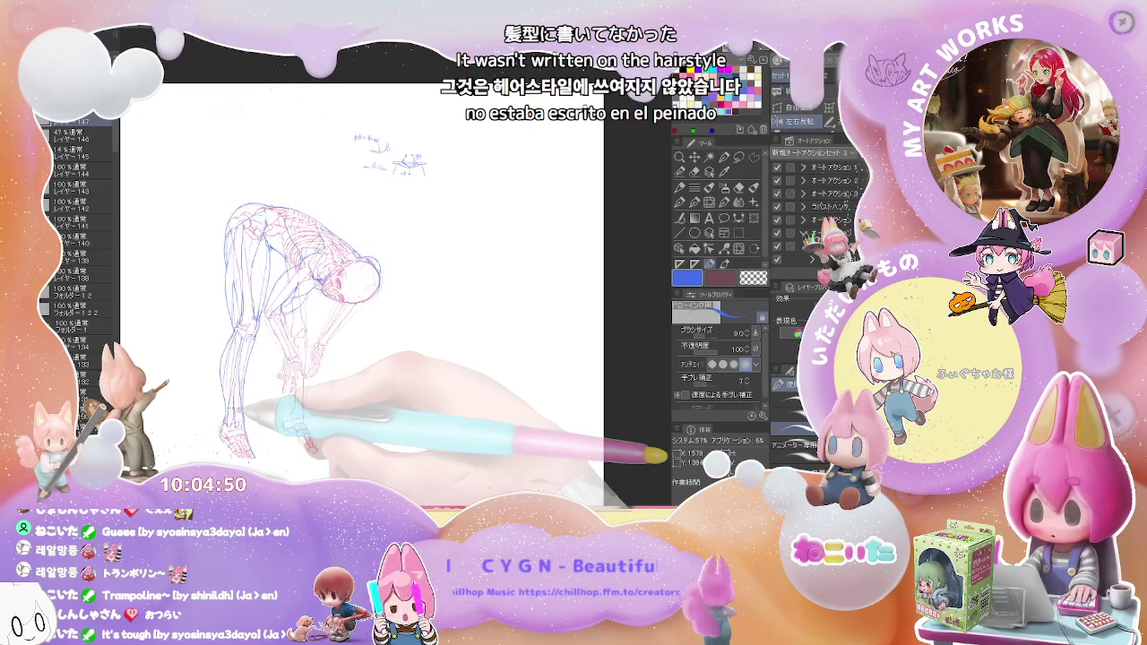
key(ctrl+plus)
key(ctrl+plus)
Erase around the head and redraw the body contours with the size-8 pen
key(e)
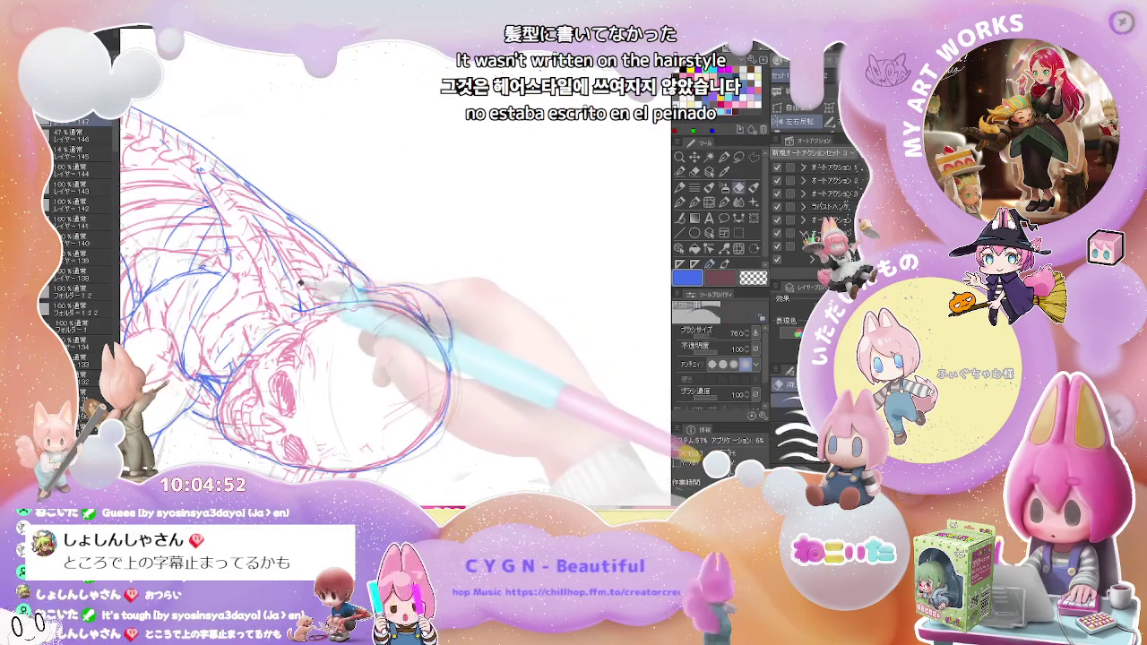
key(ctrl+minus)
key(p)
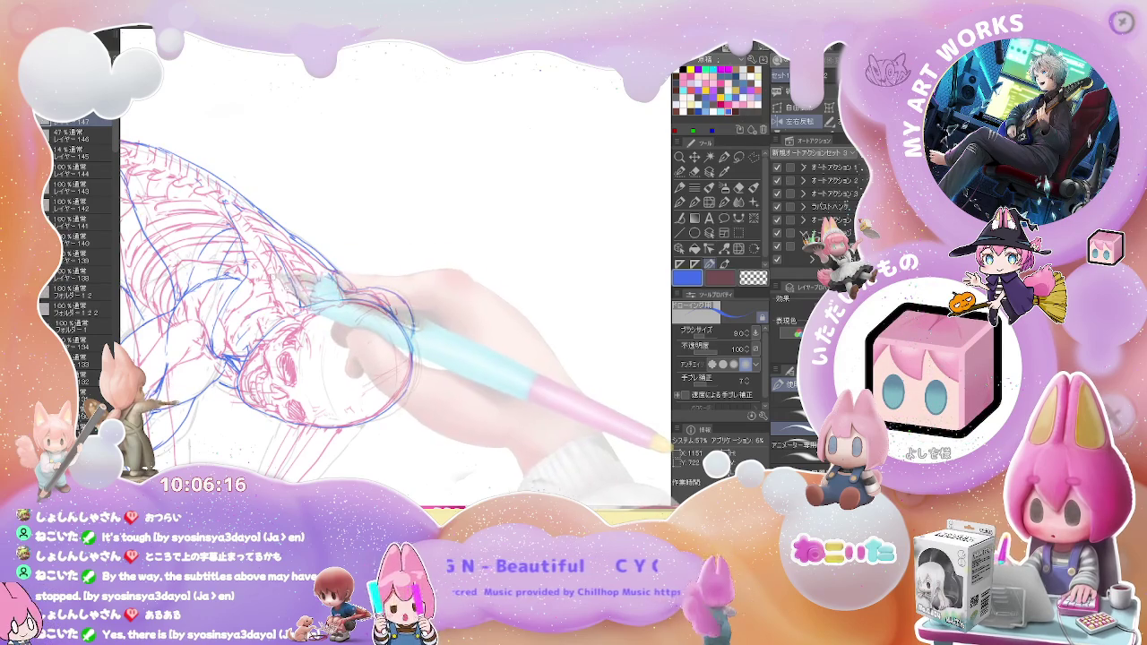
key(ctrl+0)
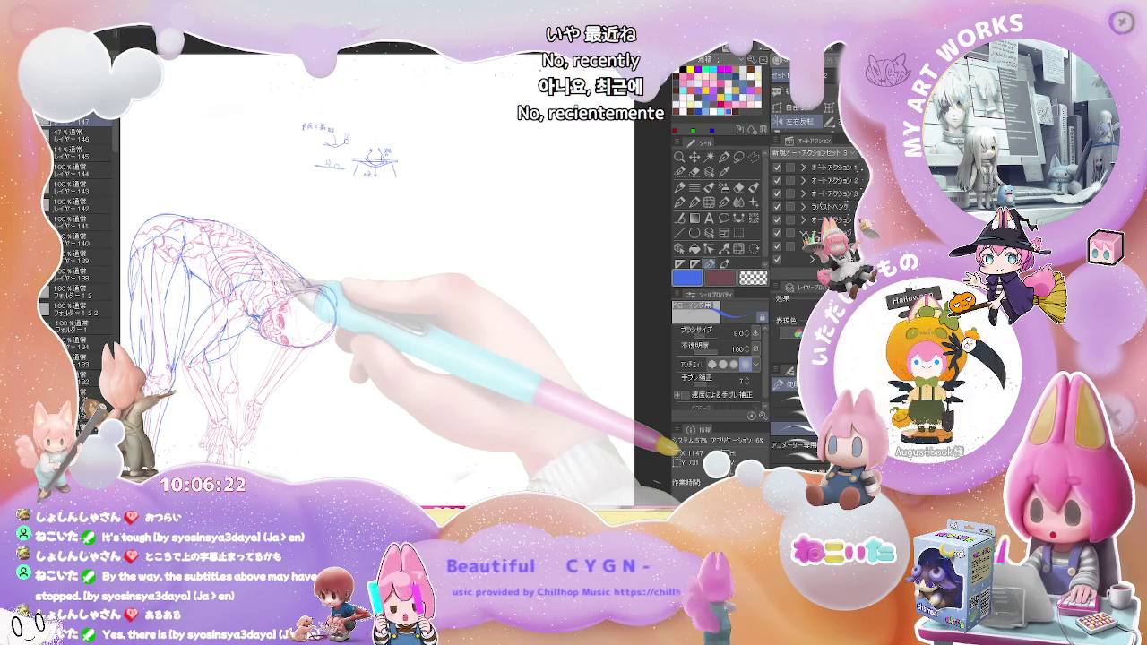
Mirror the view to check proportions and erase stray strokes with the size-76 eraser
key(h)
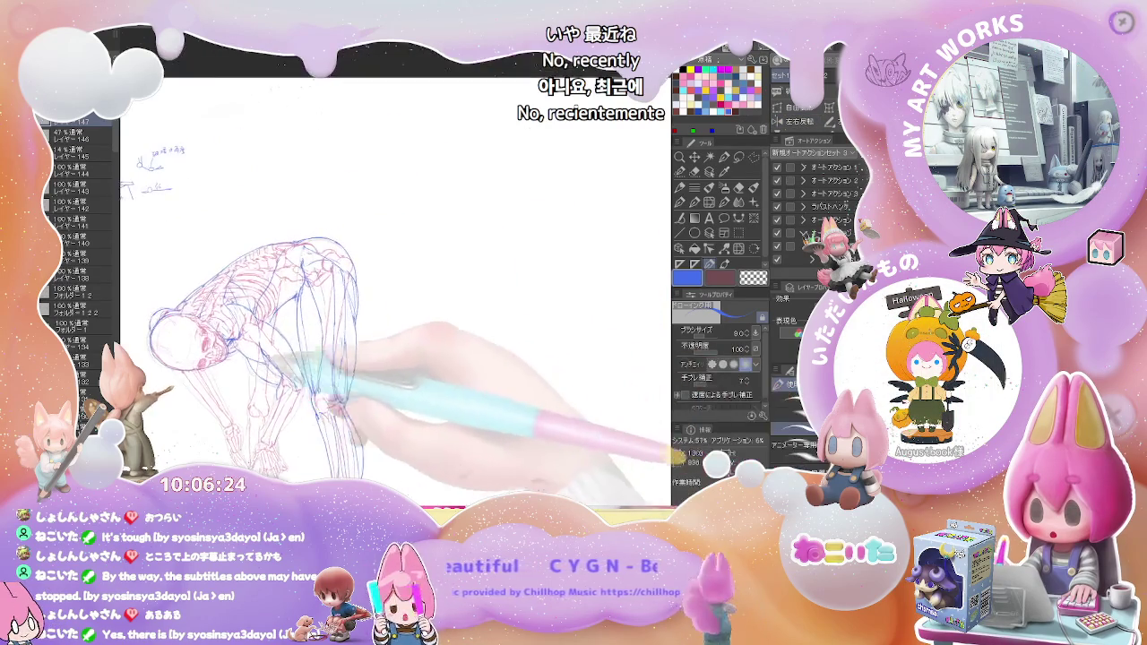
scroll(291, 295, up, 2)
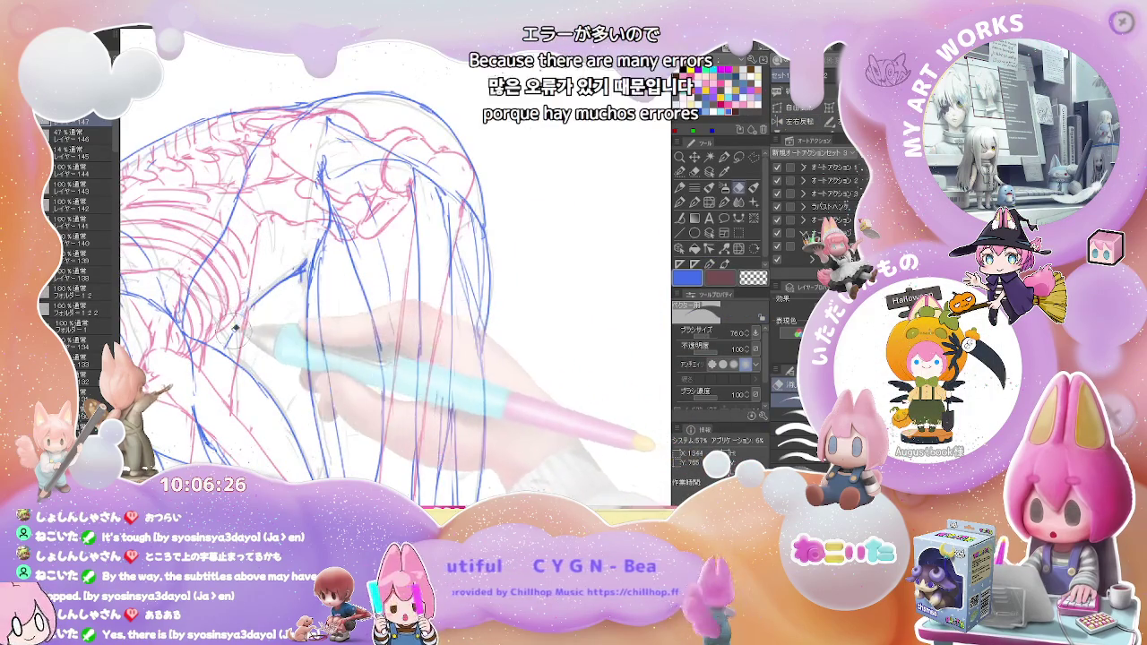
key(p)
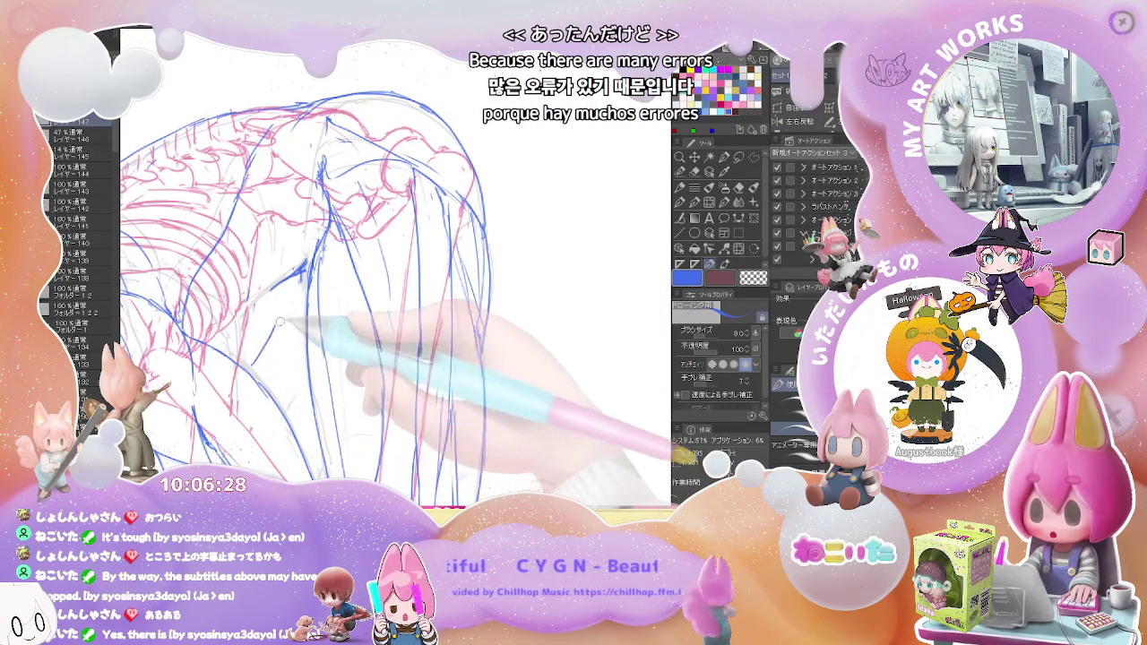
scroll(301, 298, down, 1)
key(e)
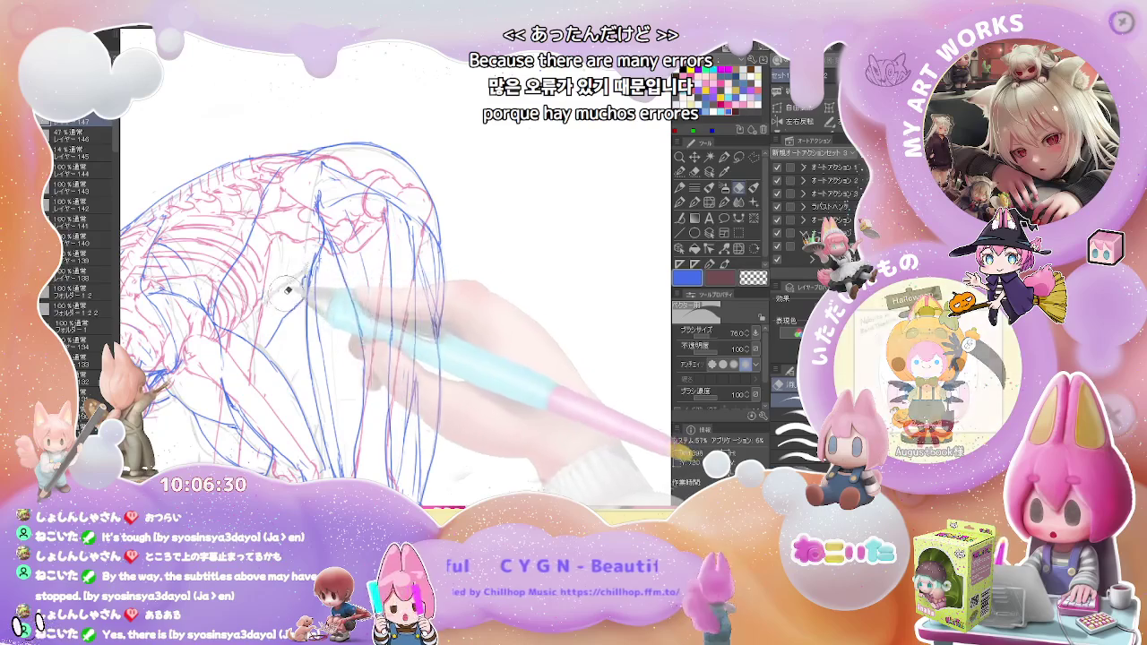
scroll(309, 280, down, 1)
scroll(327, 296, down, 1)
scroll(344, 314, down, 1)
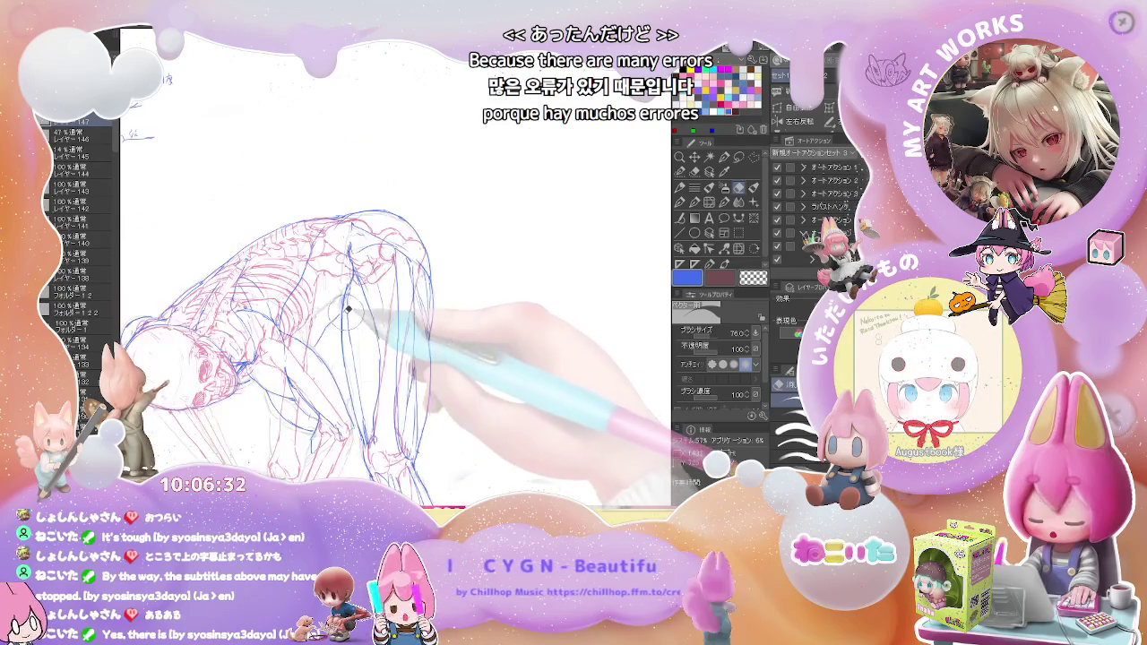
scroll(345, 314, down, 1)
scroll(343, 317, up, 2)
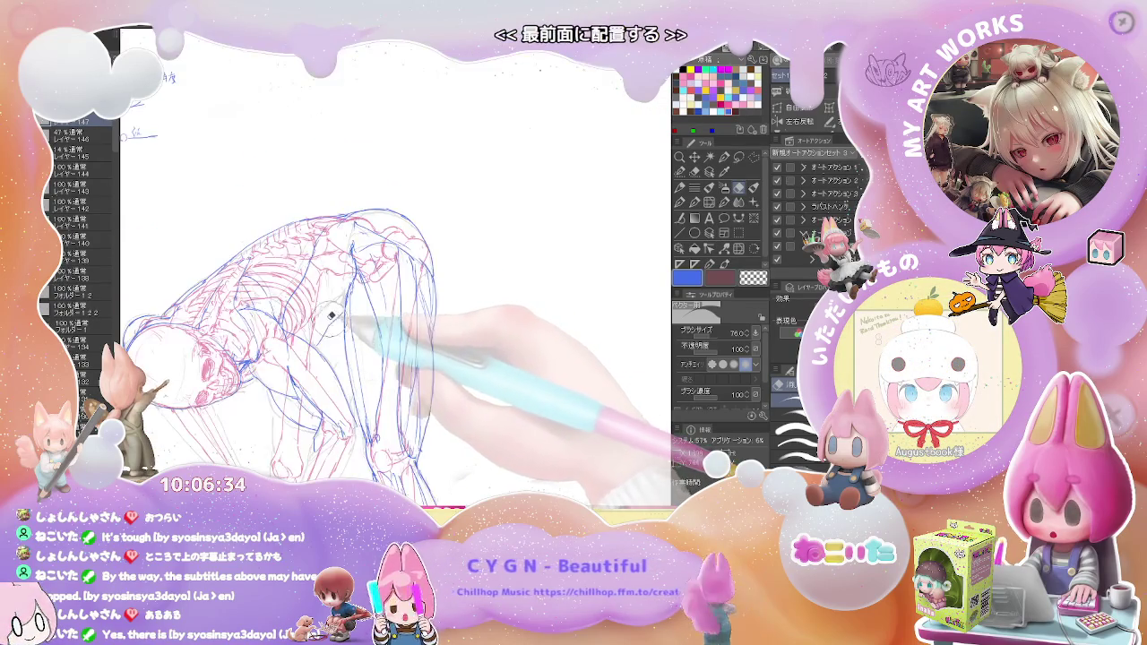
Redraw and trim contour lines, then rotate the view counter-clockwise
key(p)
scroll(336, 341, up, 2)
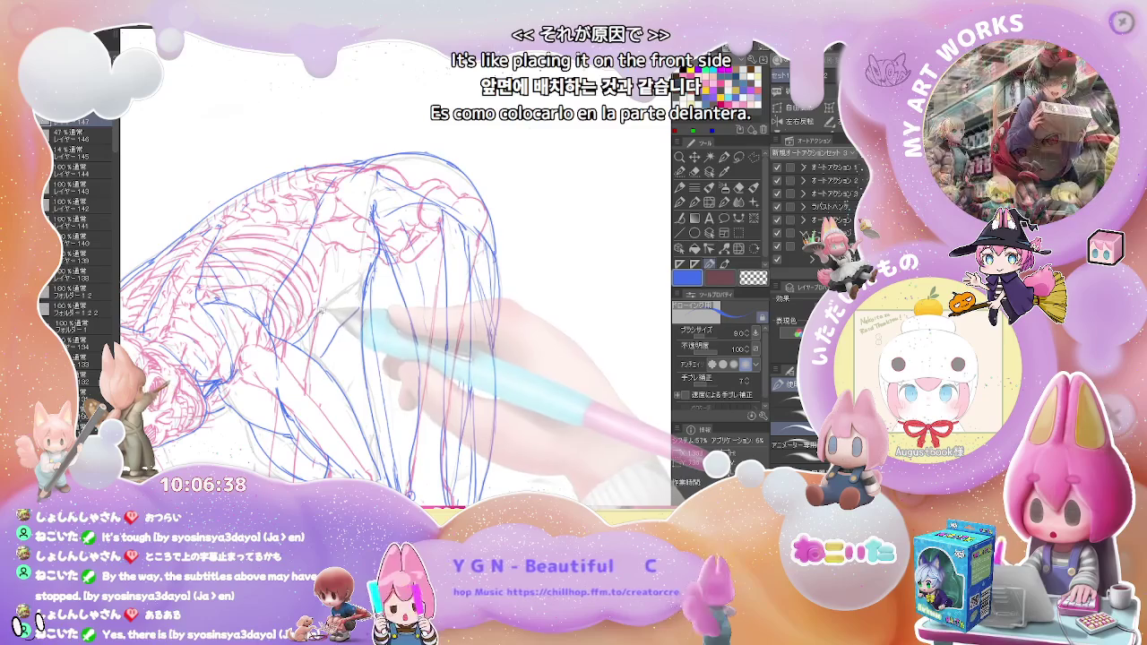
key(e)
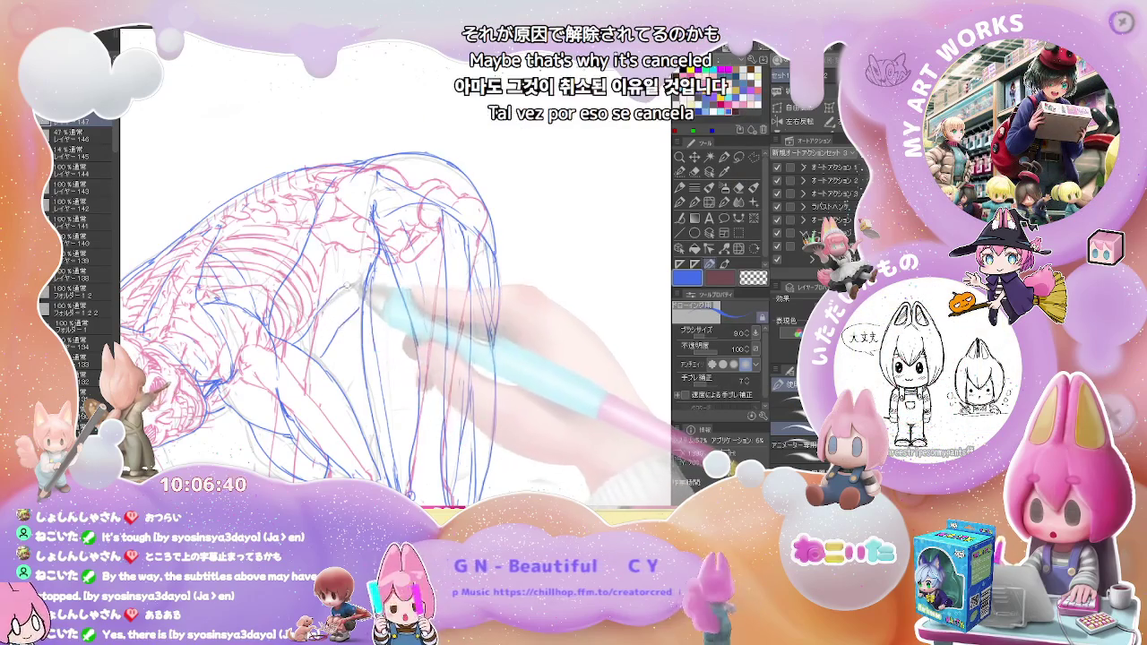
key(p)
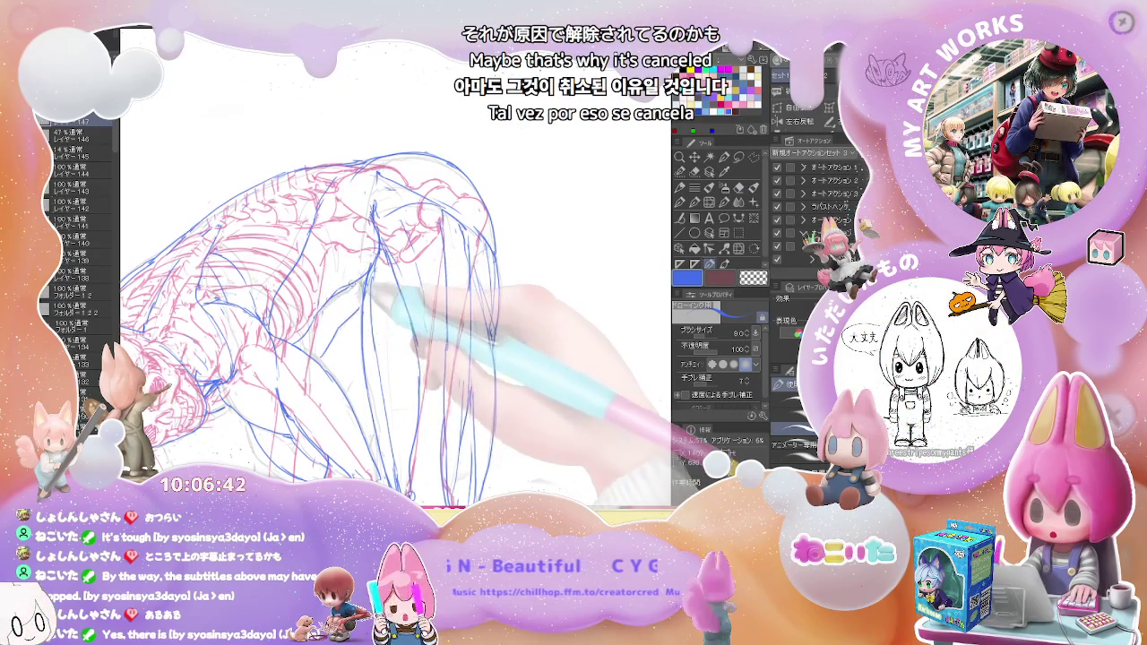
key(ctrl+minus)
key(ctrl+minus)
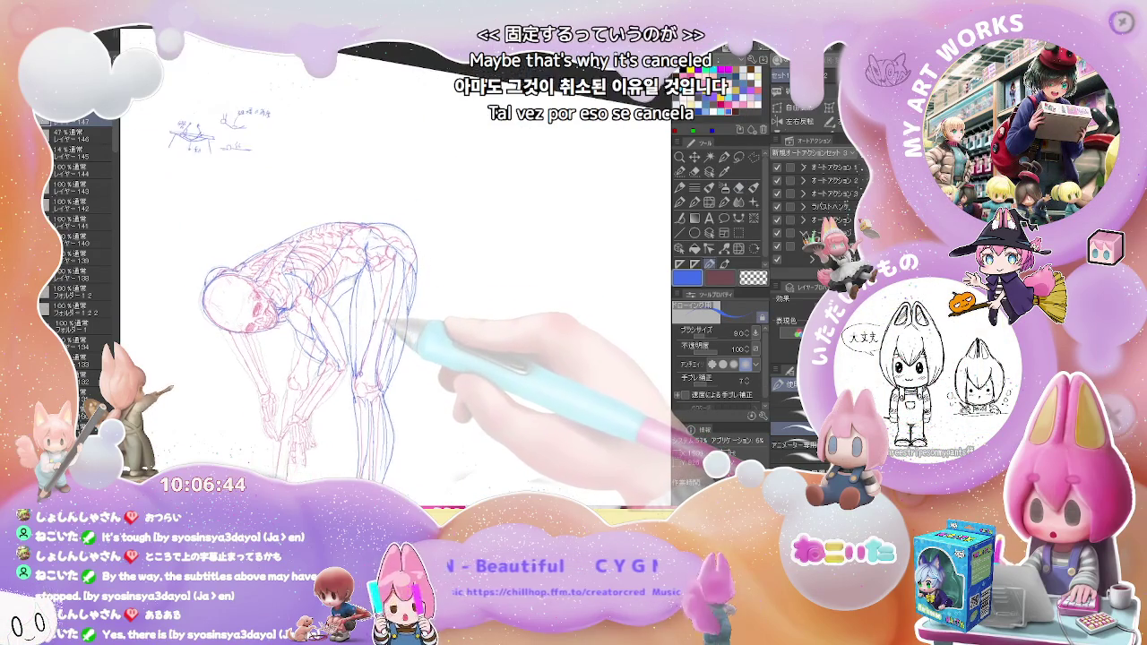
key(ctrl+plus)
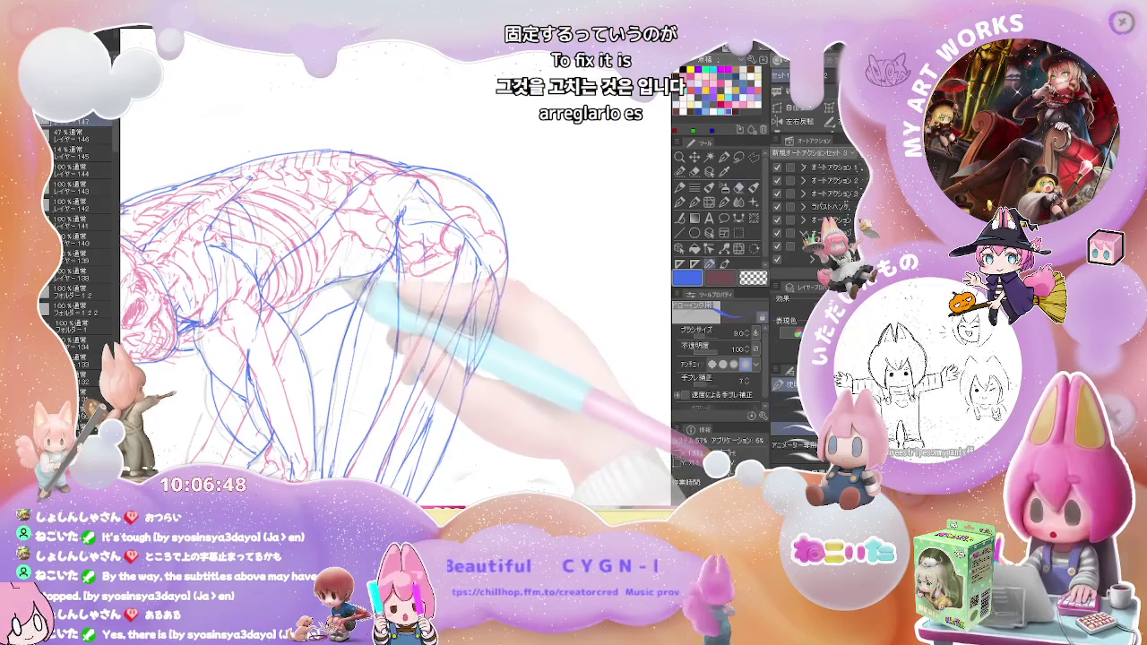
key(minus)
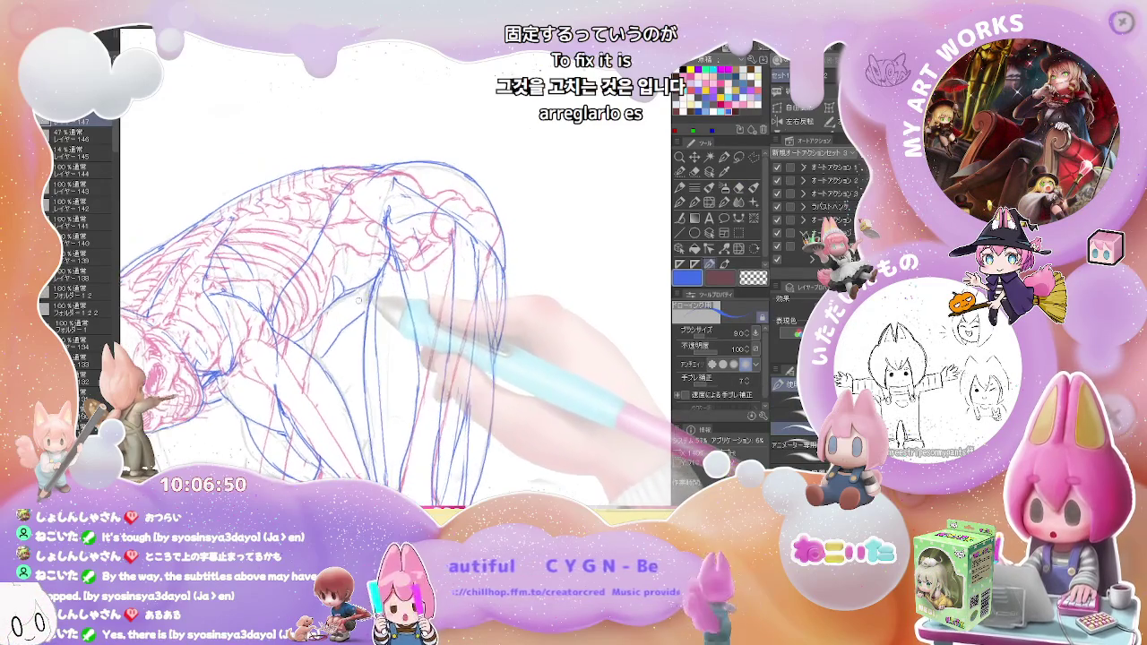
key(minus)
key(ctrl+minus)
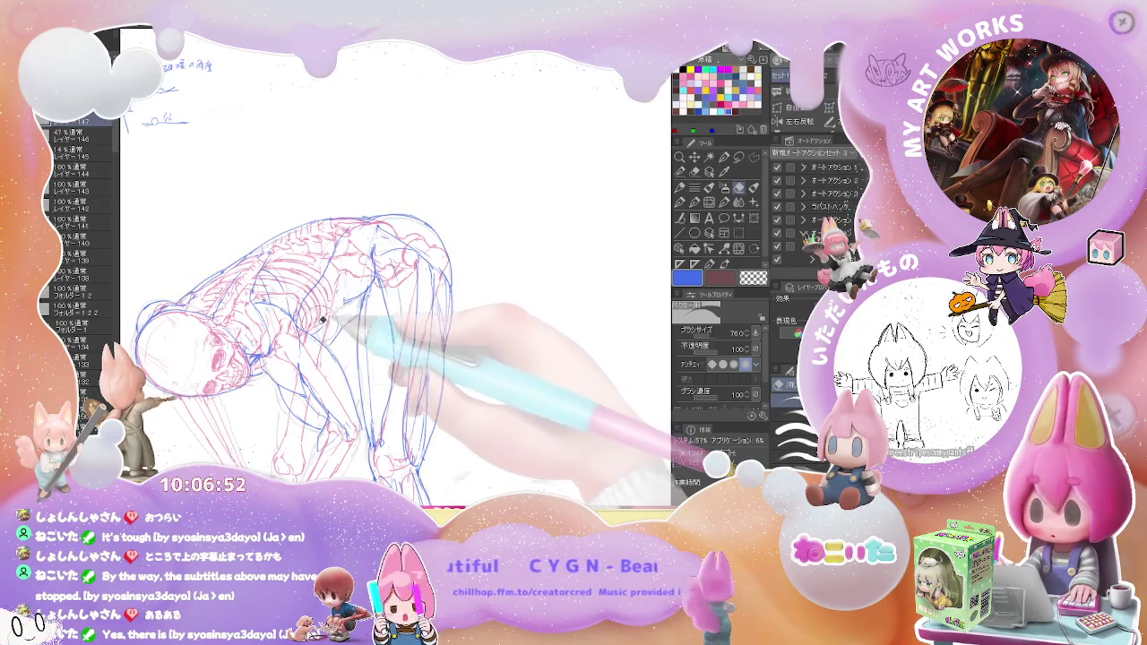
Flip the view back and touch up the contours by erasing and redrawing strokes
key(h)
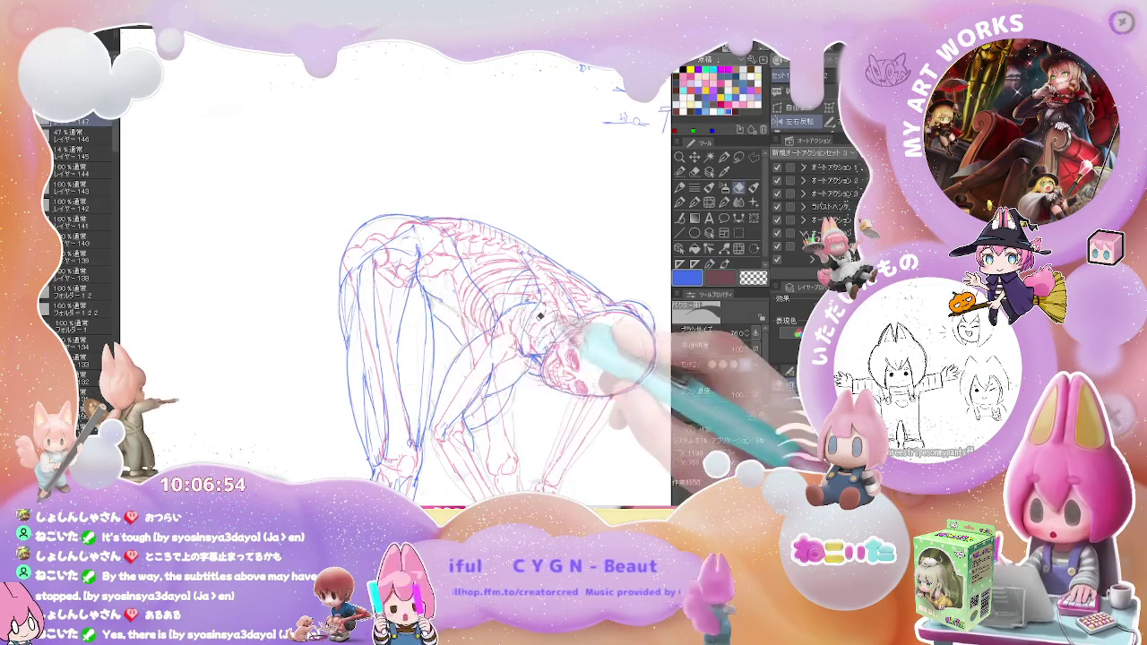
key(p)
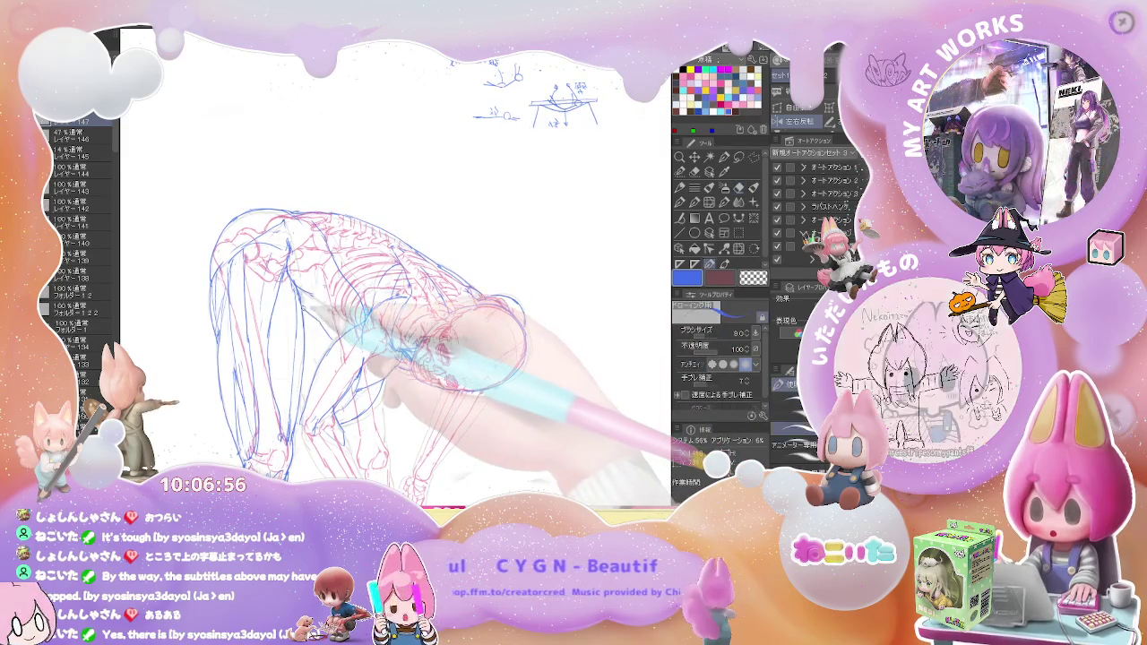
scroll(345, 323, up, 1)
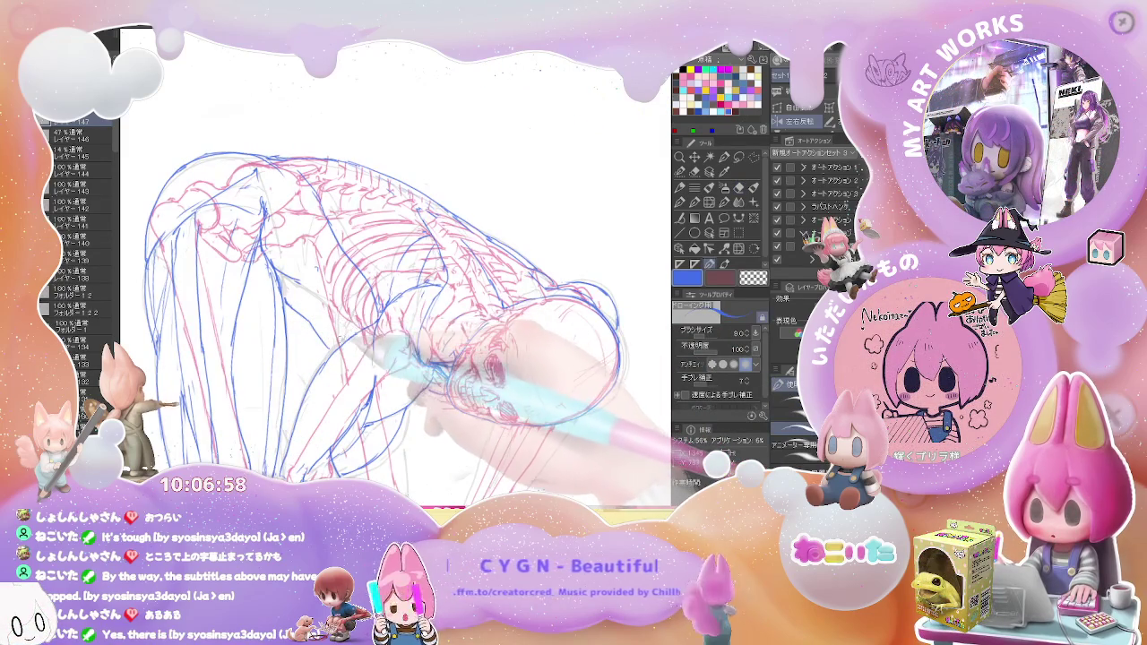
key(e)
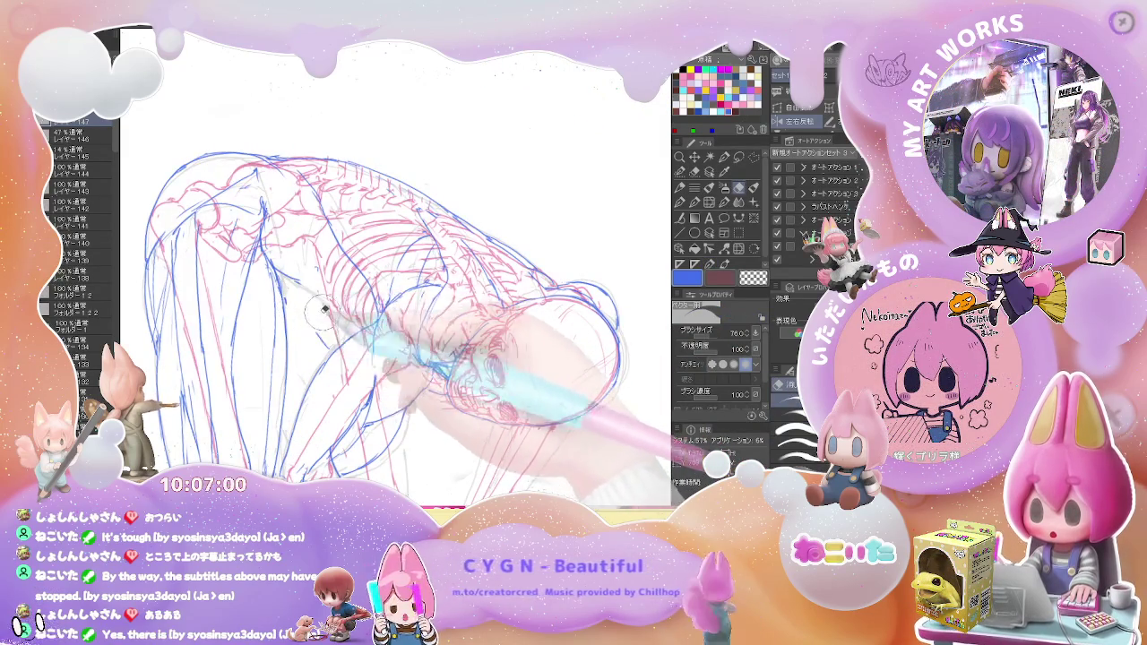
key(p)
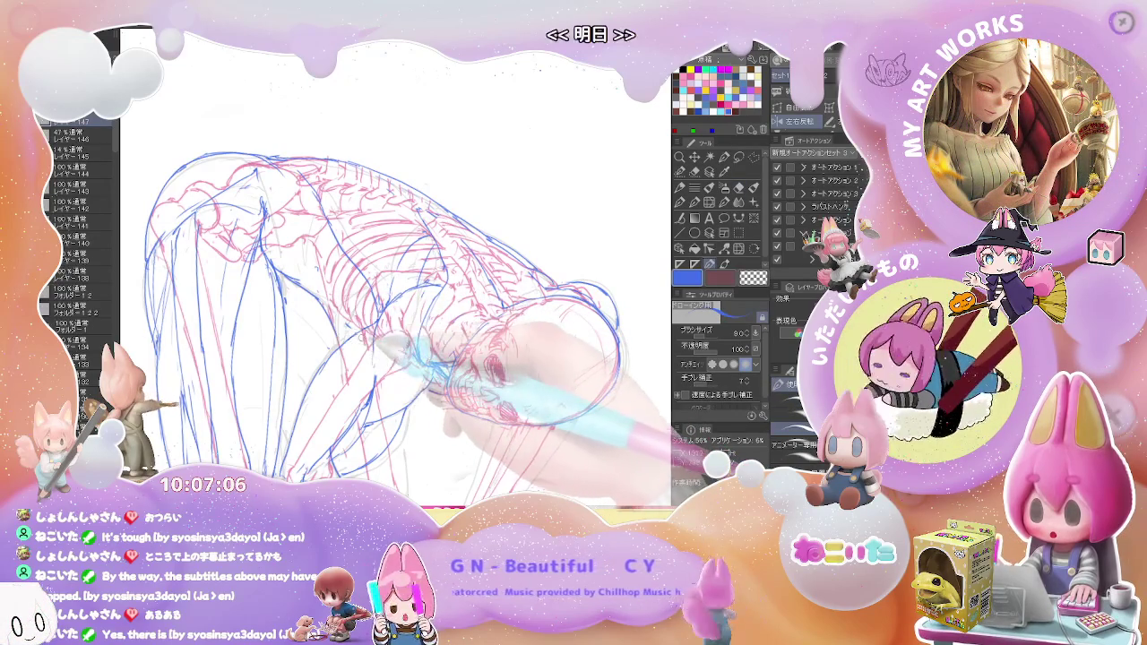
key(ctrl+minus)
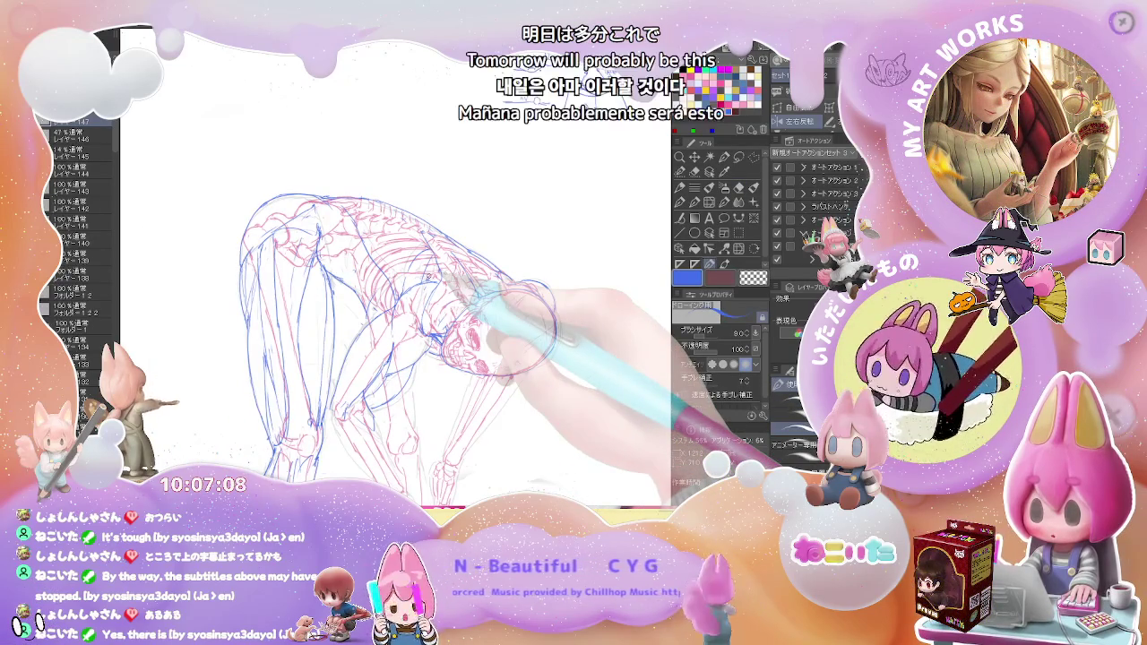
drag(483, 332, 450, 362)
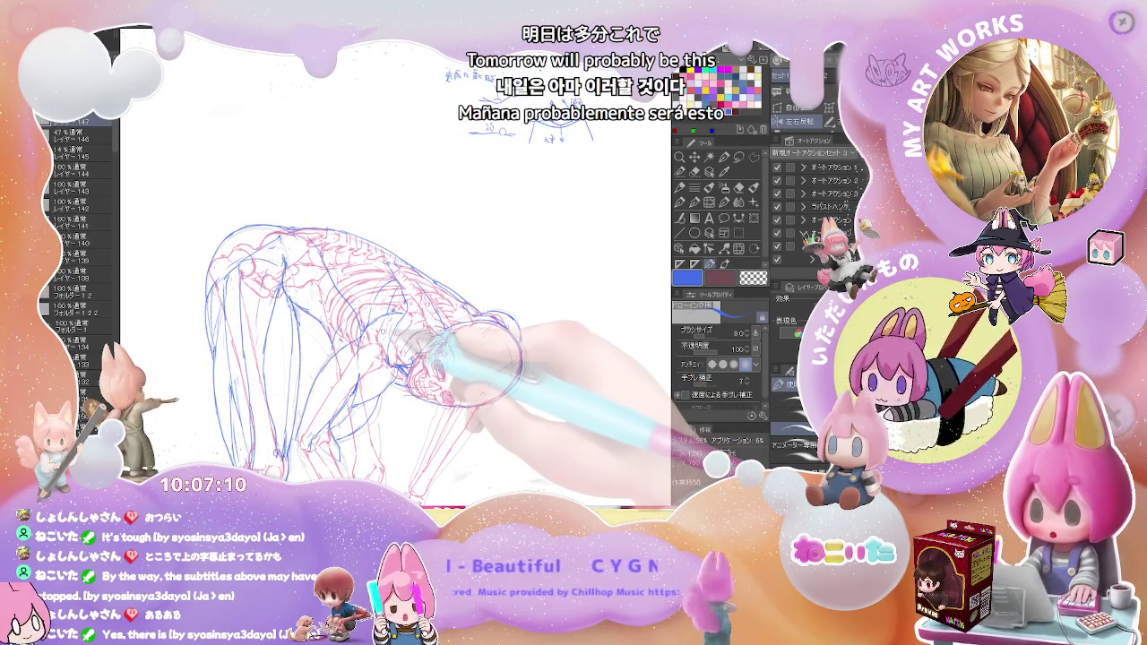
Make final eraser and pen touch-ups to complete the head-to-feet blue outline
key(e)
key(ctrl+plus)
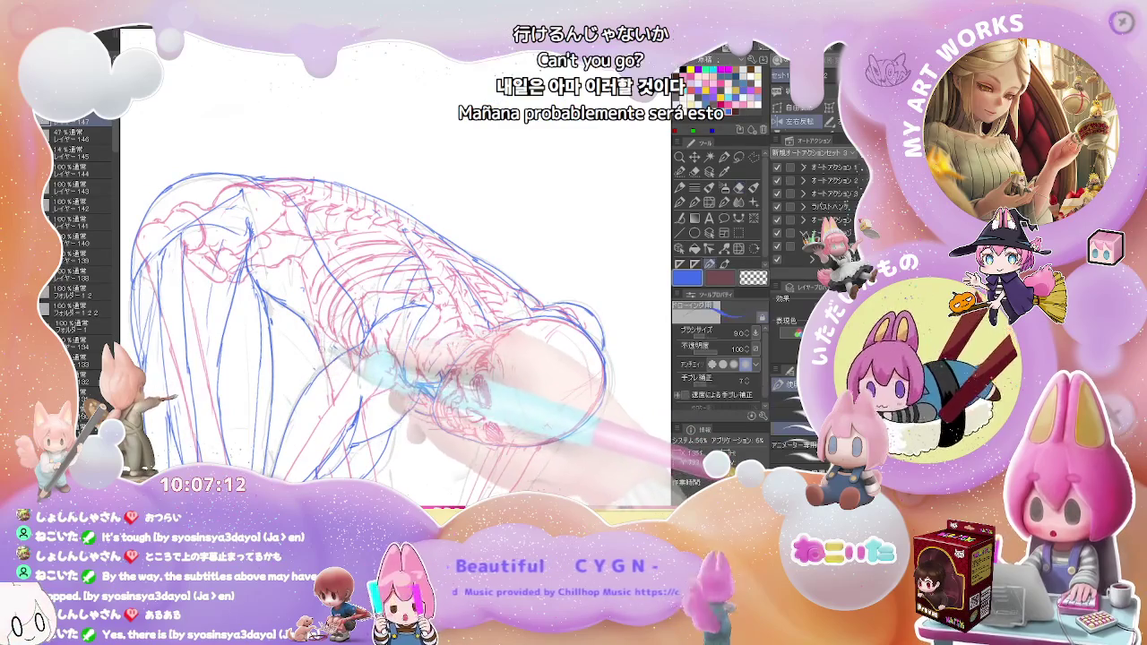
key(p)
key(ctrl+minus)
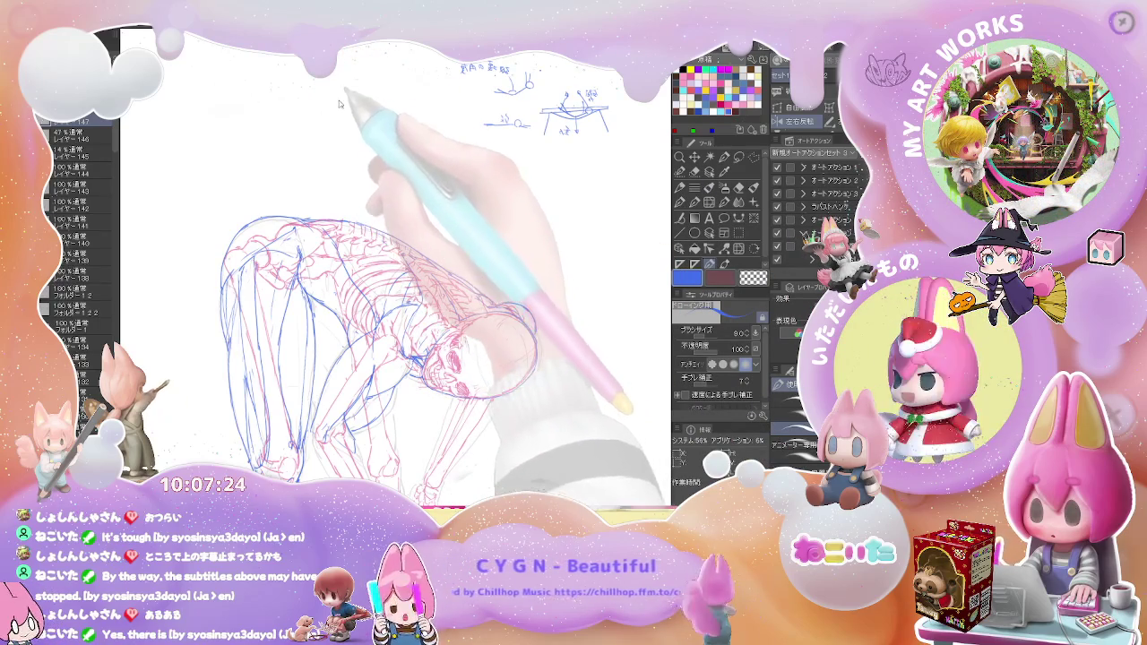
key(ctrl+minus)
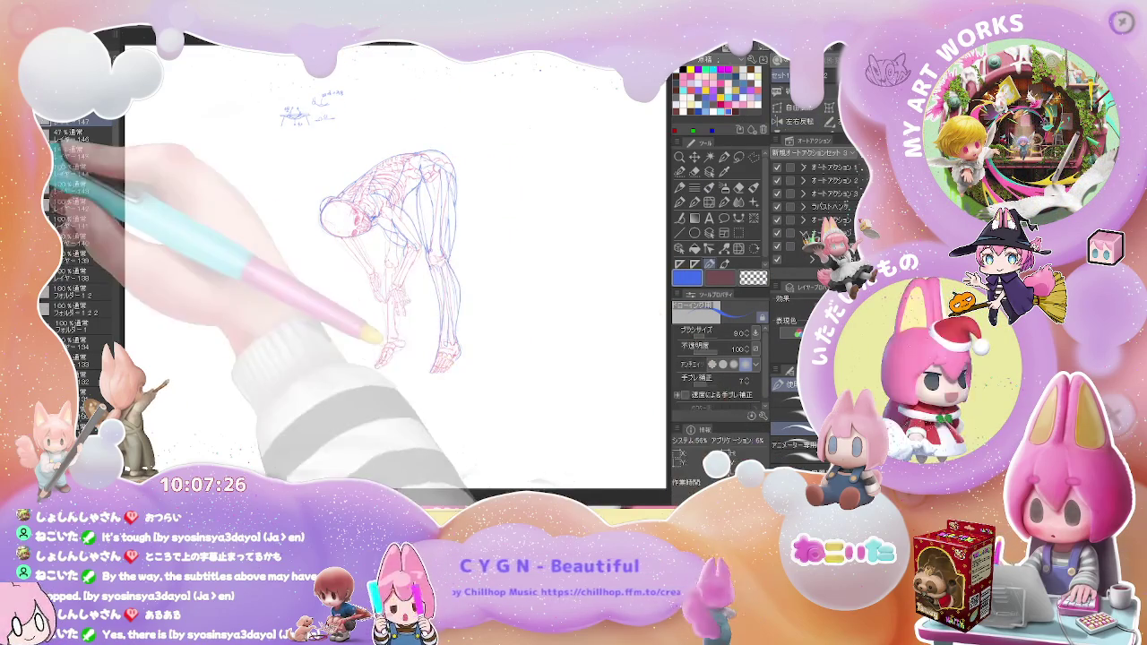
Zoom in on the lower body and switch between eraser (76) and pen (9) to redraw the hip contours
key(ctrl+plus)
key(ctrl+plus)
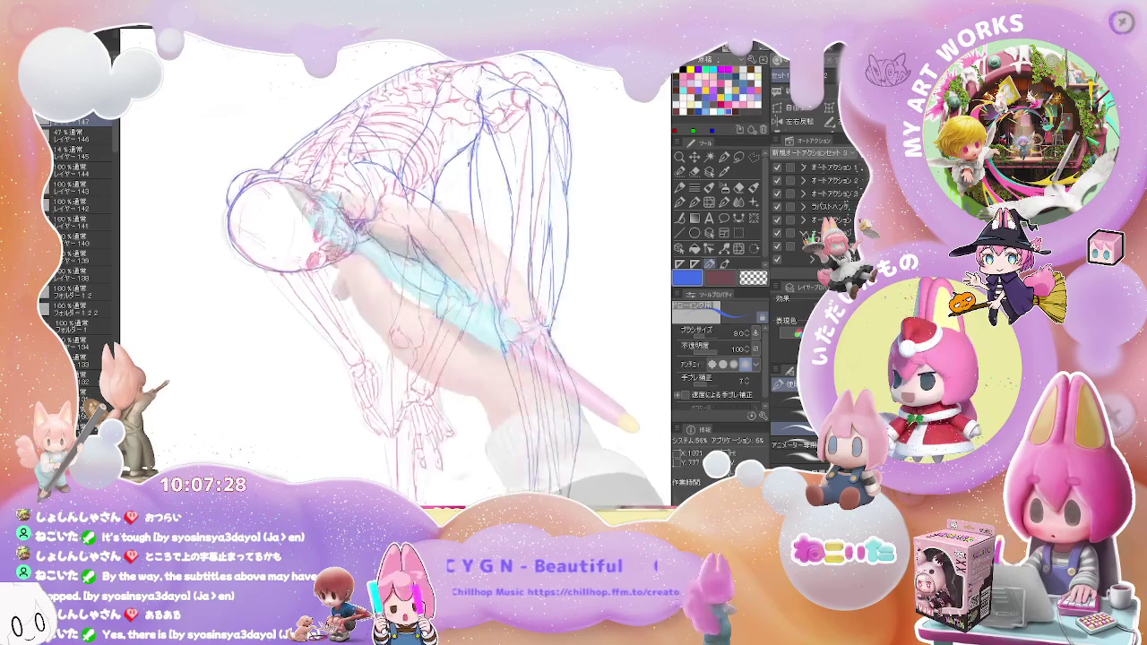
key(ctrl+plus)
key(ctrl+plus)
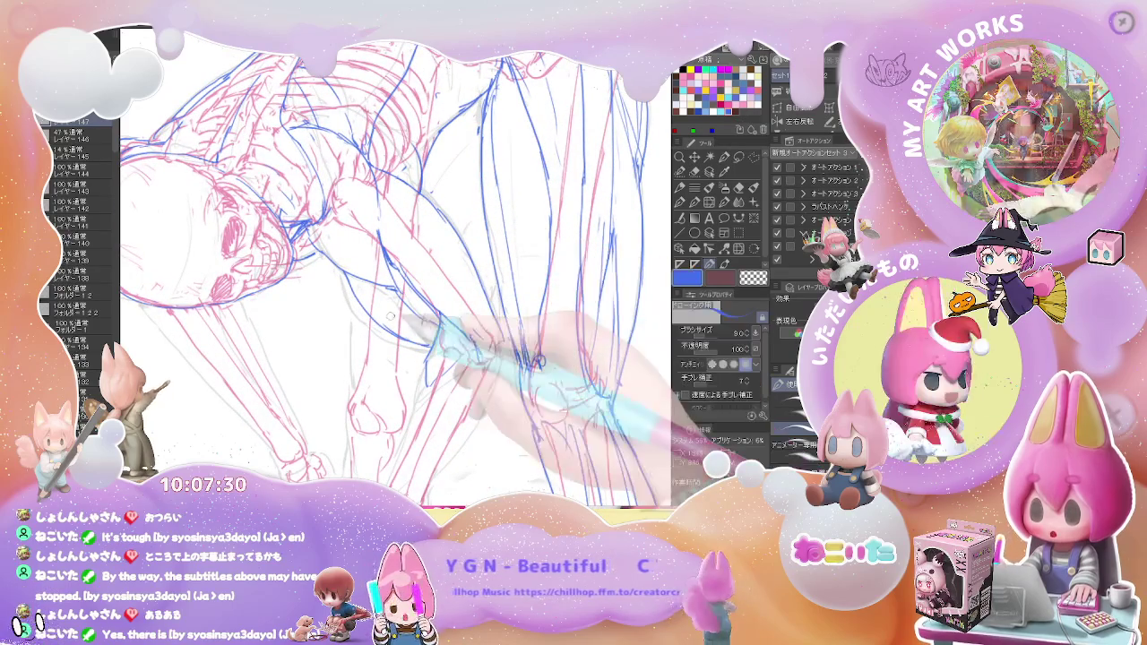
drag(500, 224, 355, 366)
key(h)
key(e)
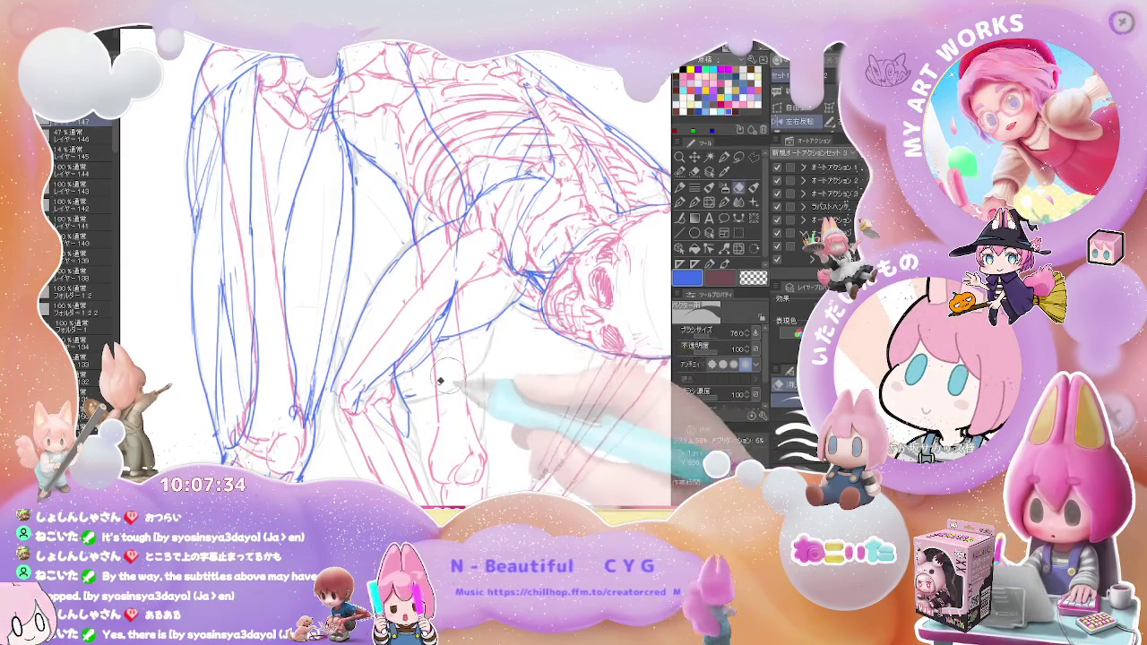
key(p)
key(e)
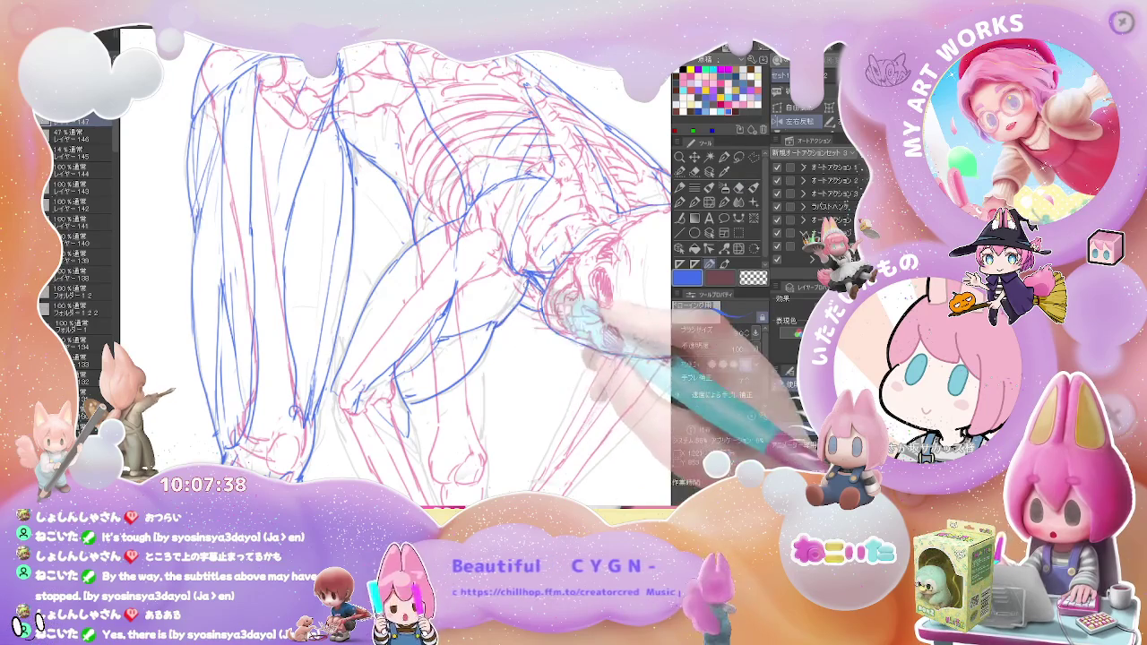
Zoom out and flip the canvas horizontally to check the hip and lower-back proportions
scroll(563, 327, down, 3)
scroll(562, 327, down, 2)
scroll(563, 327, up, 3)
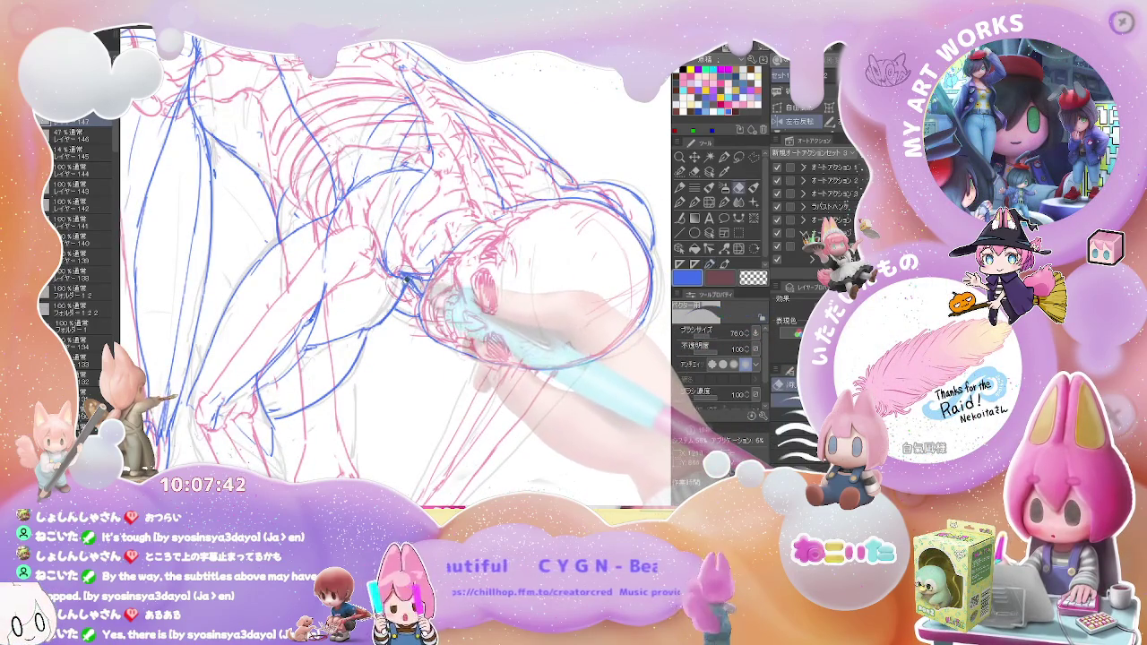
scroll(394, 278, down, 1)
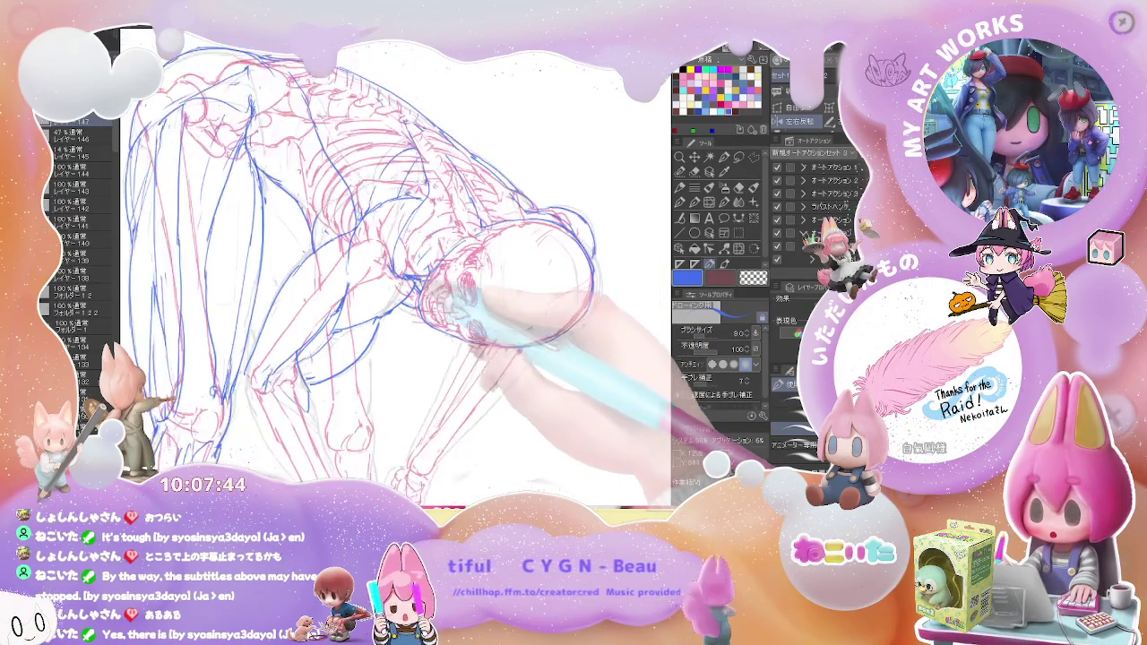
scroll(394, 278, down, 1)
scroll(394, 278, down, 1)
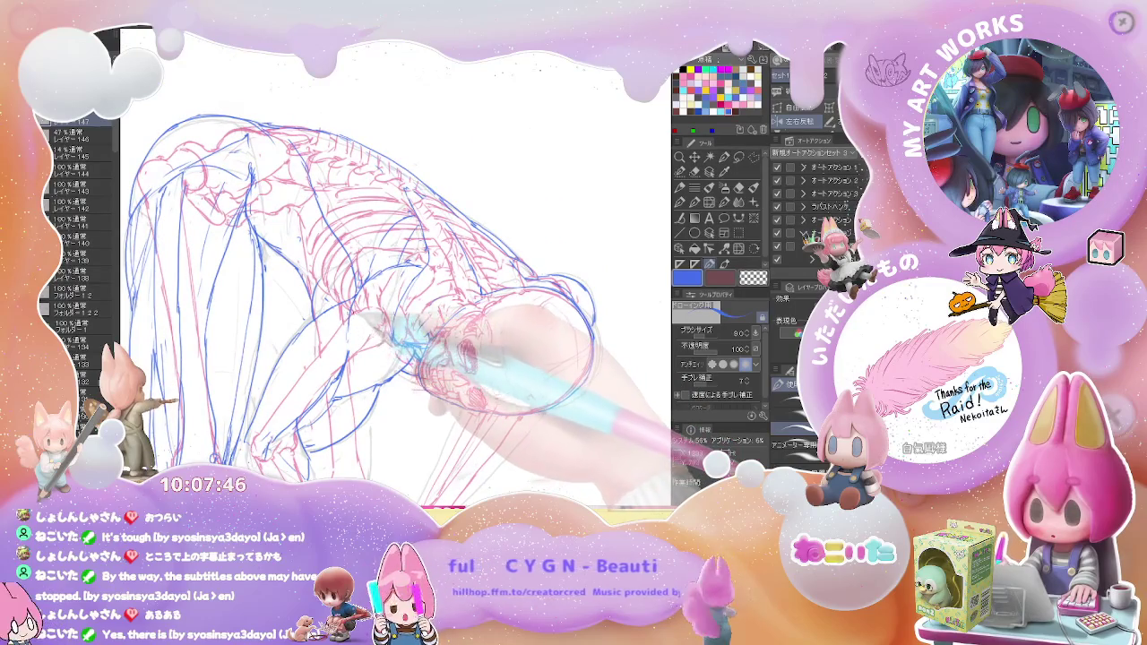
scroll(395, 296, down, 1)
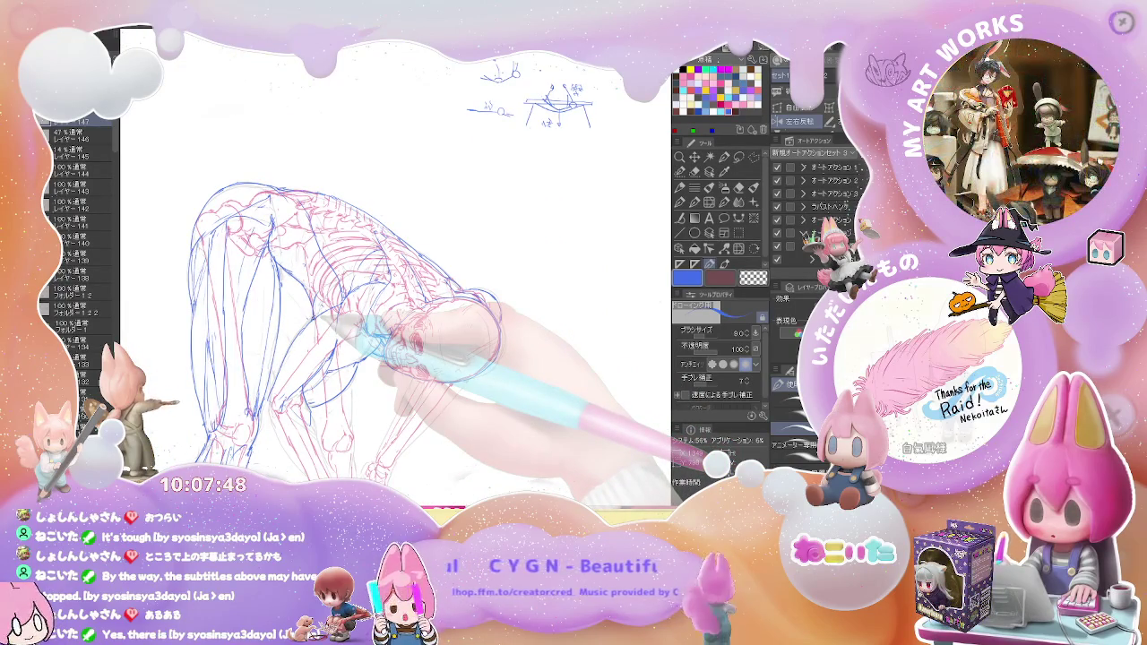
key(h)
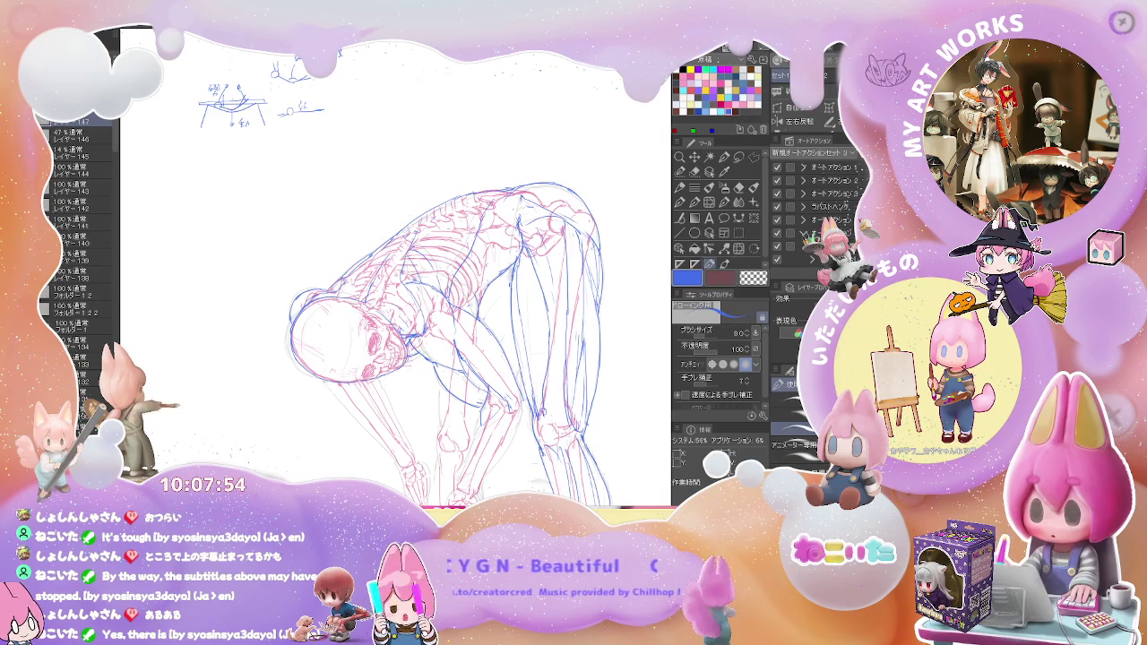
scroll(394, 269, up, 3)
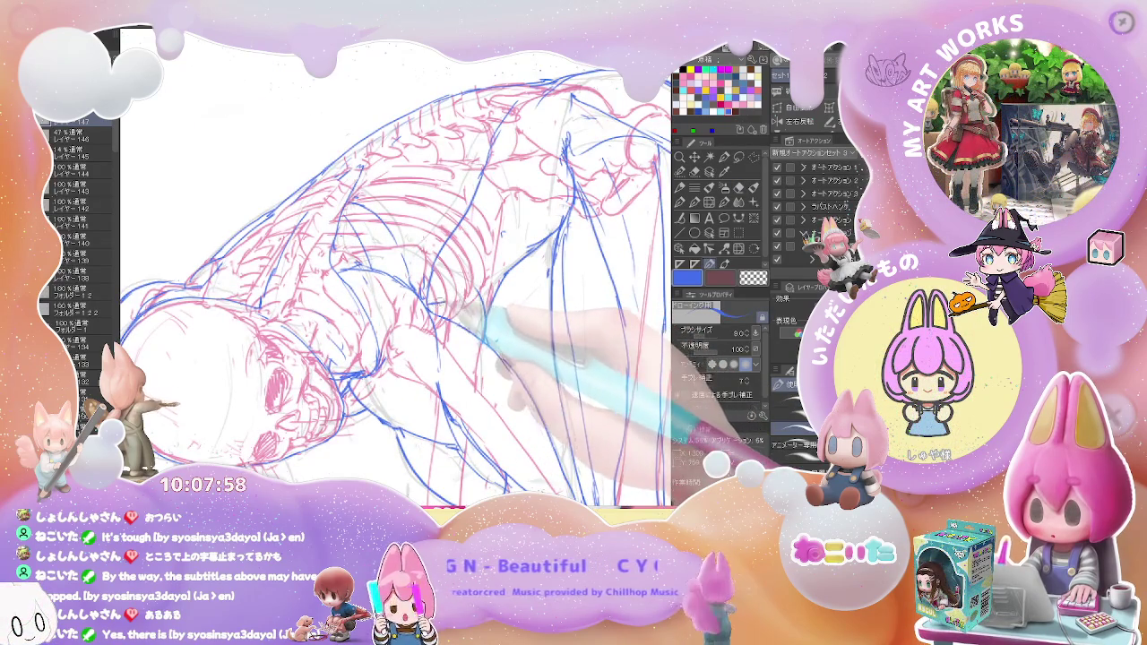
Erase and redraw the back and buttock outline with eraser (76) and pen (8), rotating the view slightly
key(e)
key(p)
key(p)
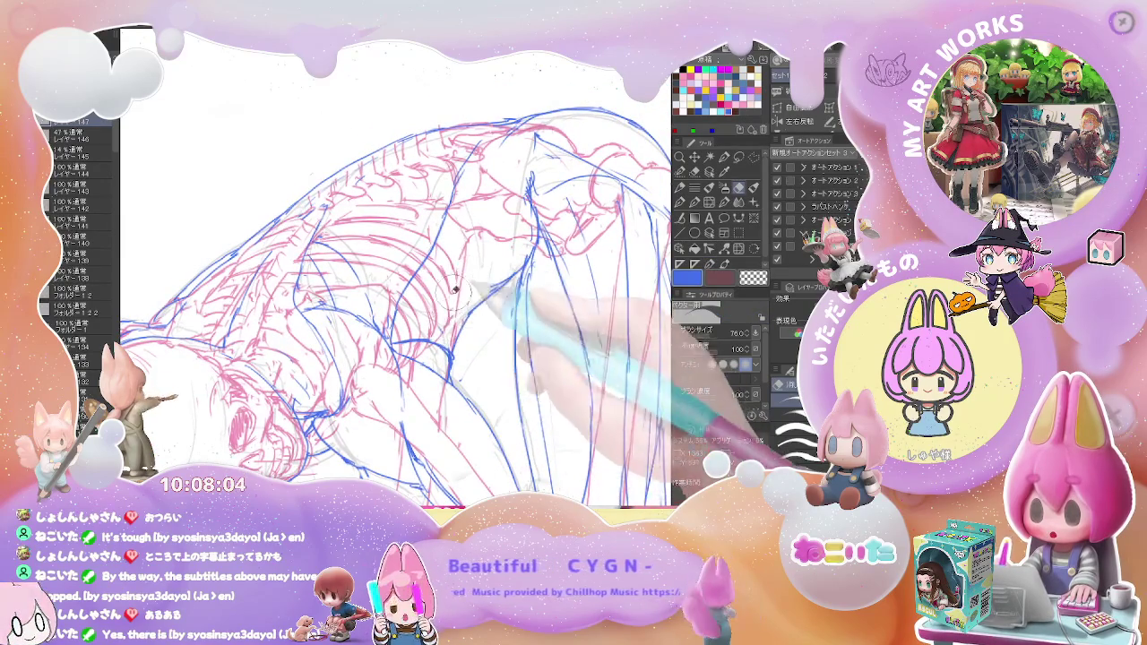
key(e)
key(p)
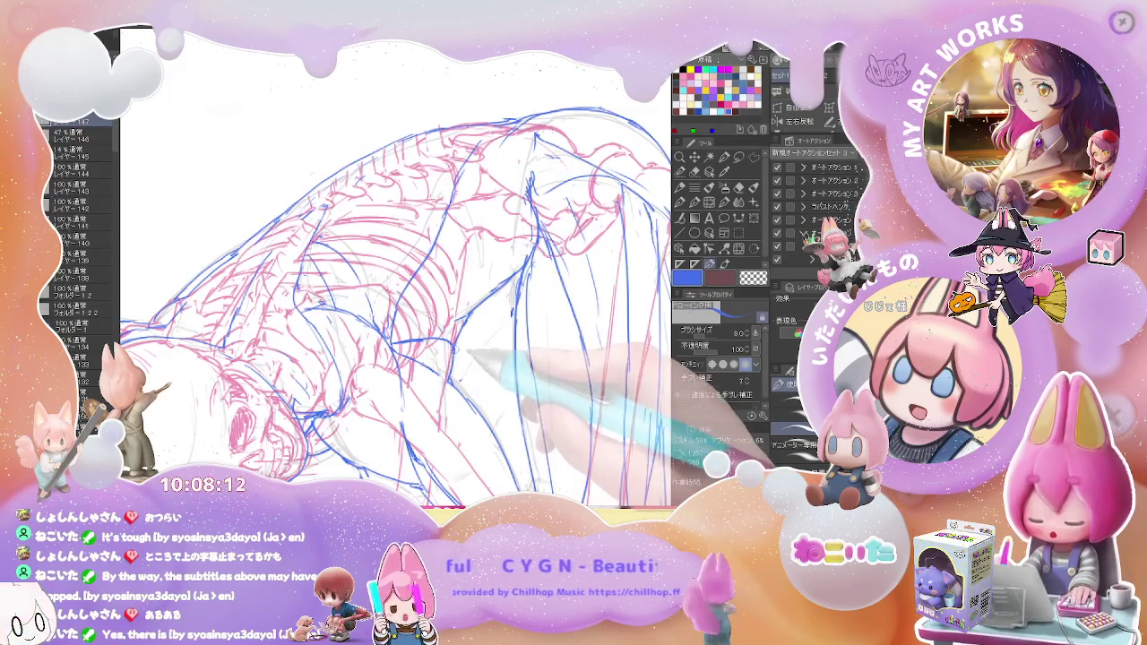
drag(484, 323, 448, 377)
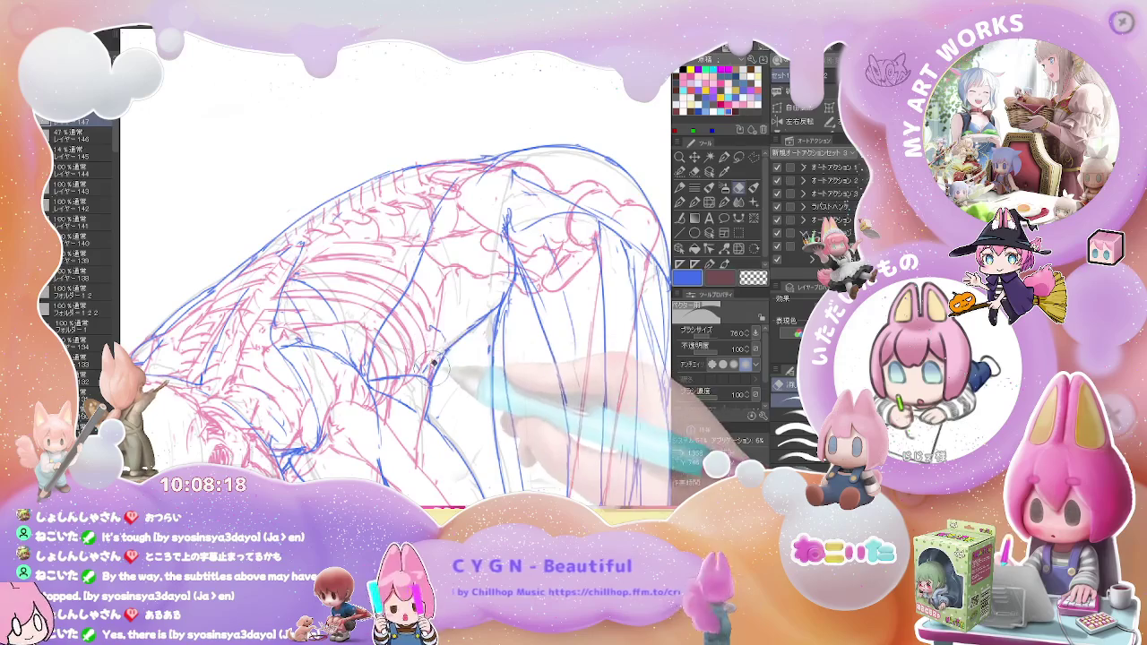
key(p)
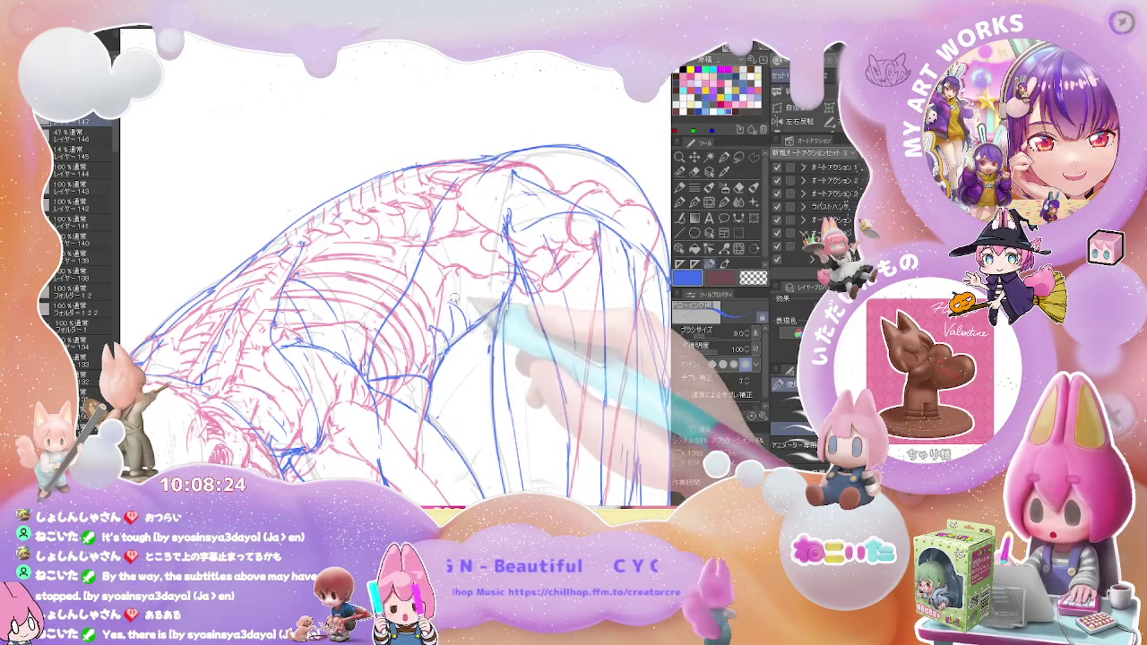
key(e)
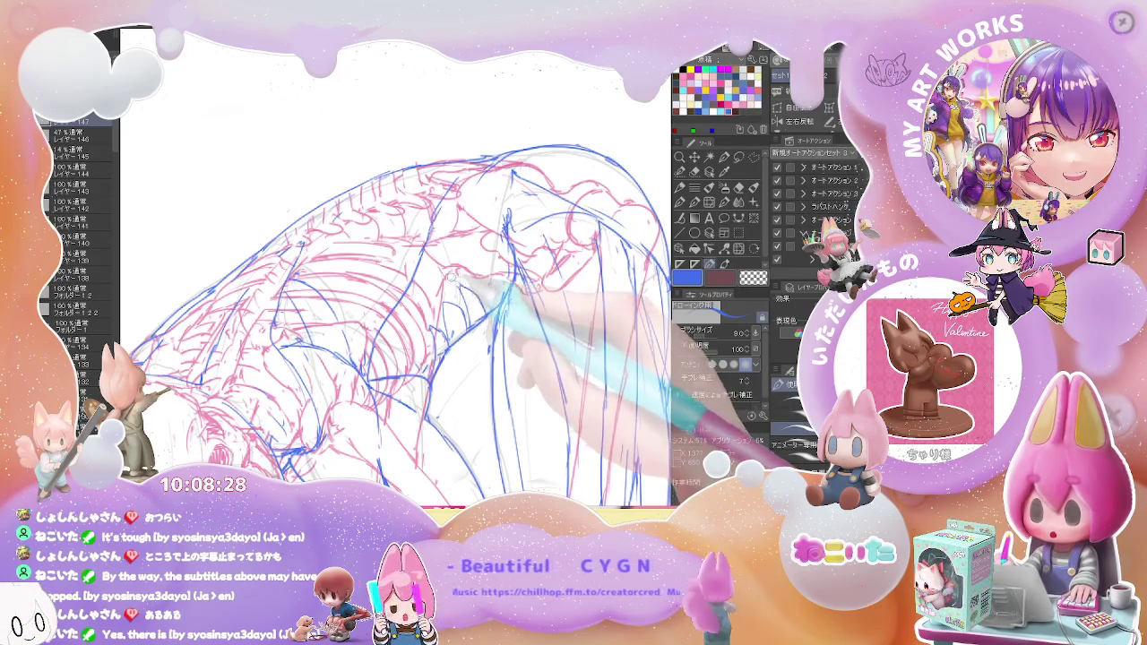
key(ctrl+minus)
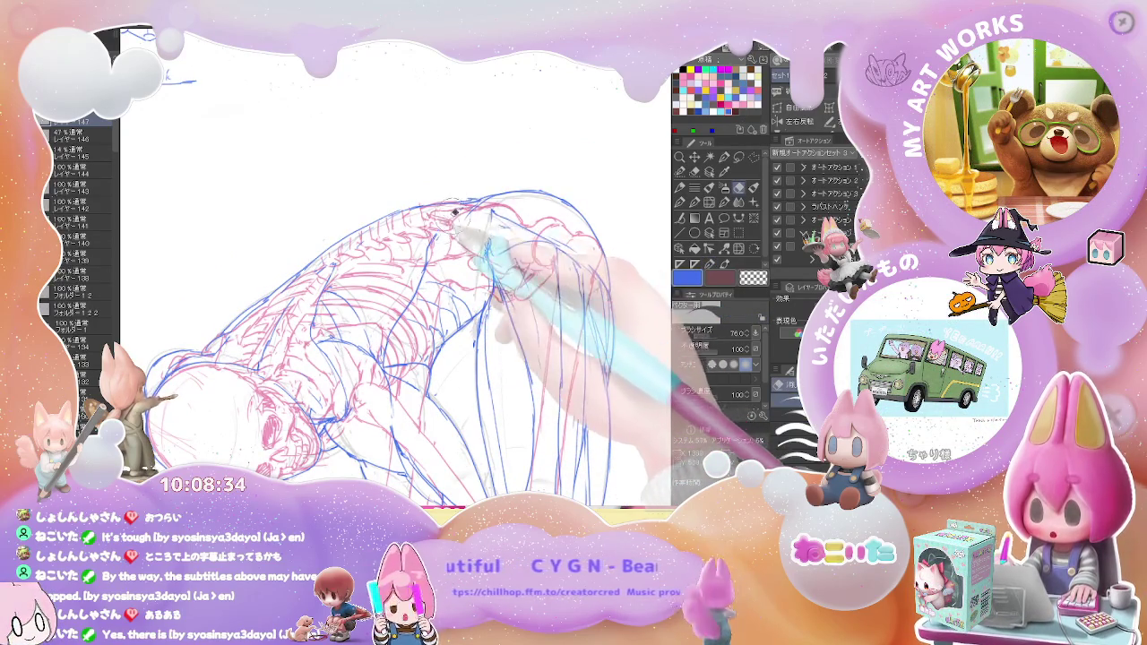
key(ctrl+minus)
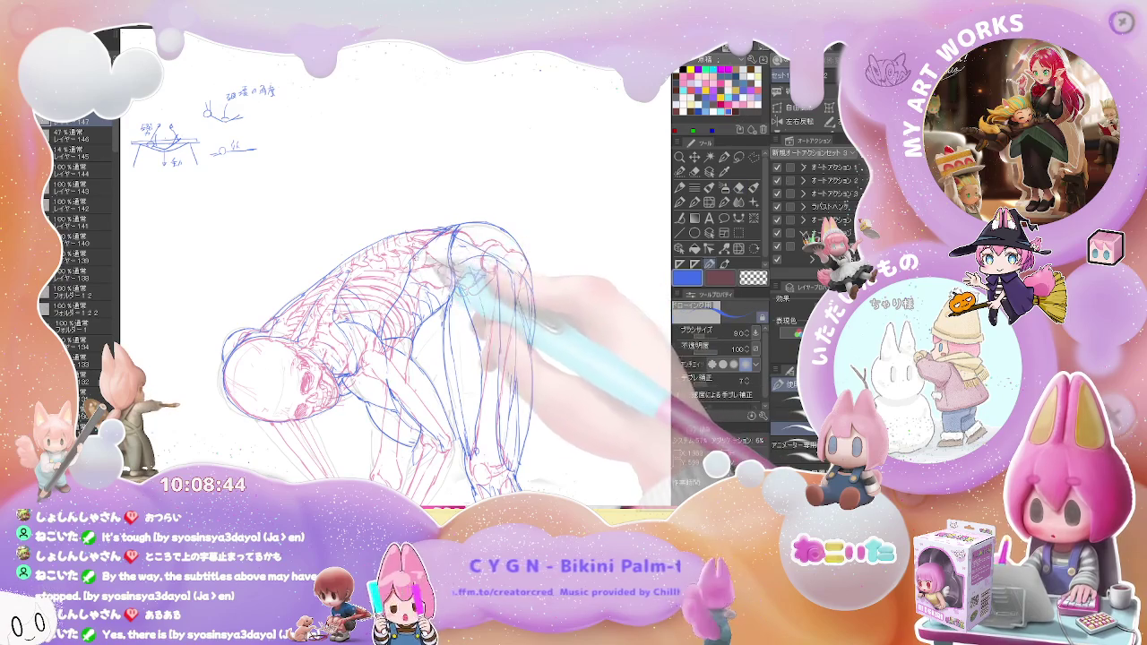
Reframe the view on the legs and clean up the knee and shin contours with eraser and pen
scroll(450, 219, down, 2)
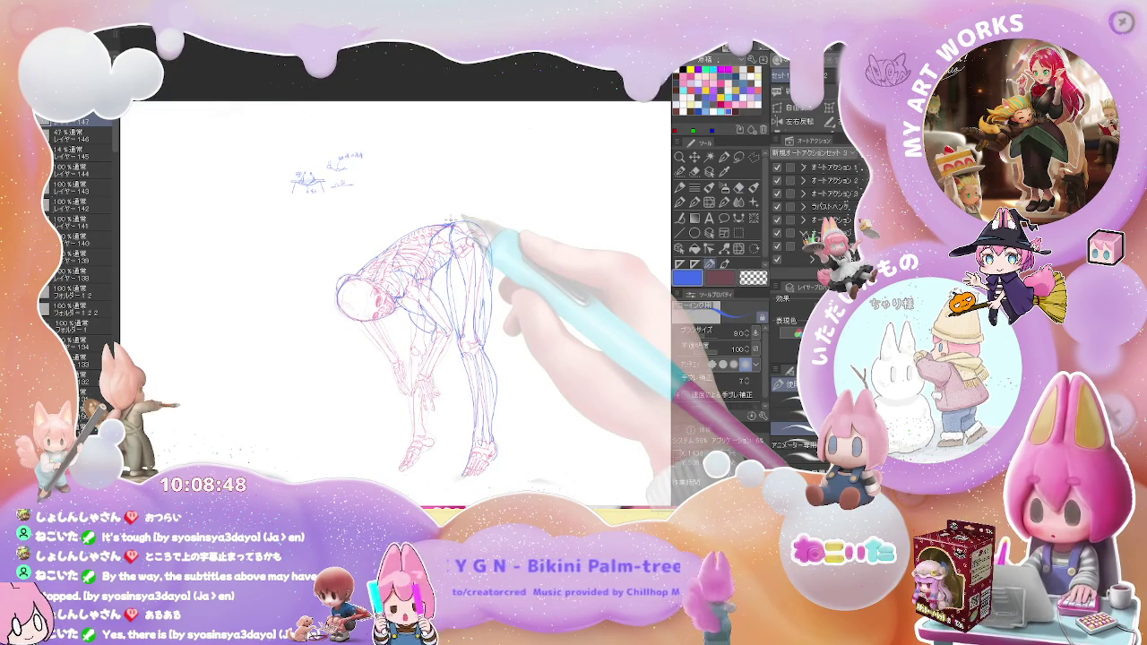
scroll(448, 238, up, 1)
scroll(448, 237, up, 2)
scroll(448, 237, up, 2)
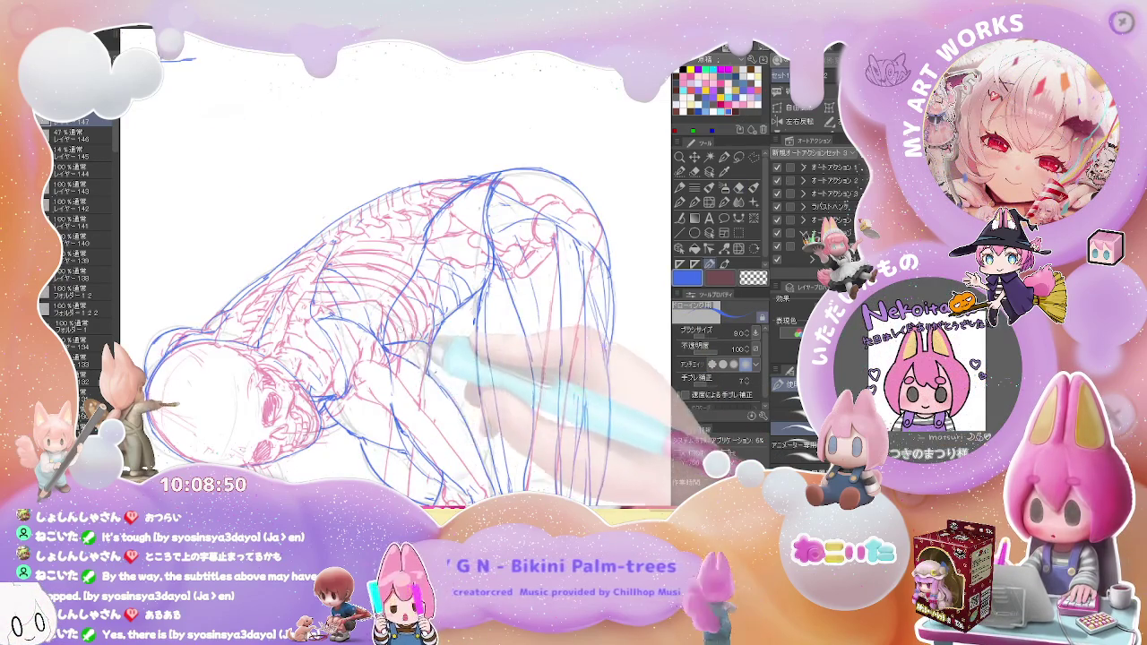
scroll(421, 345, down, 1)
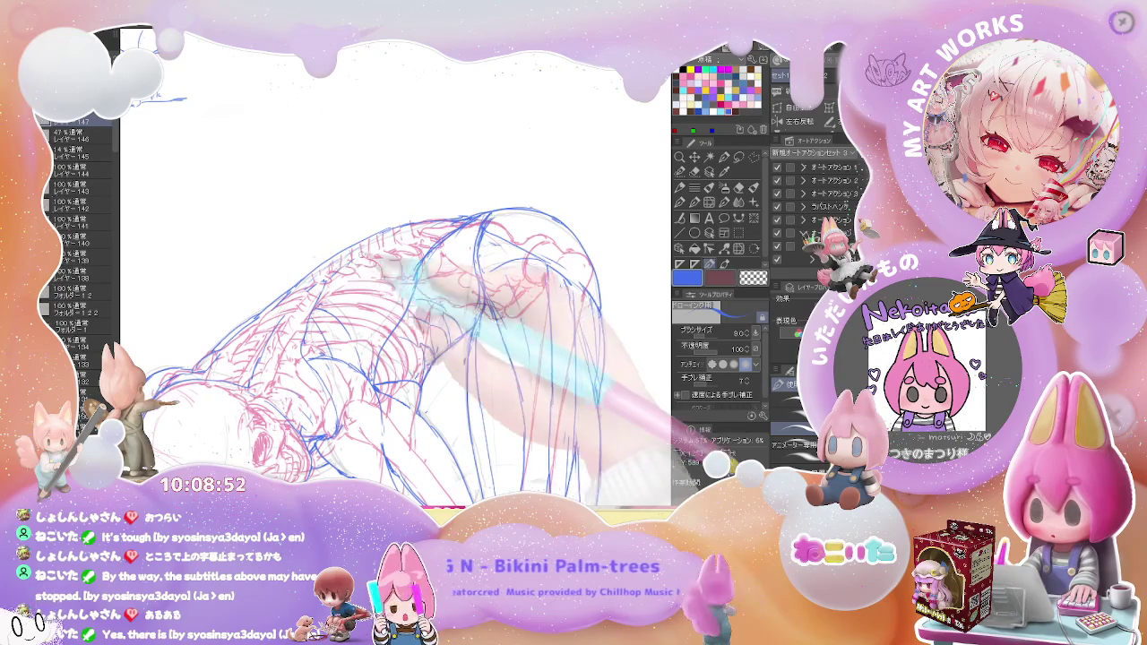
scroll(430, 211, down, 3)
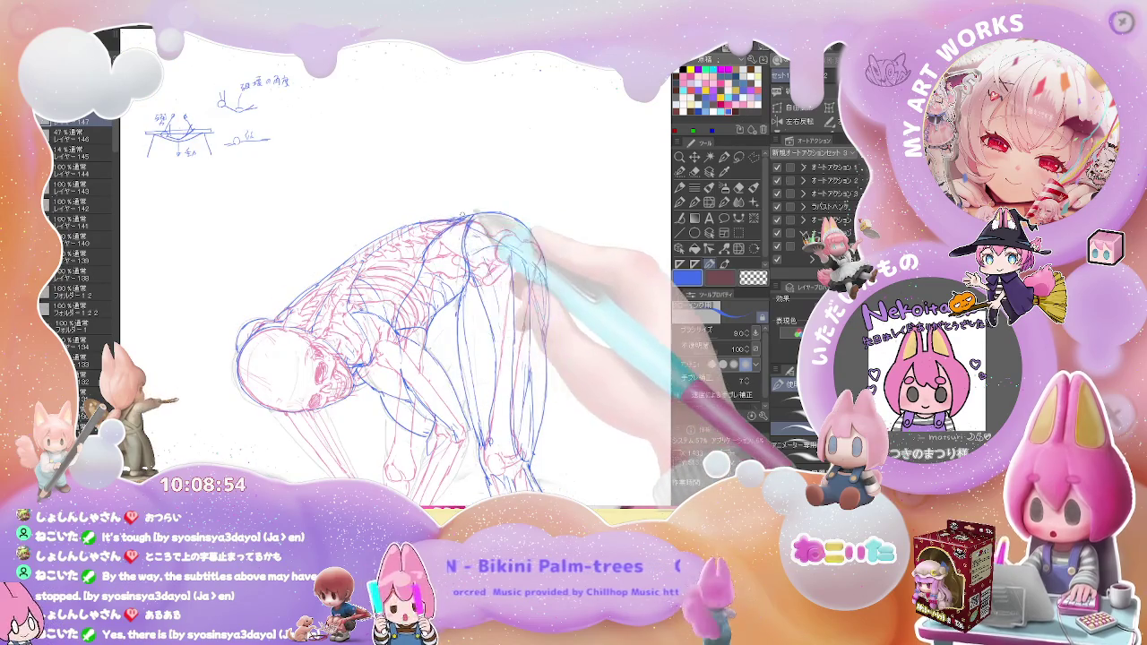
drag(554, 279, 482, 231)
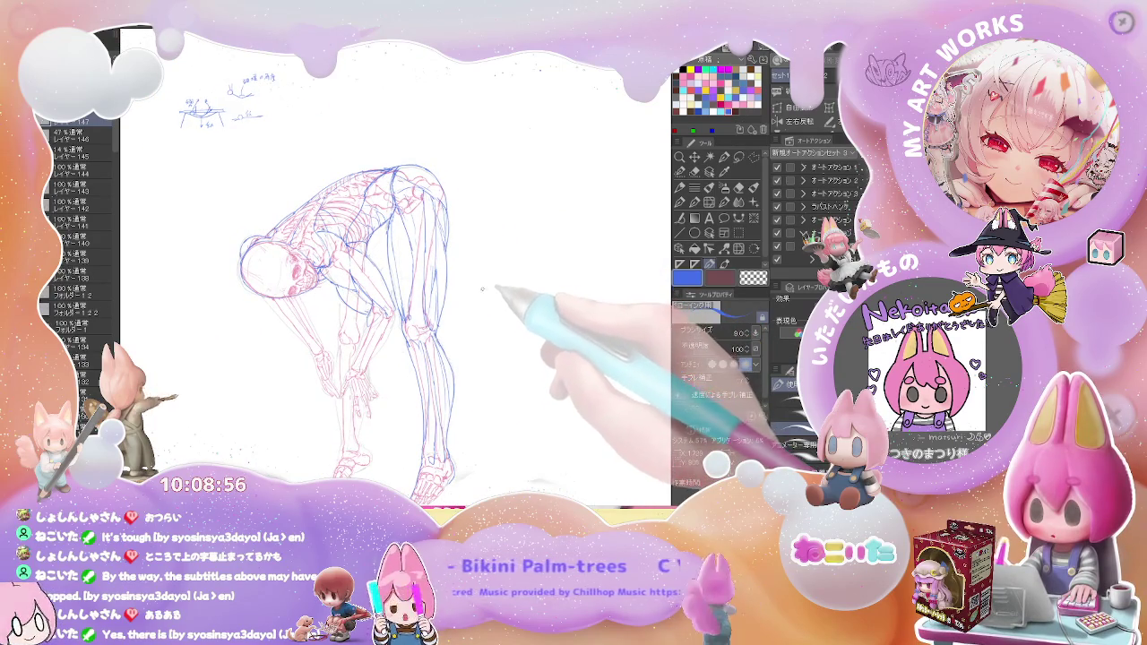
scroll(386, 260, up, 2)
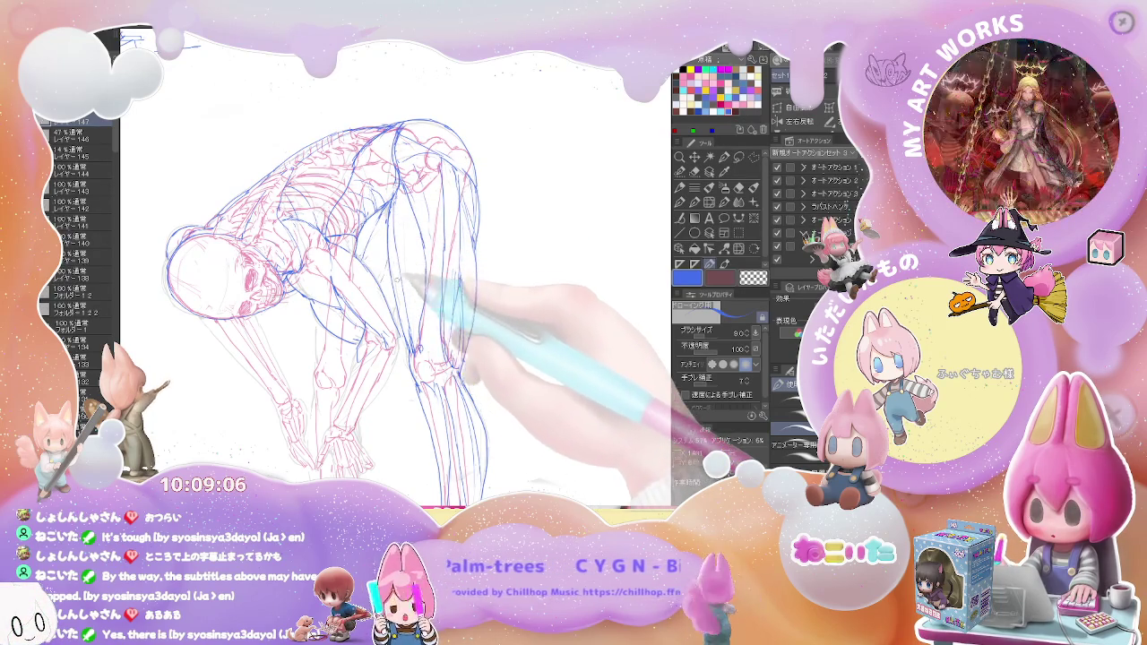
drag(389, 373, 399, 293)
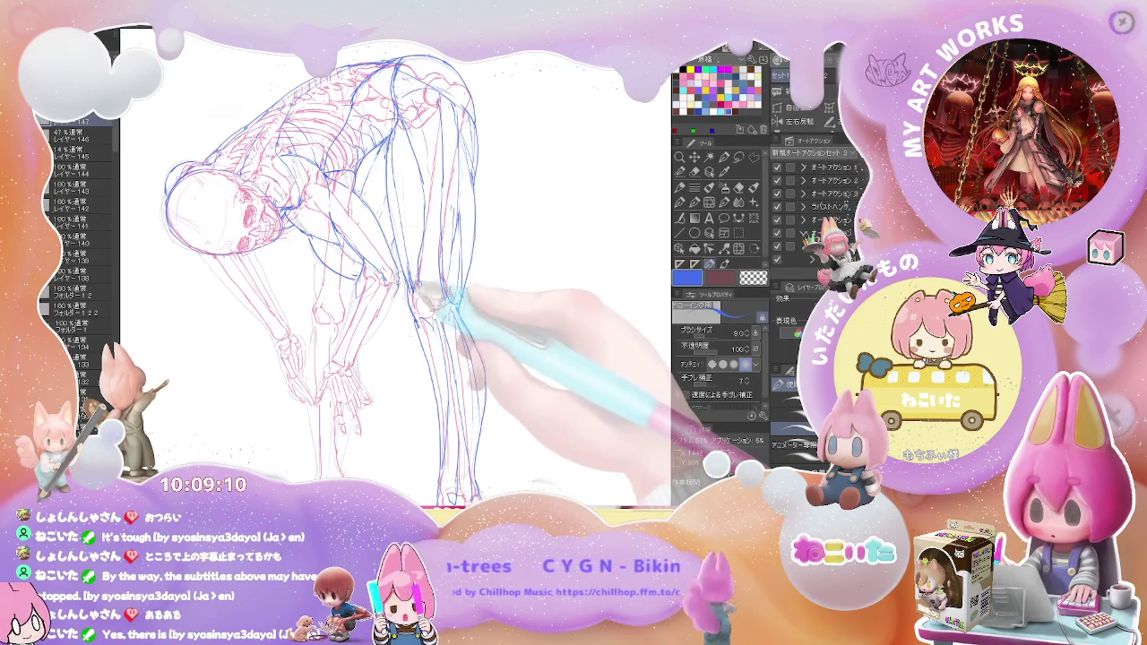
key(e)
key(p)
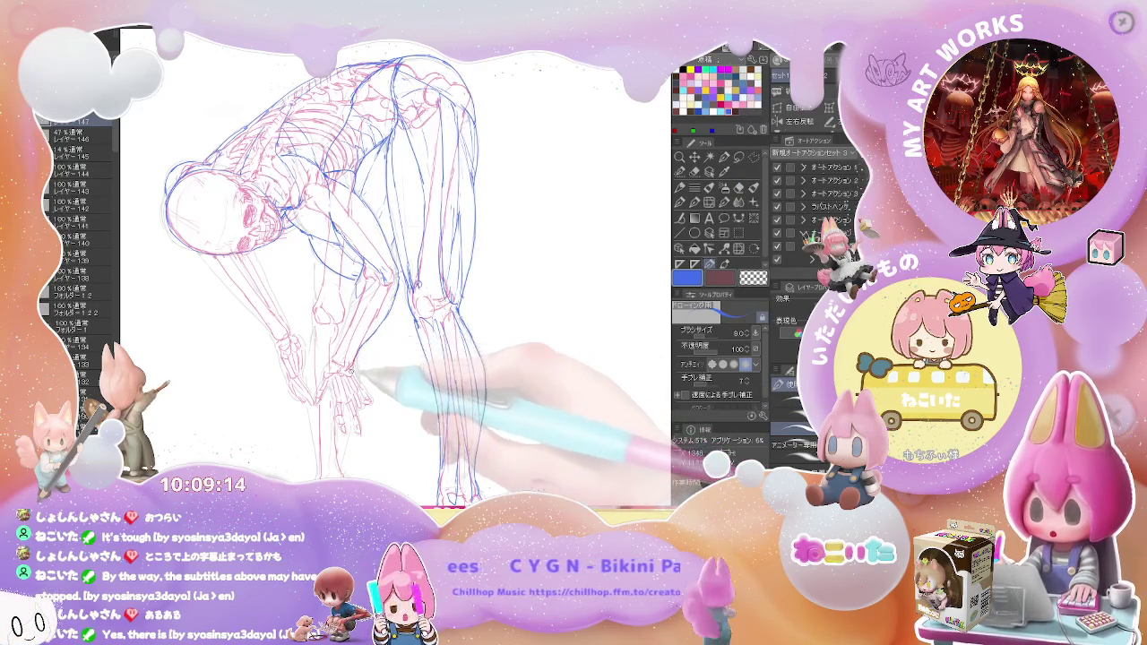
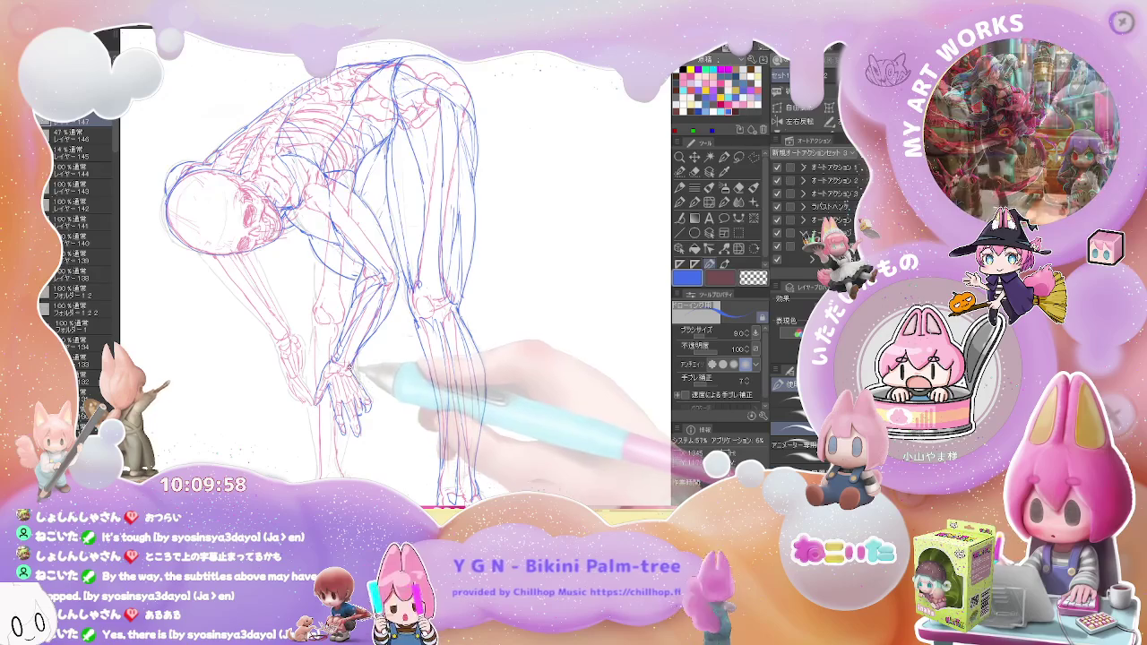
Sketch blue muscle lines along the forearms over the red skeleton, erasing stray strokes
key(ctrl+minus)
key(ctrl+plus)
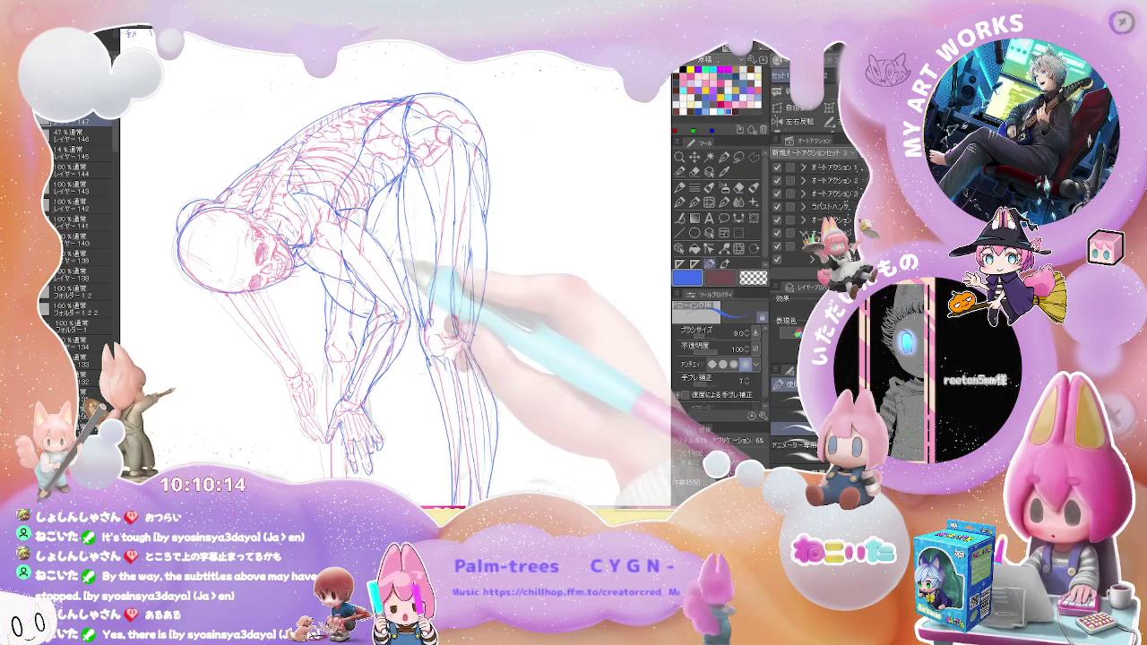
key(ctrl+minus)
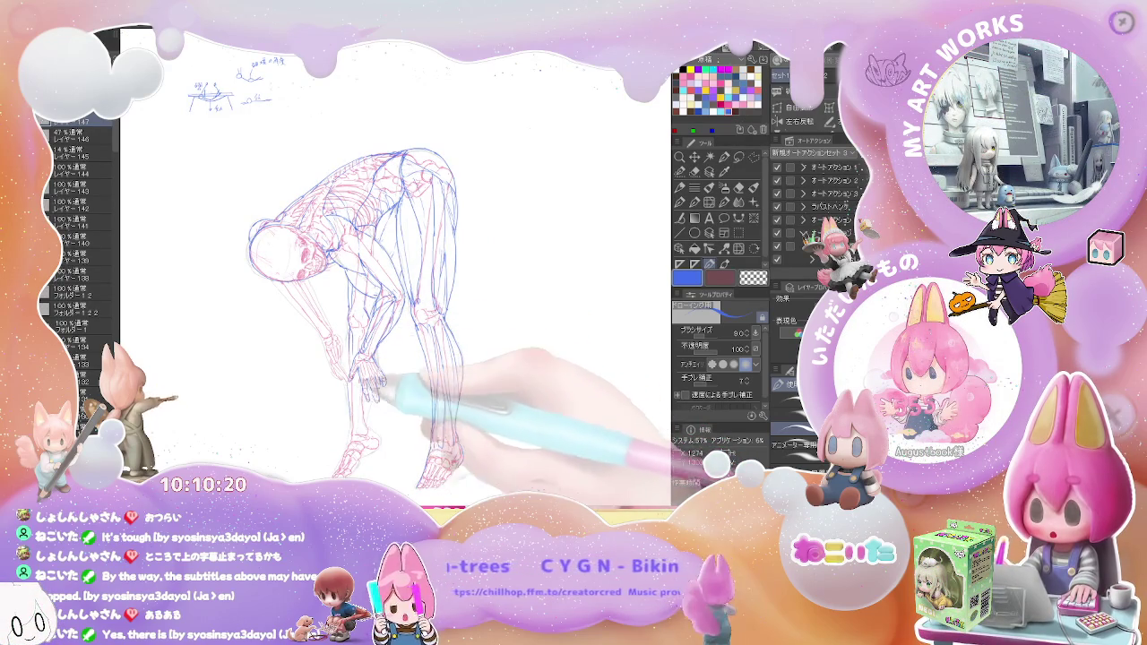
key(ctrl+plus)
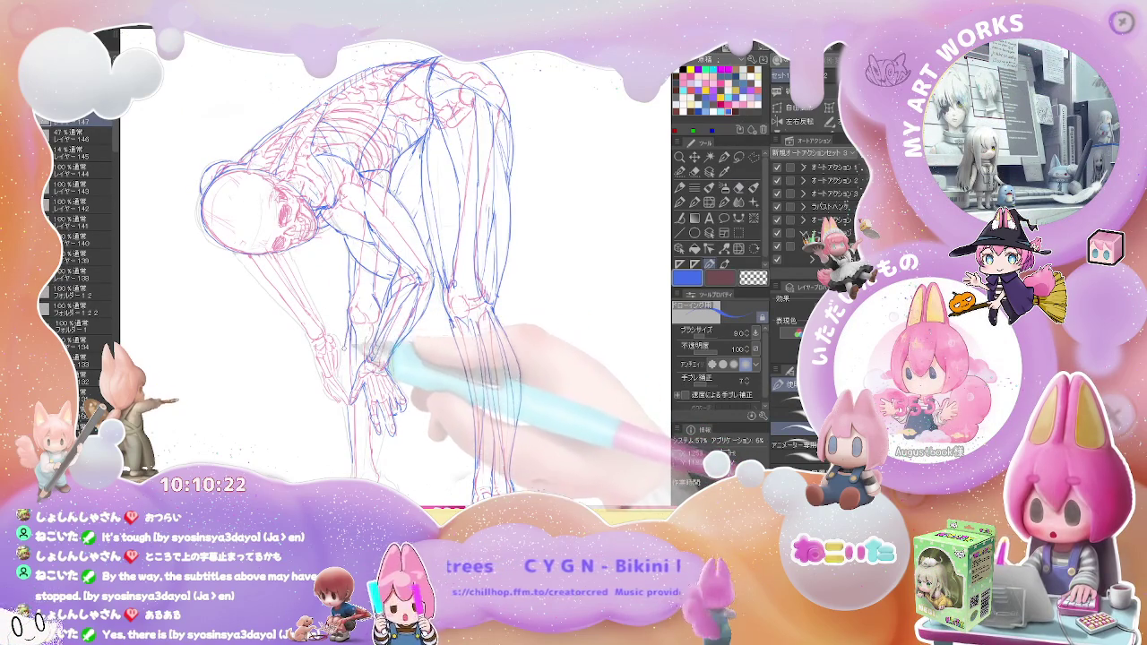
key(e)
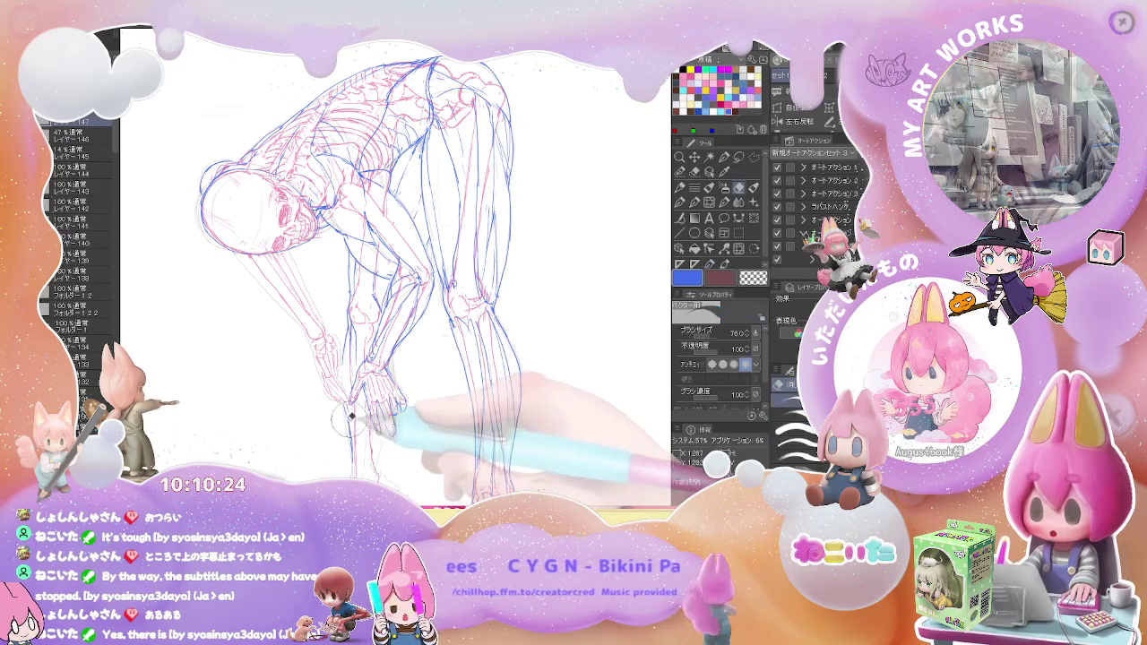
key(p)
Extend the blue muscle lines around the hands, checking the whole figure
drag(361, 458, 361, 387)
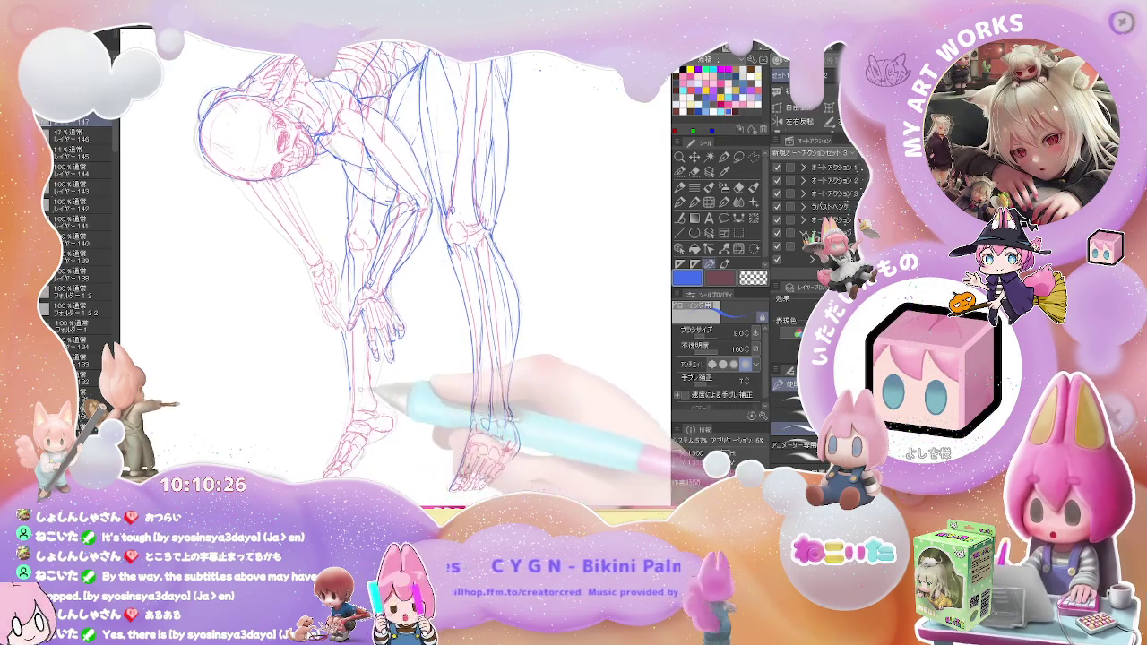
key(ctrl+minus)
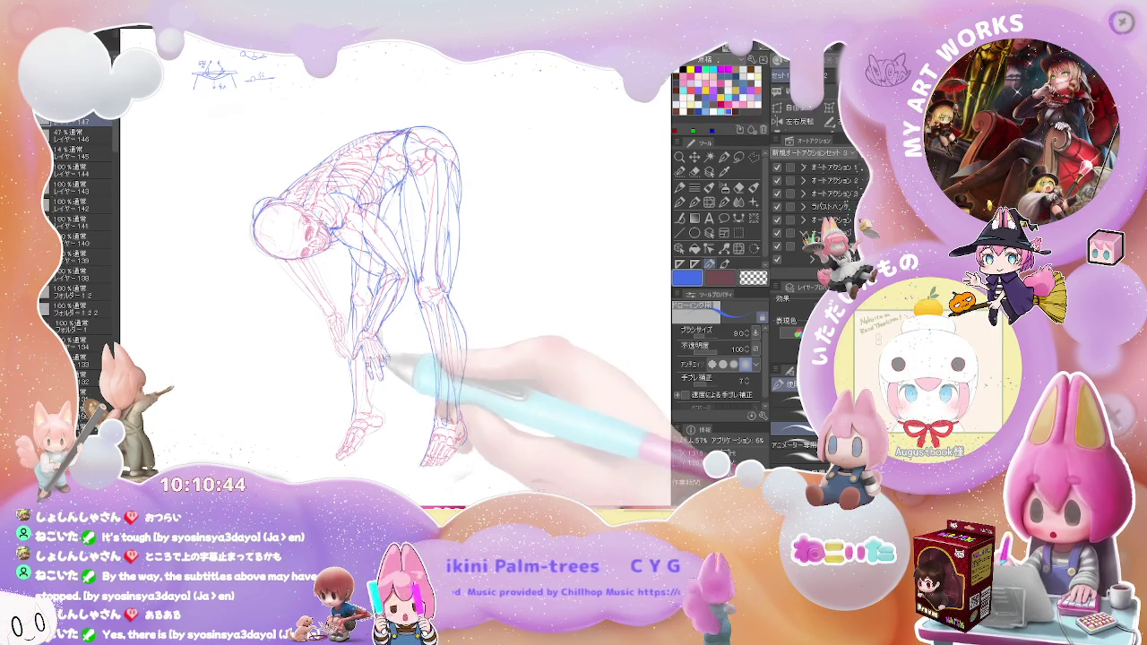
scroll(358, 319, up, 2)
scroll(358, 320, up, 2)
scroll(358, 320, up, 1)
key(p)
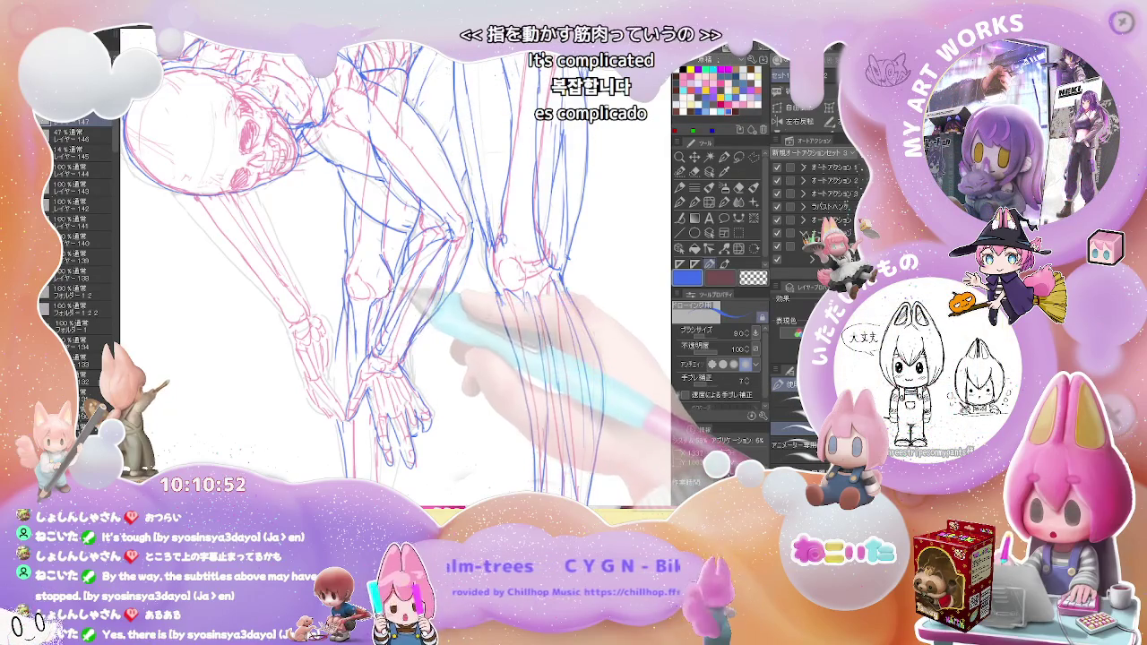
scroll(394, 260, down, 3)
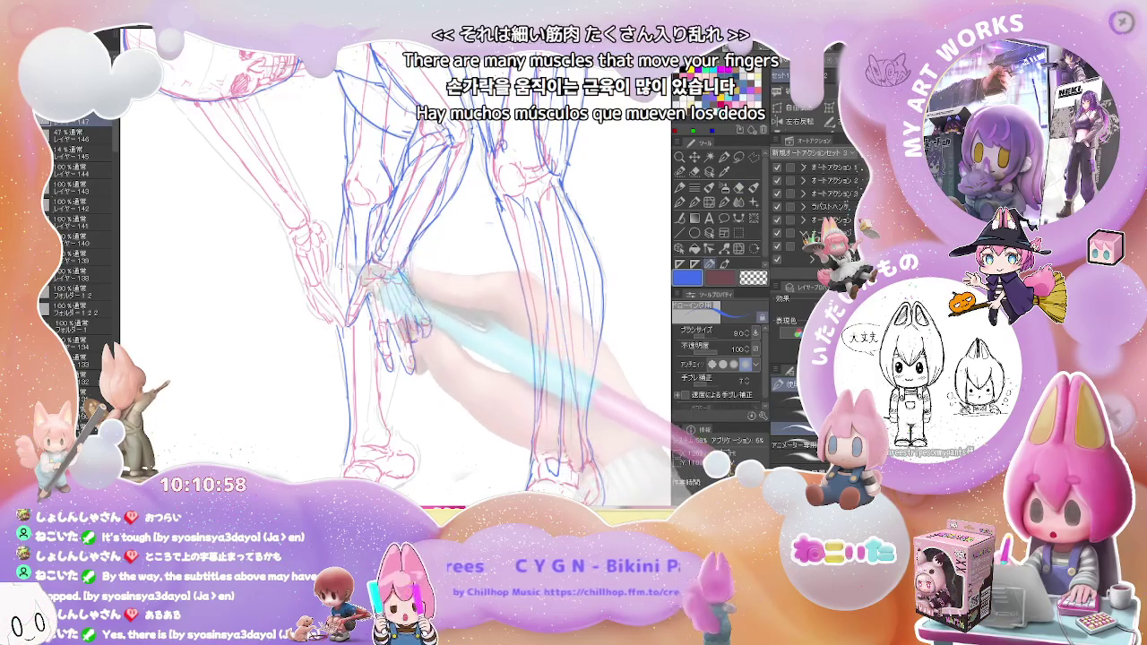
Redraw the blue calf and ankle muscle lines down both legs to the feet, erasing mistakes
key(e)
key(p)
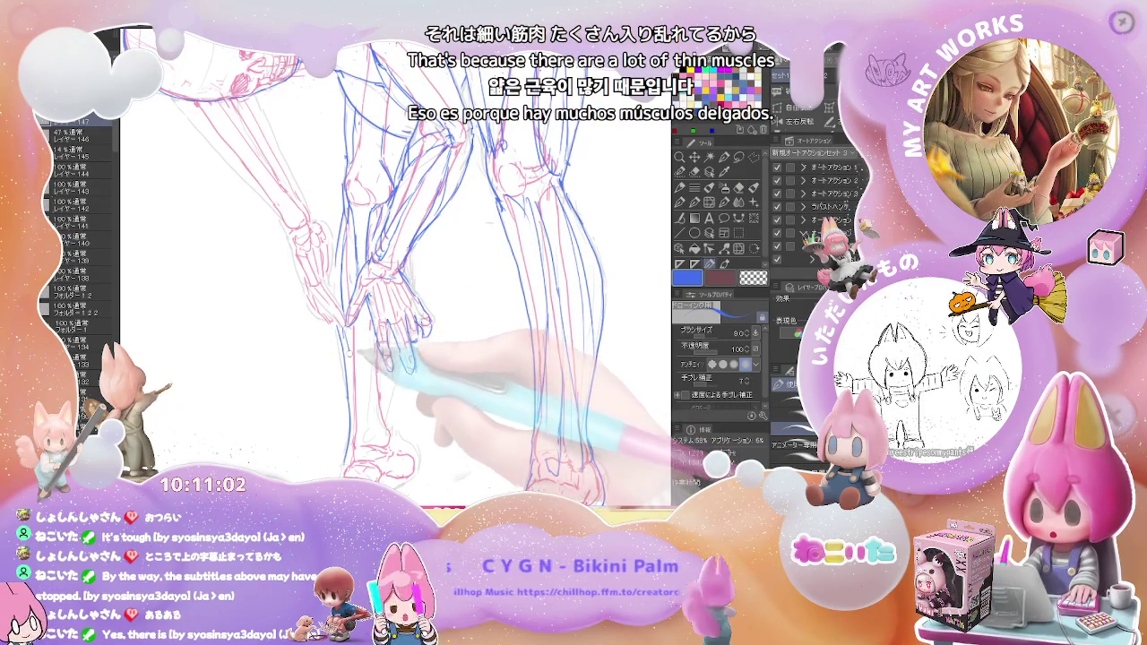
key(e)
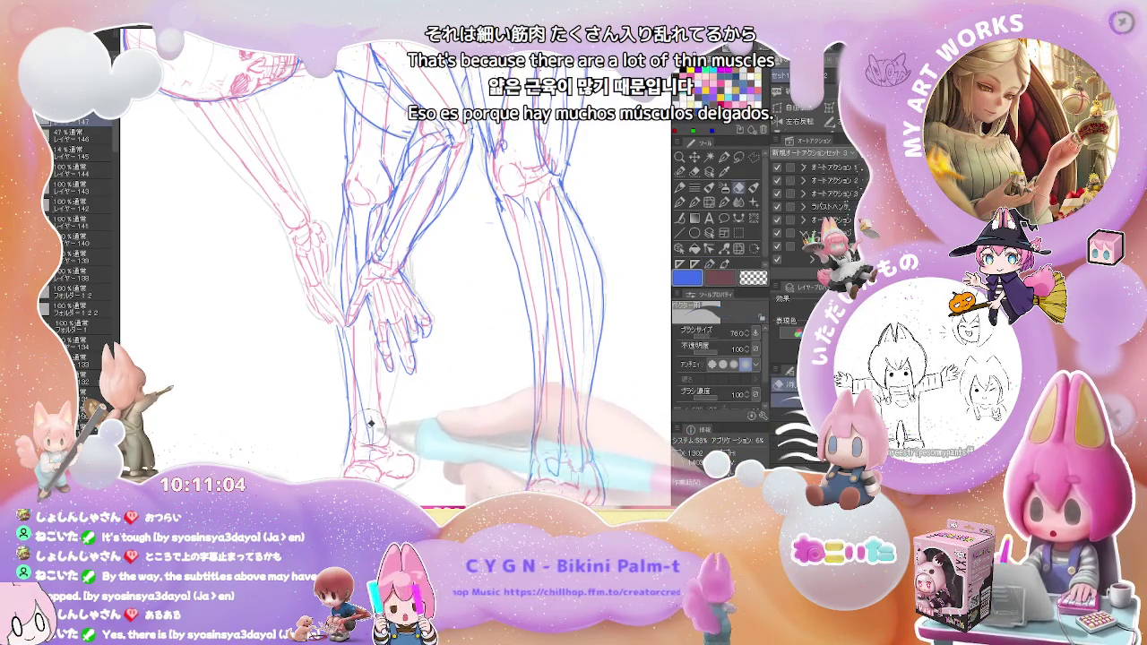
key(p)
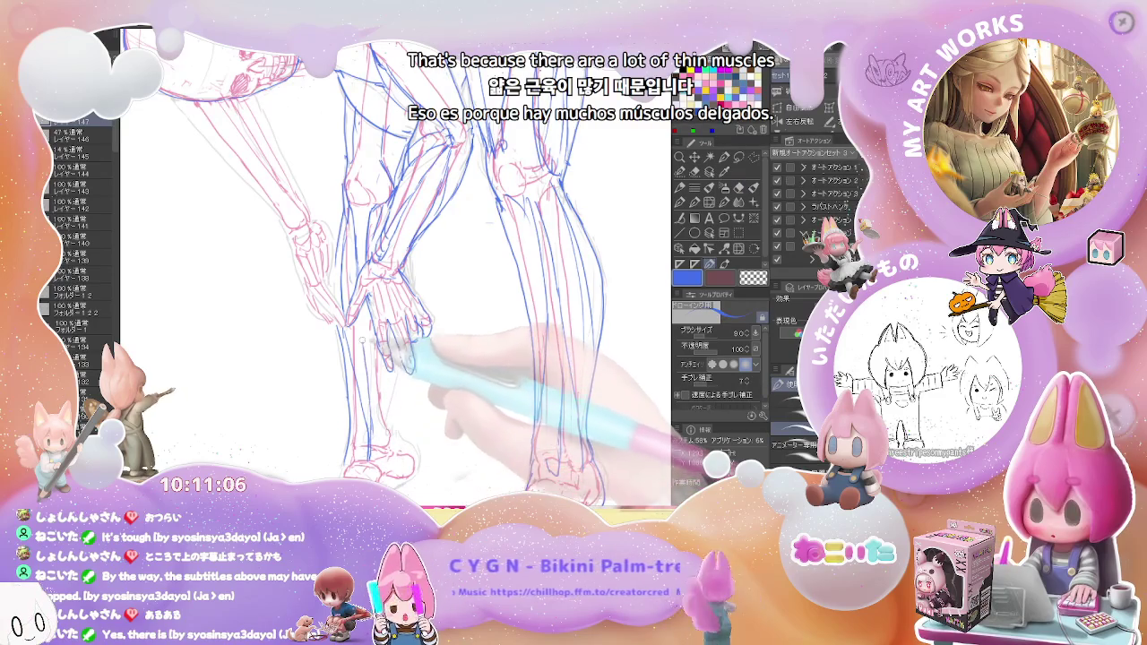
scroll(394, 269, down, 2)
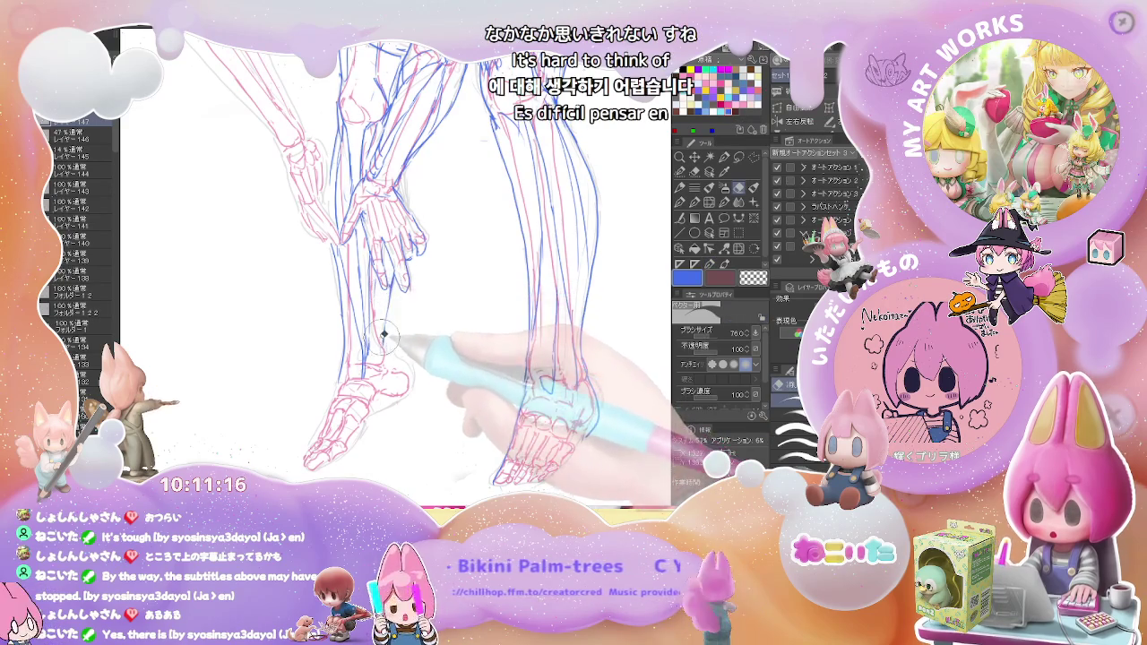
key(ctrl+minus)
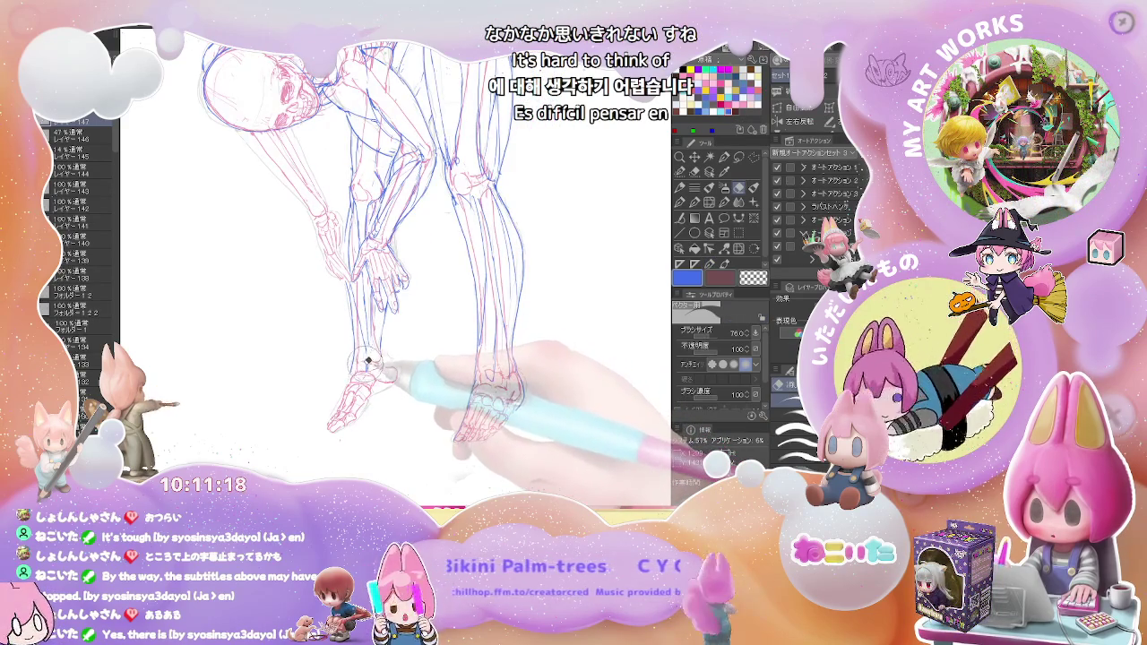
key(p)
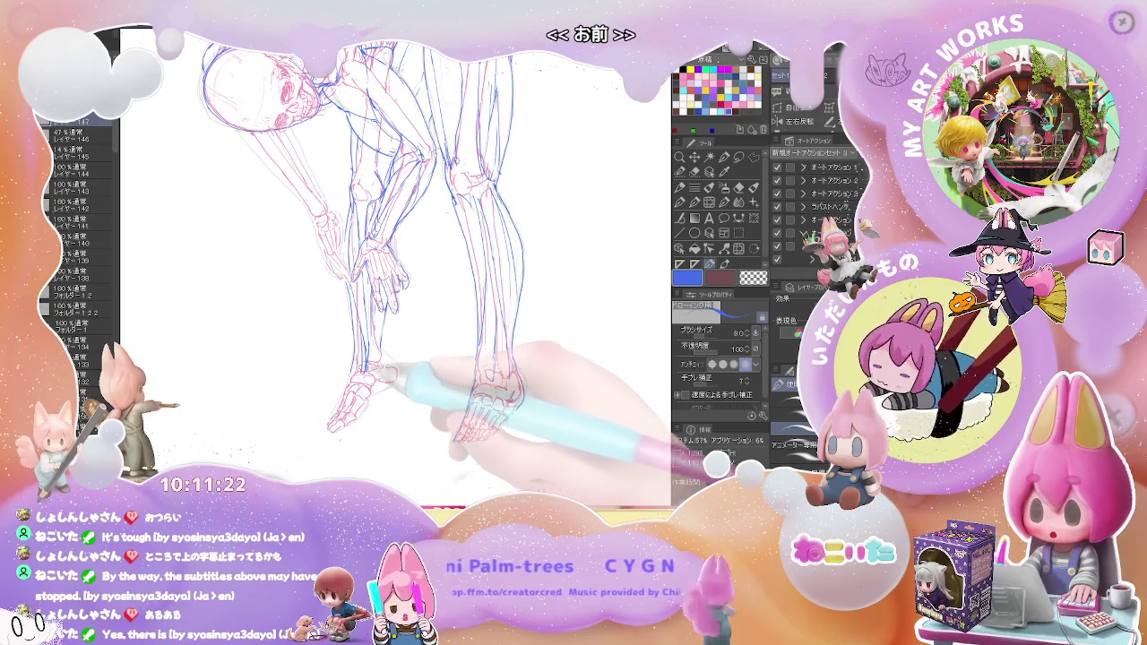
key(e)
key(p)
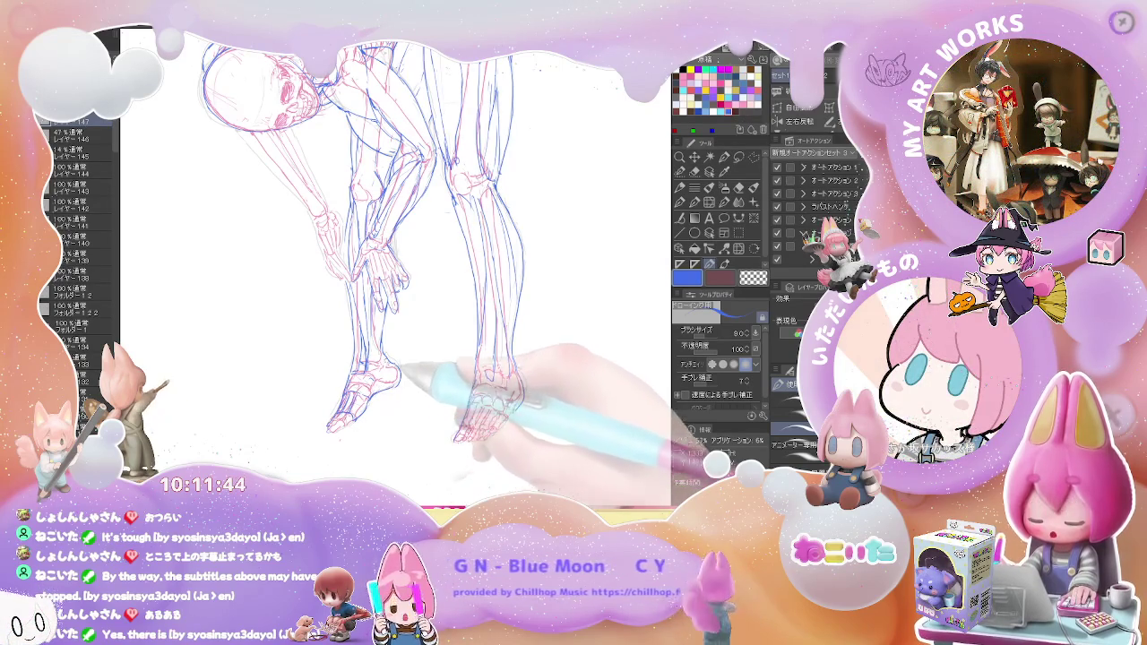
drag(403, 260, 383, 298)
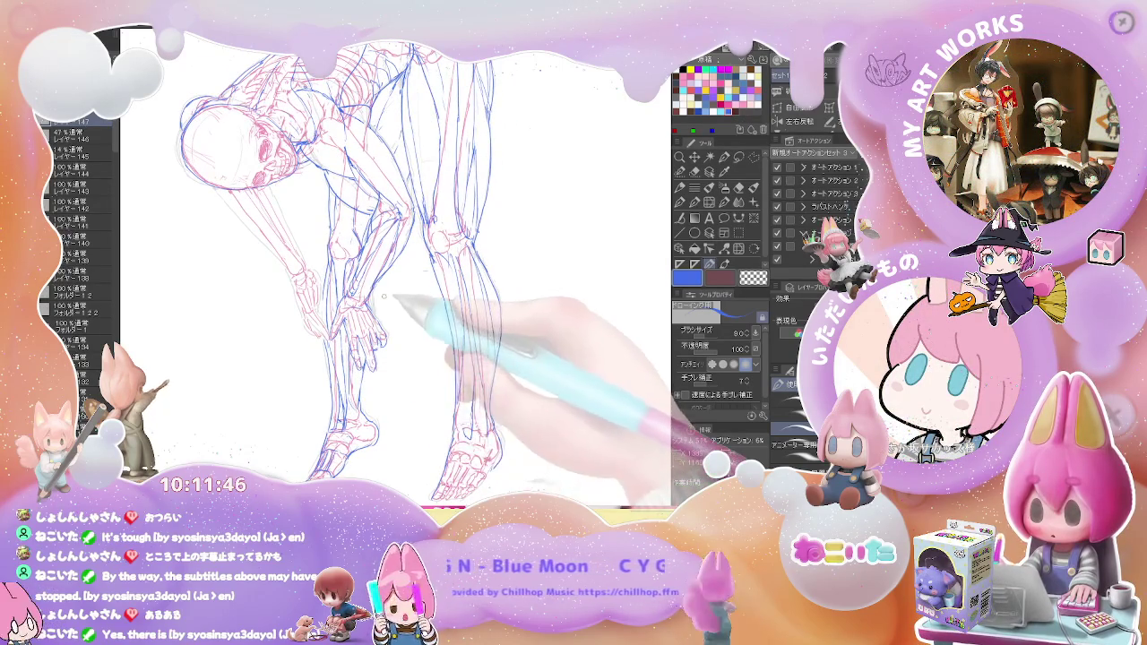
key(ctrl+minus)
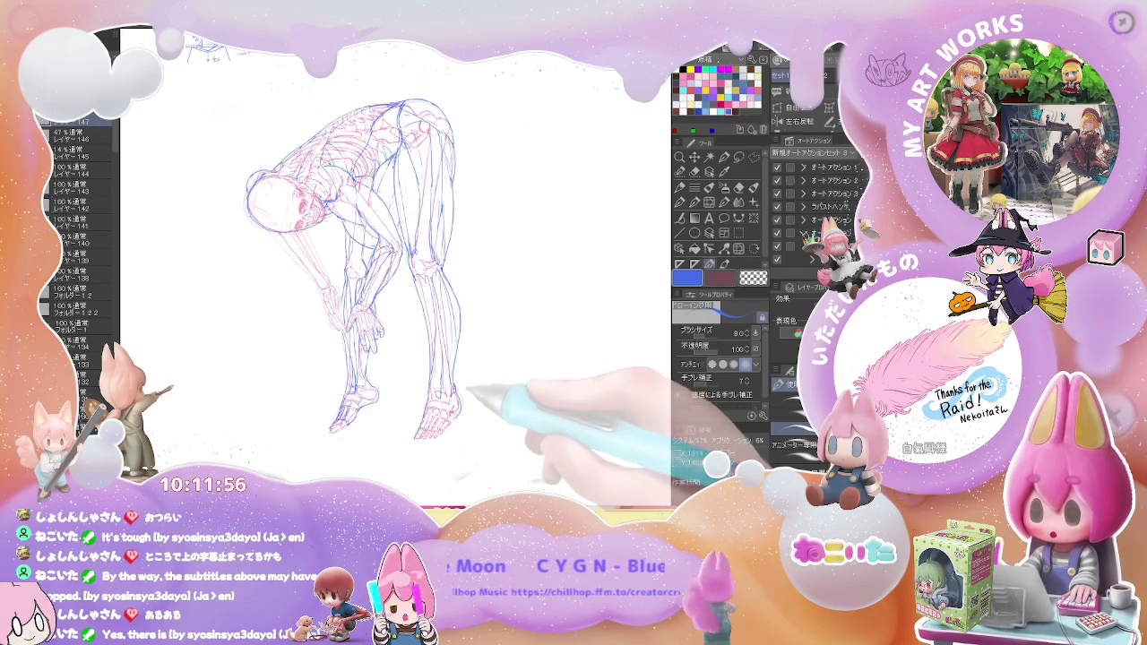
Rework the near leg's blue shin and calf contour down to the ankle and foot
drag(460, 387, 375, 347)
scroll(373, 348, up, 4)
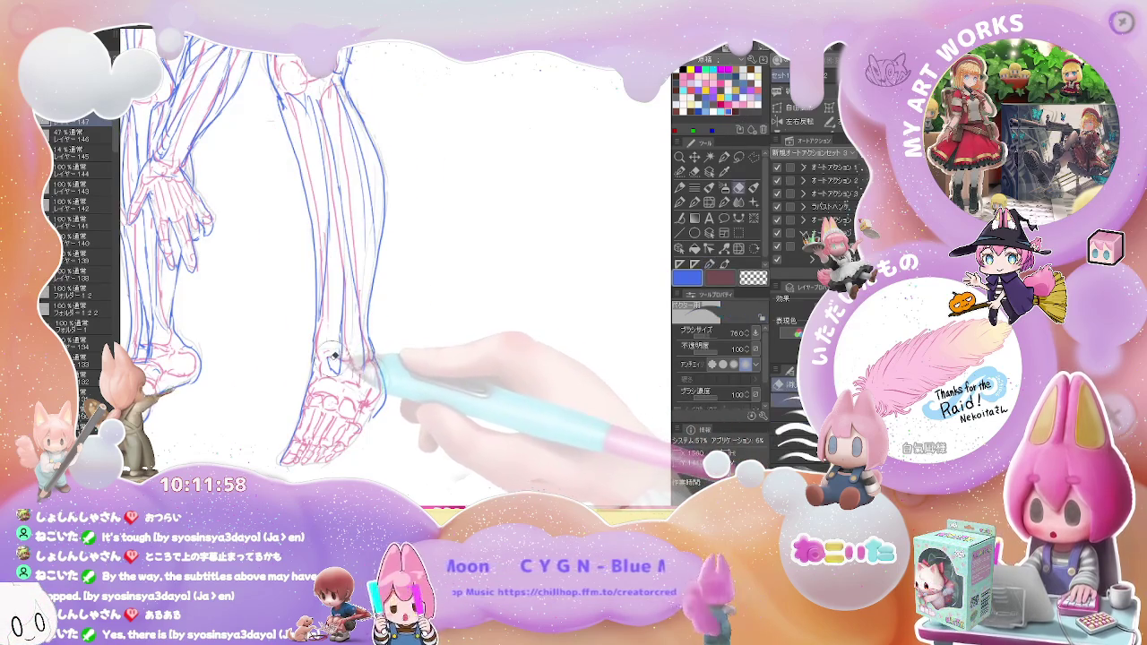
key(p)
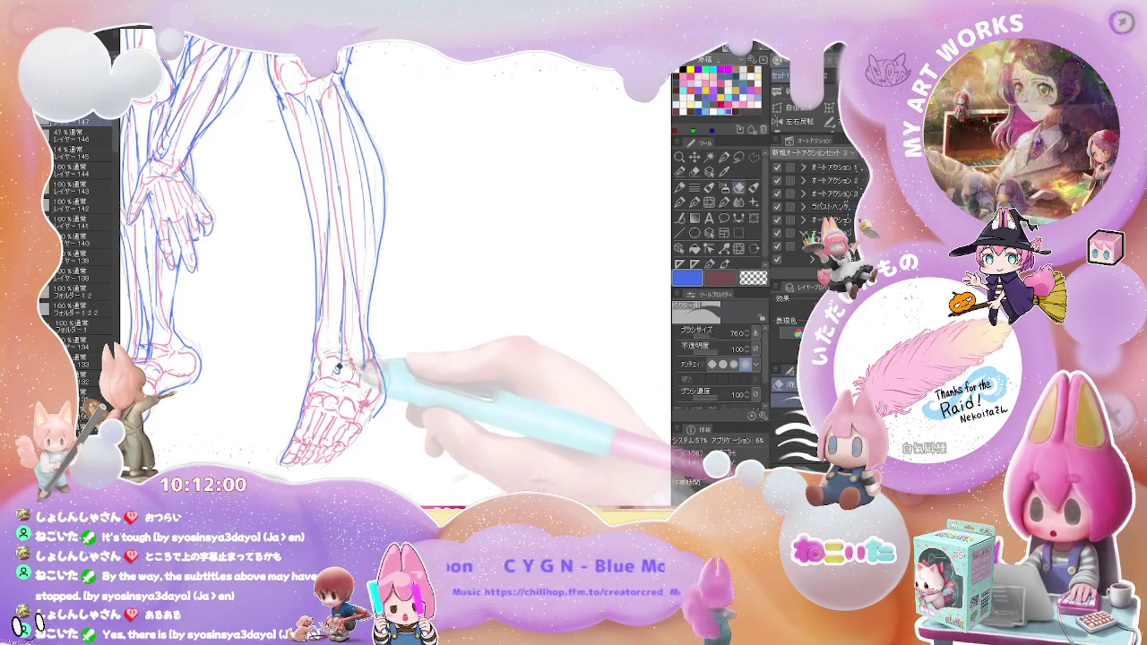
key(e)
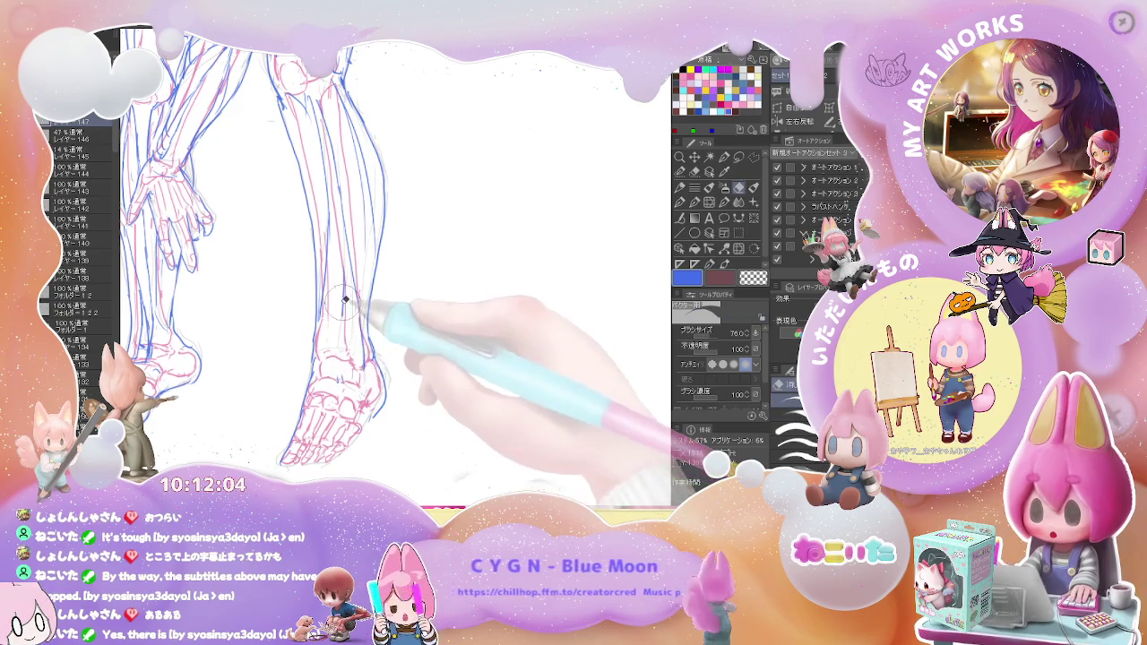
key(p)
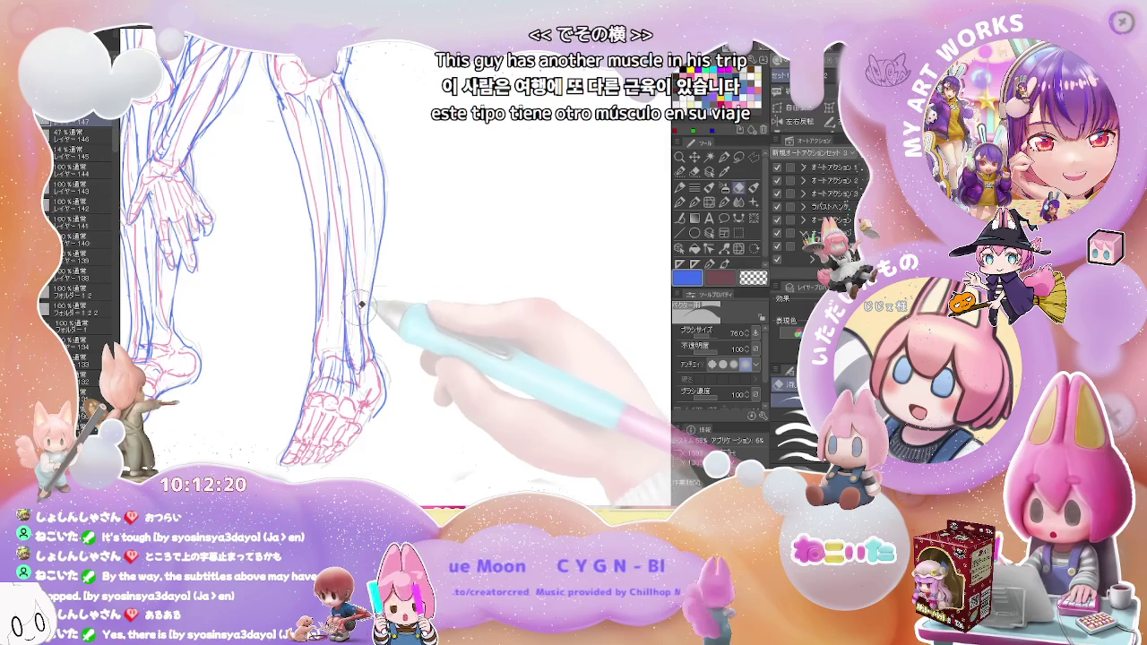
scroll(367, 284, down, 2)
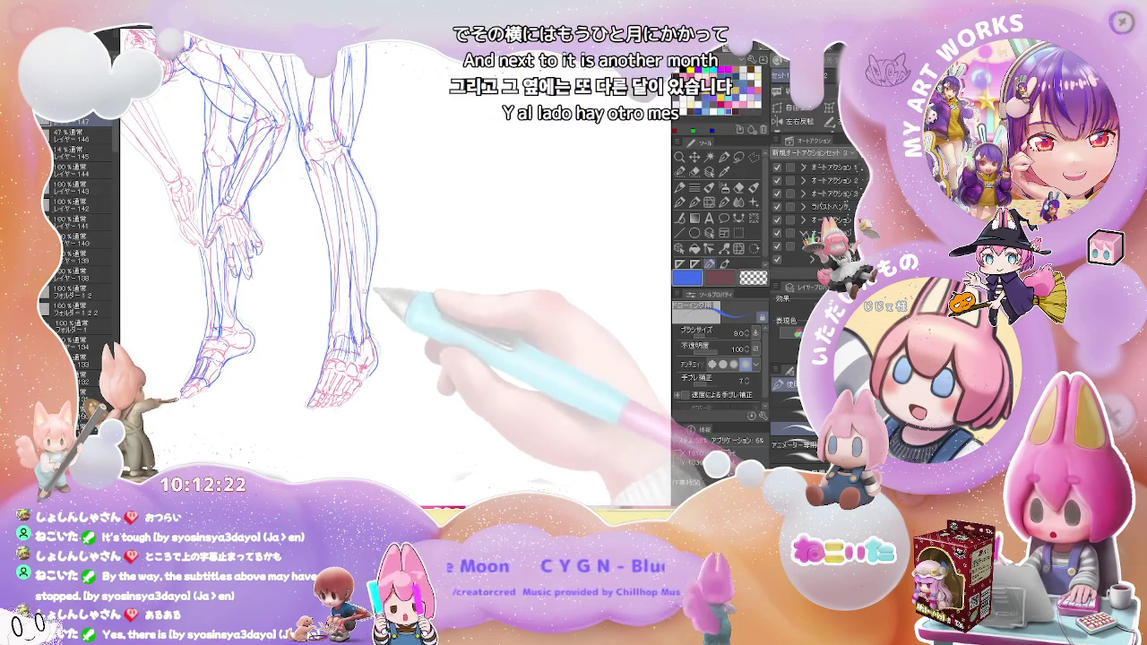
key(e)
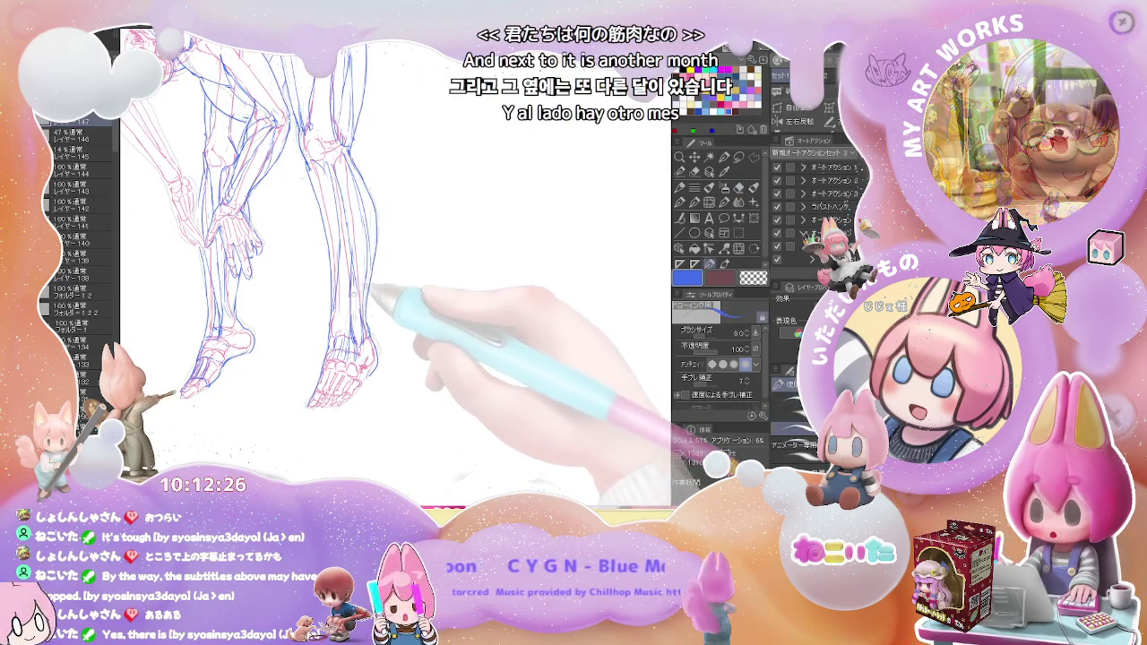
key(e)
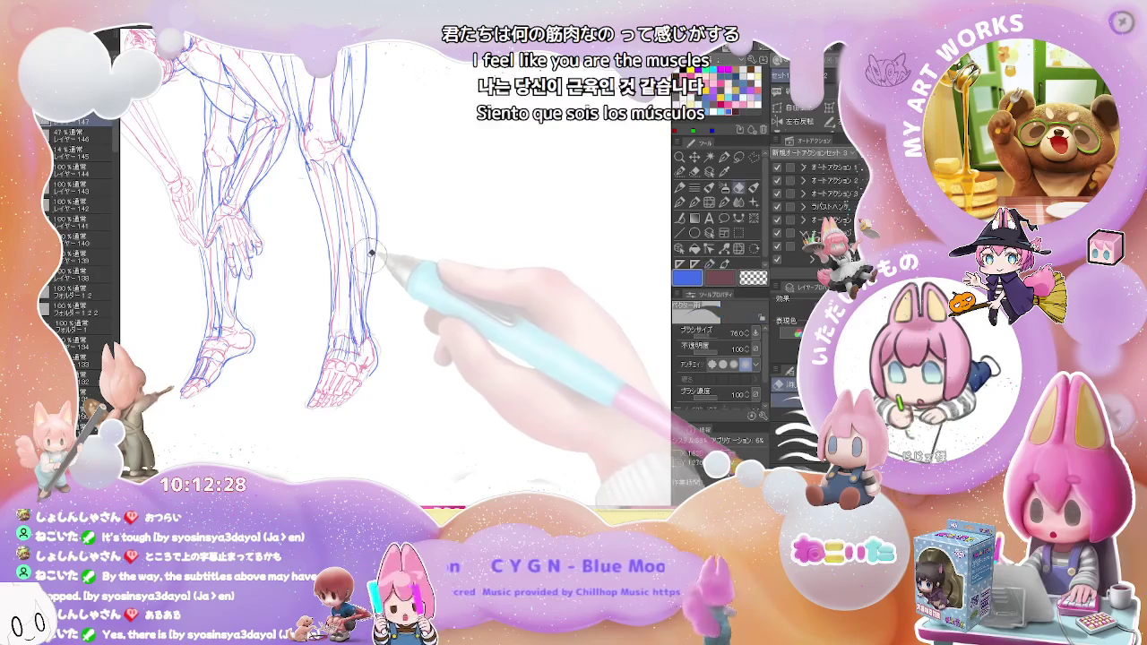
key(p)
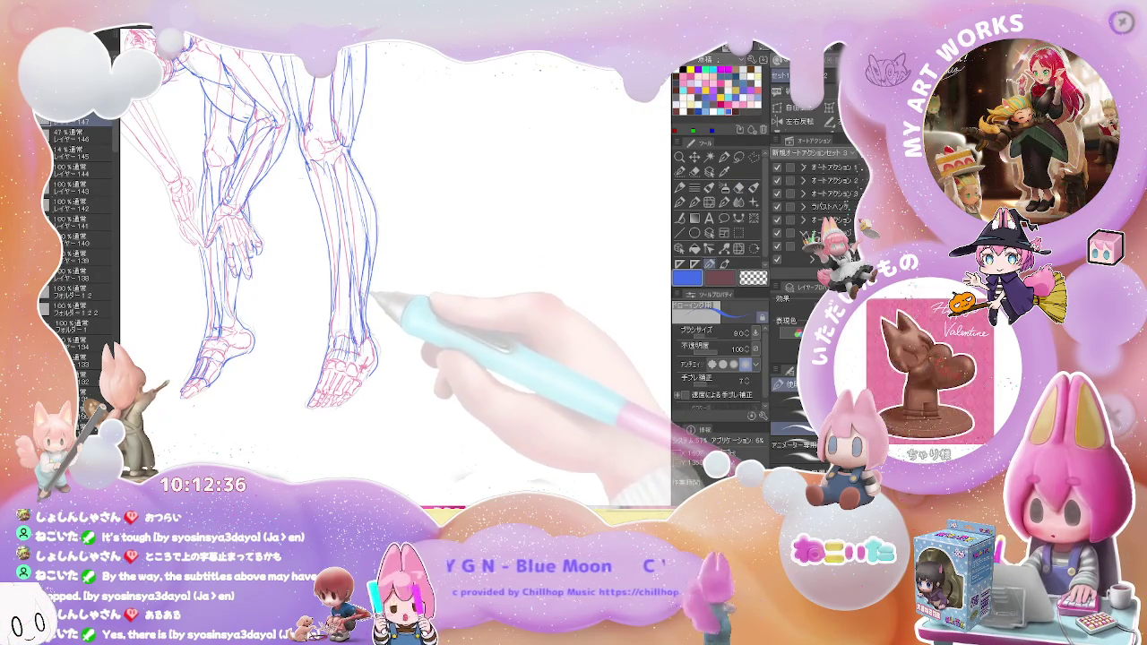
key(ctrl+minus)
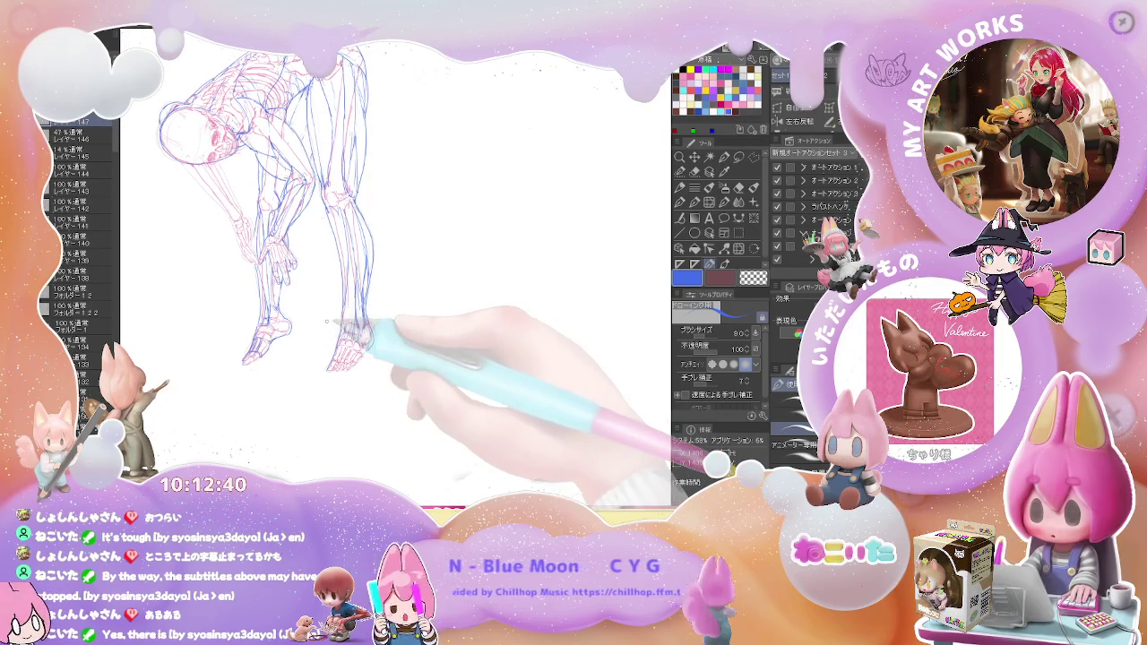
key(ctrl+minus)
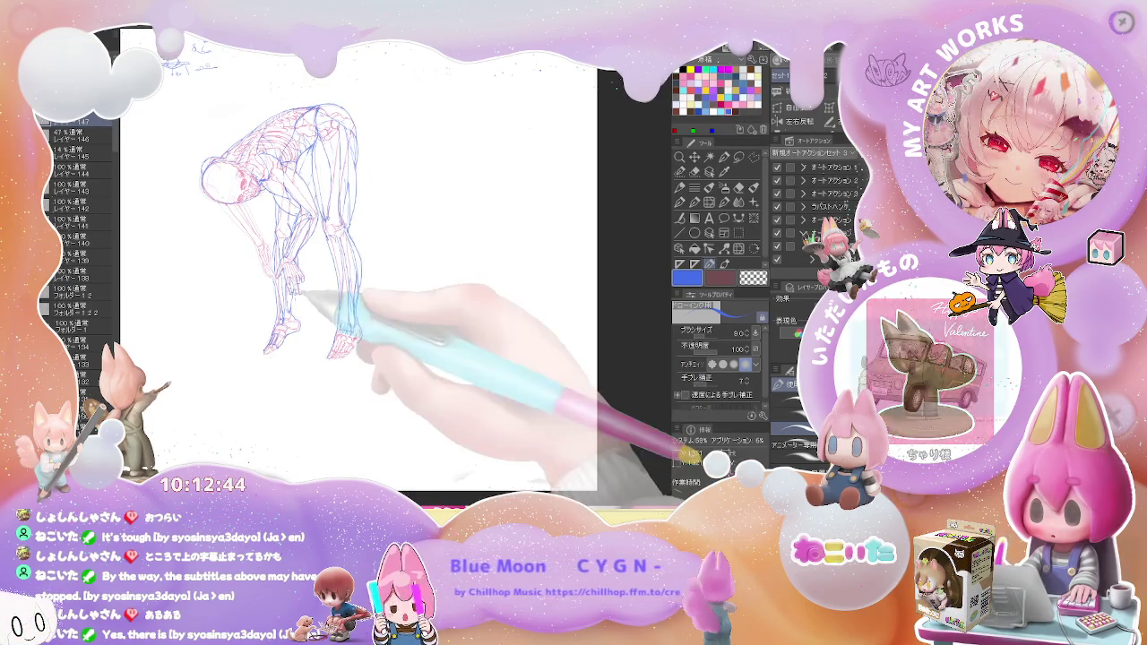
Touch up the leg lines, then flip the canvas view horizontally to check proportions
key(ctrl+plus)
key(e)
key(p)
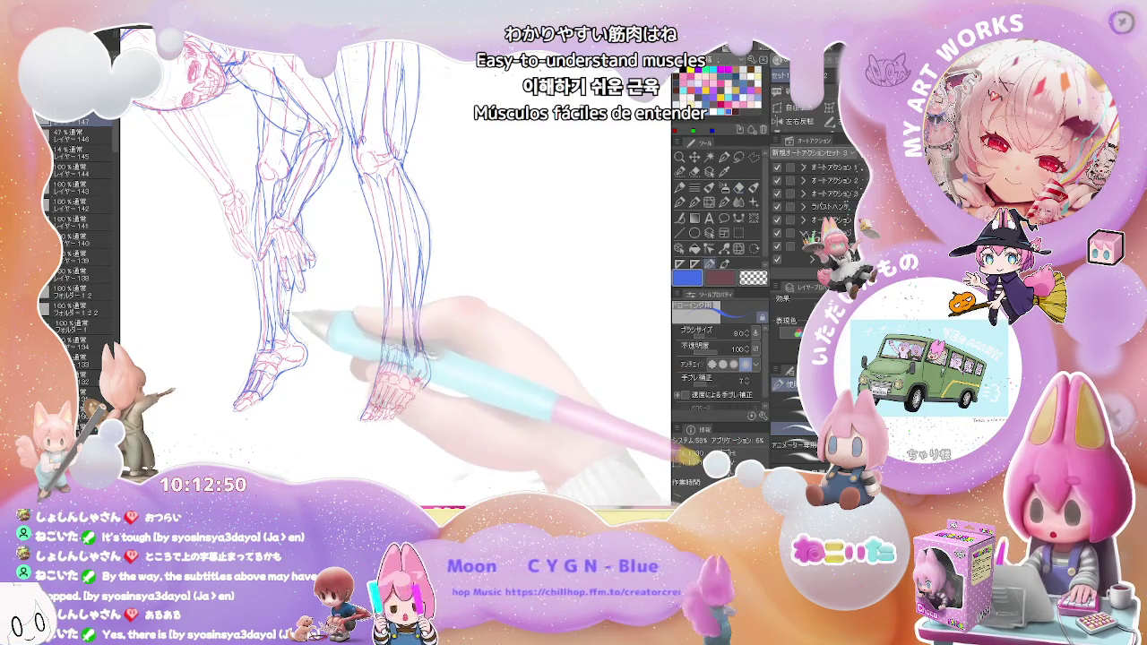
key(ctrl+minus)
key(ctrl+minus)
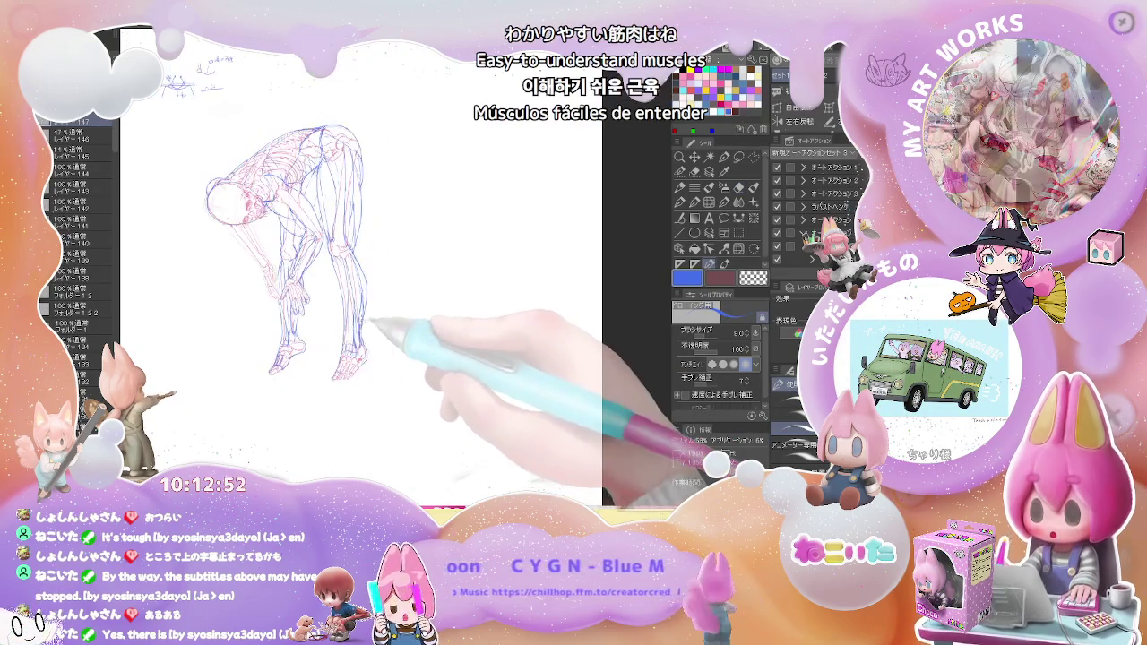
key(h)
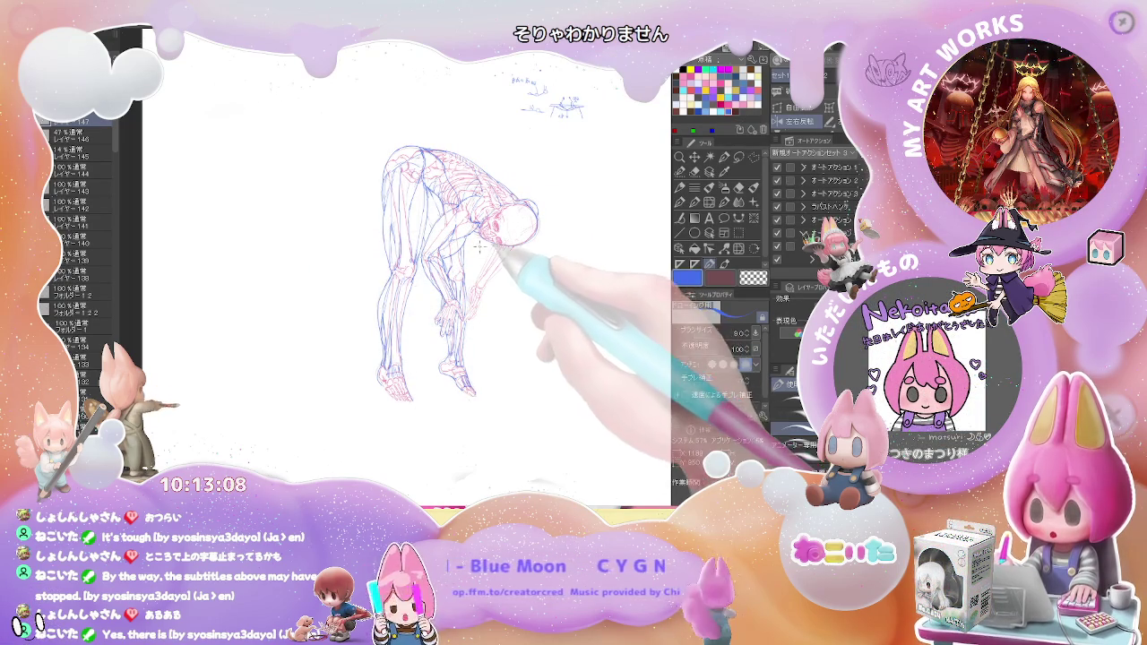
Zoom in and back out to inspect the full blue muscle layer, head to feet
scroll(524, 228, up, 3)
scroll(501, 252, up, 1)
scroll(466, 252, up, 1)
scroll(430, 252, up, 1)
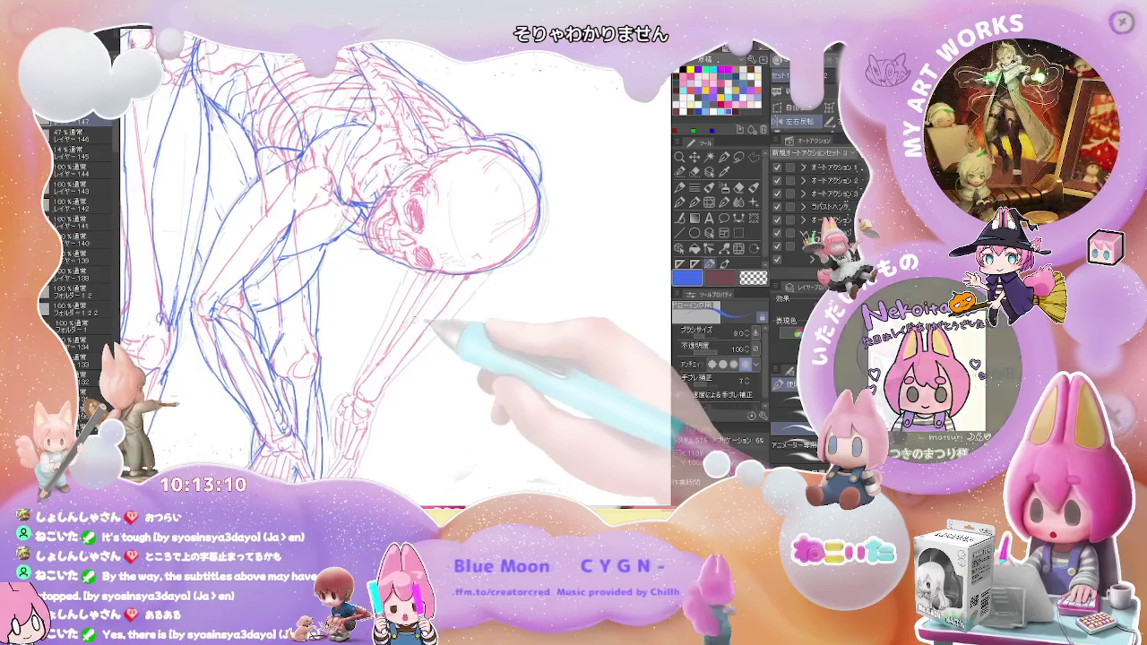
scroll(388, 269, down, 1)
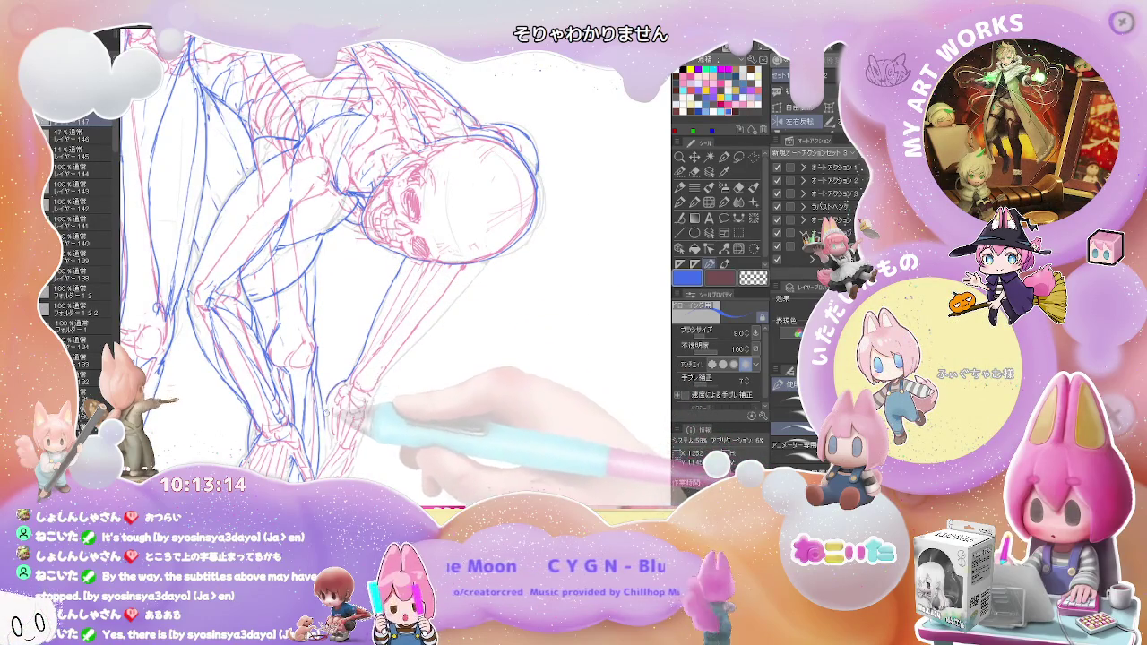
scroll(394, 358, down, 2)
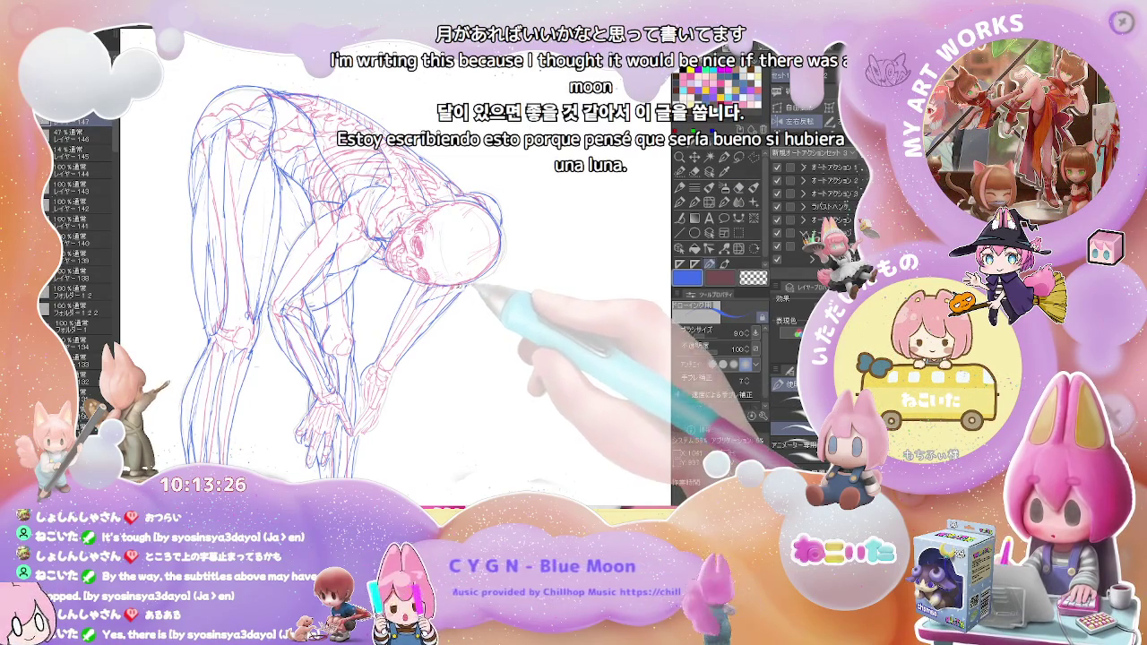
key(ctrl+minus)
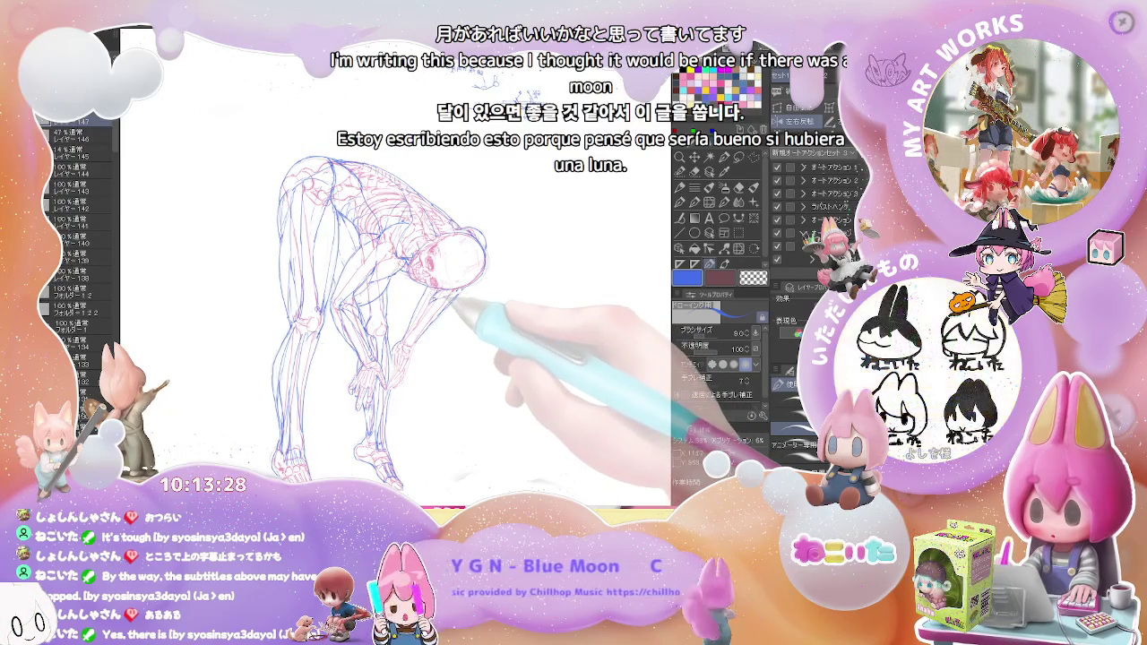
Mirror the view back so the figure faces left, and zoom in on the head
key(e)
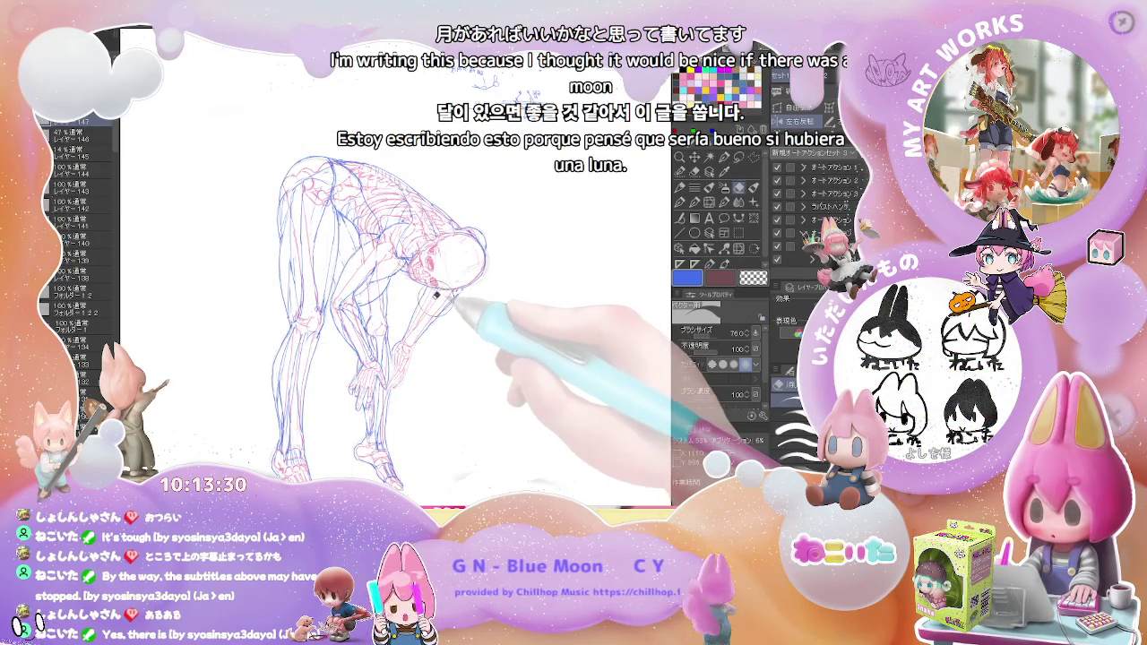
key(p)
key(h)
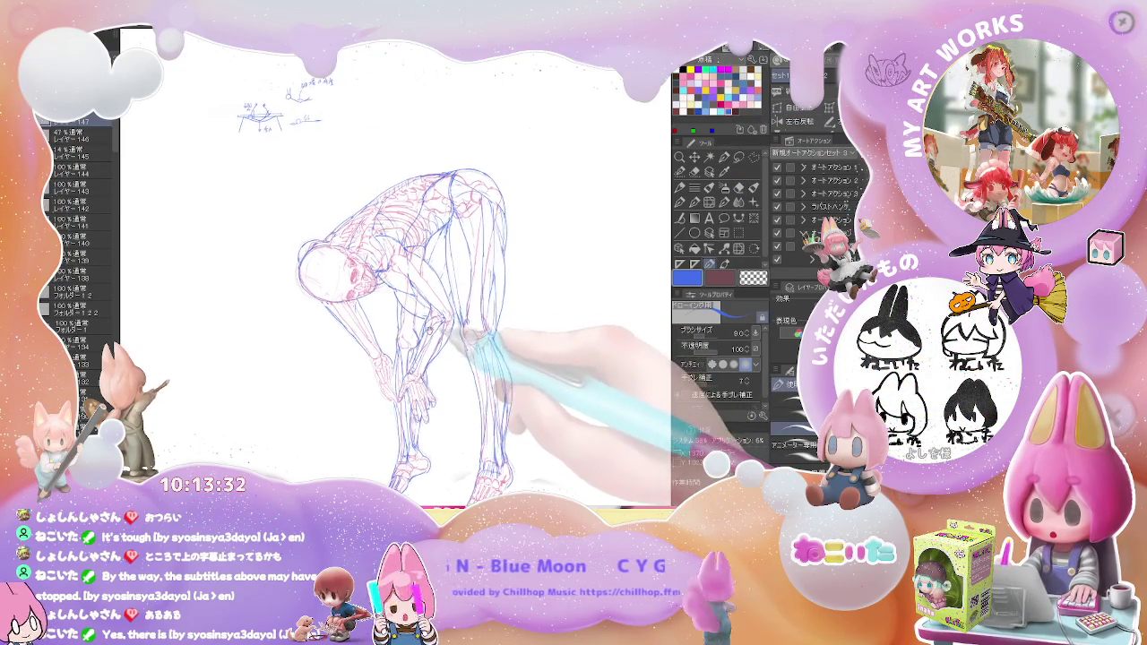
key(ctrl+plus)
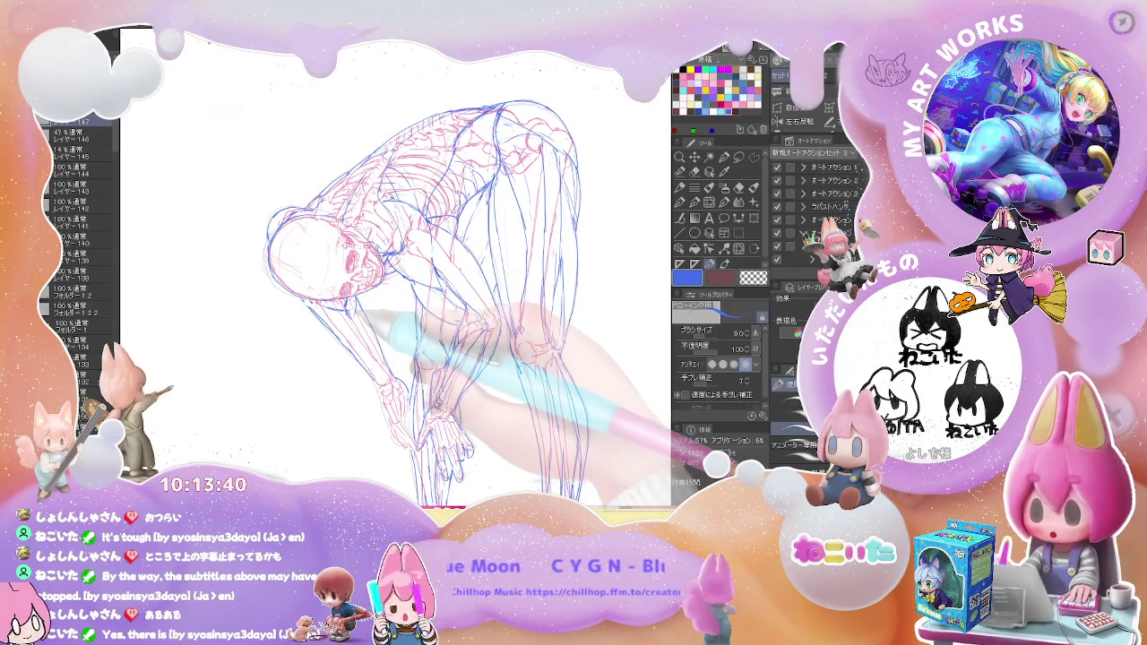
Draw and correct the lines around the skull and jaw, rotating the view to a comfortable angle
key(p)
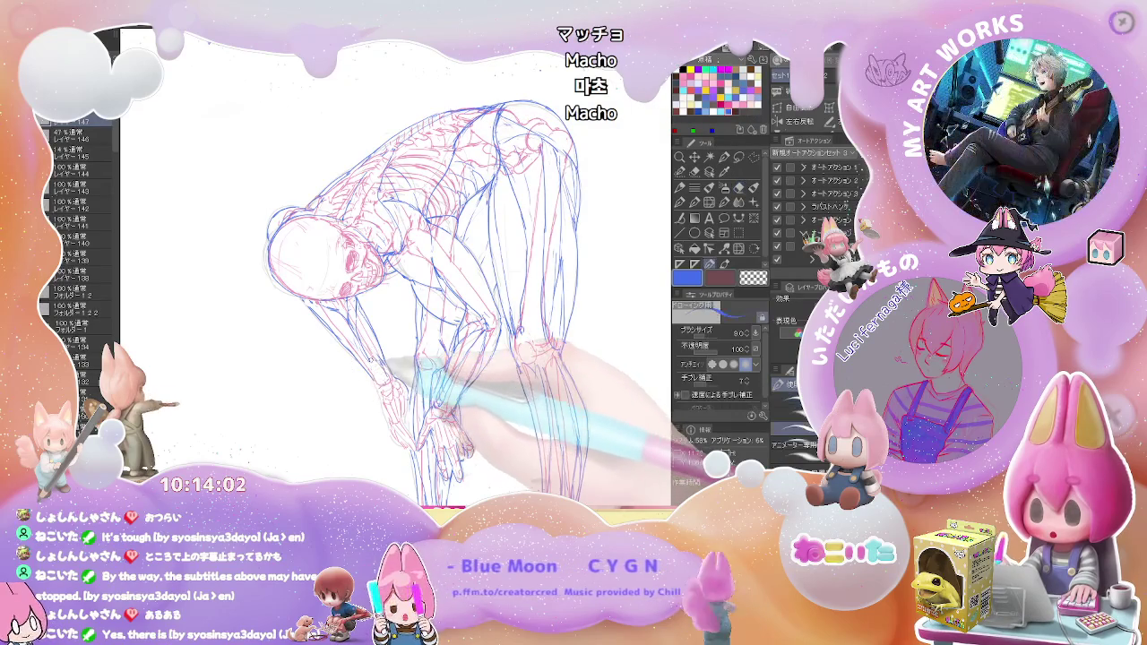
key(e)
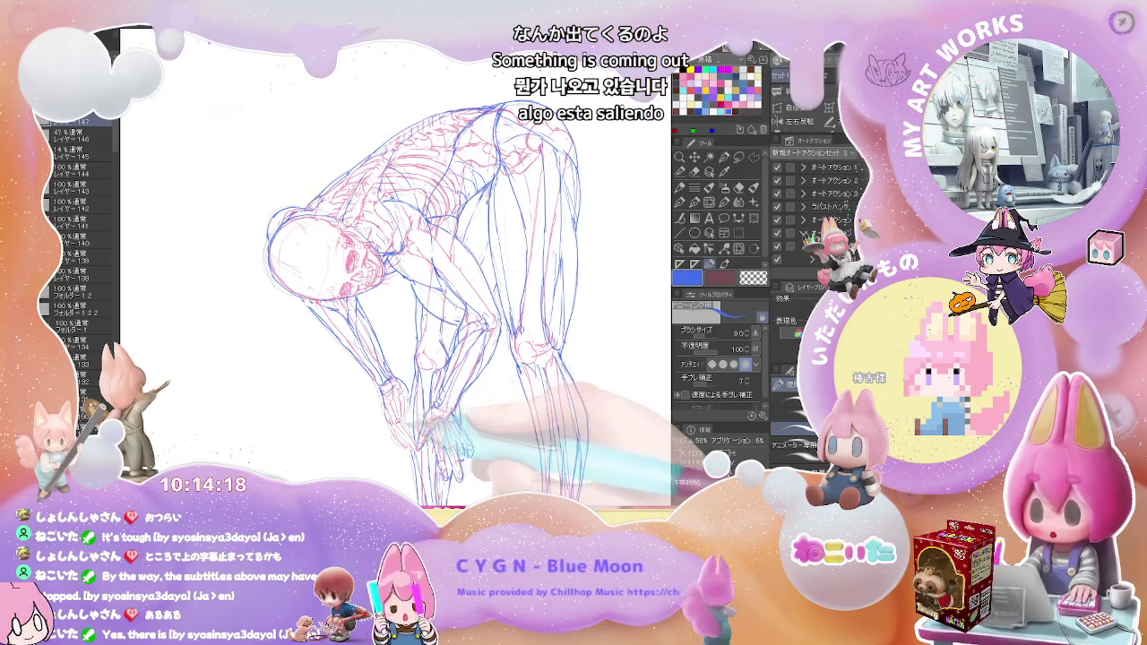
scroll(421, 412, up, 2)
key(e)
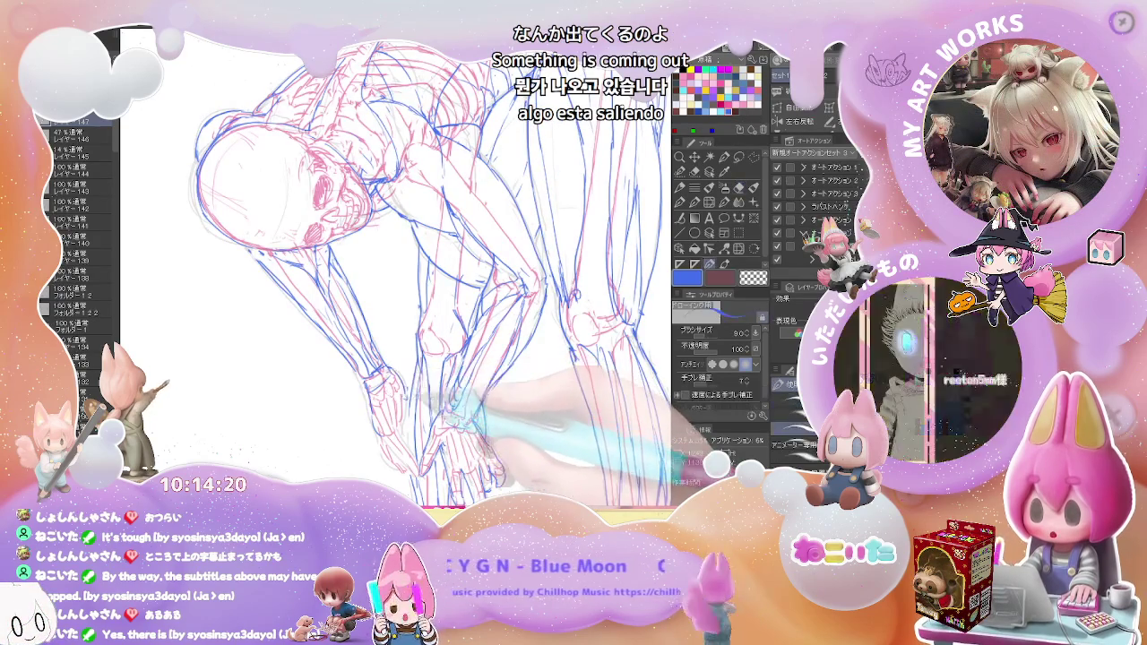
scroll(421, 385, down, 1)
key(p)
scroll(448, 365, down, 1)
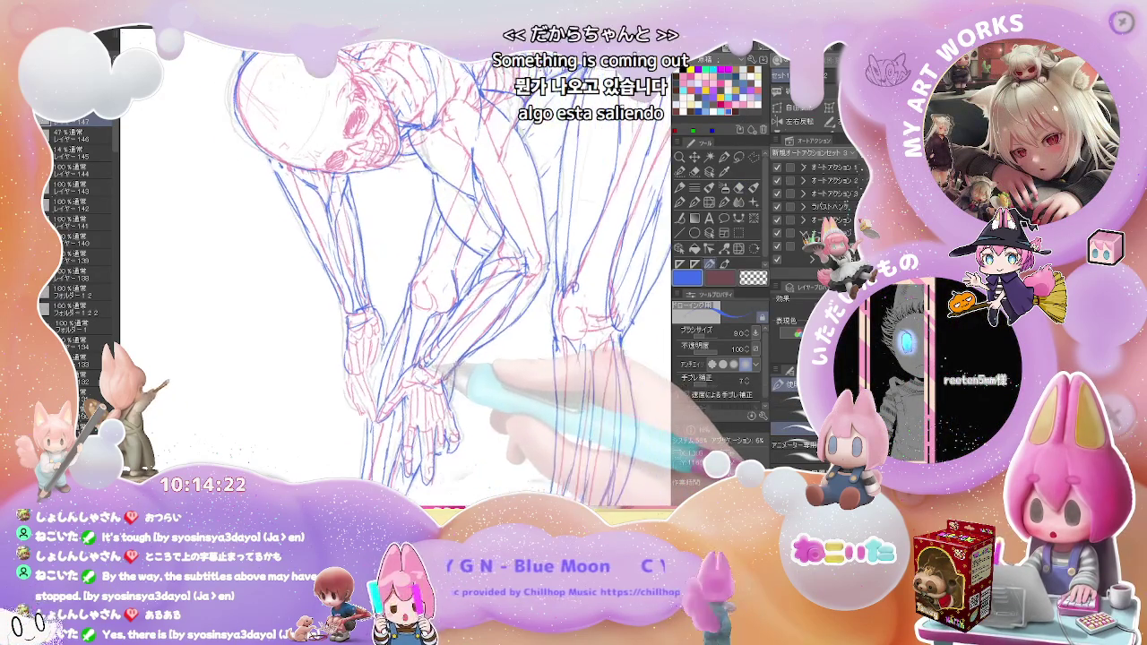
key(minus)
key(minus)
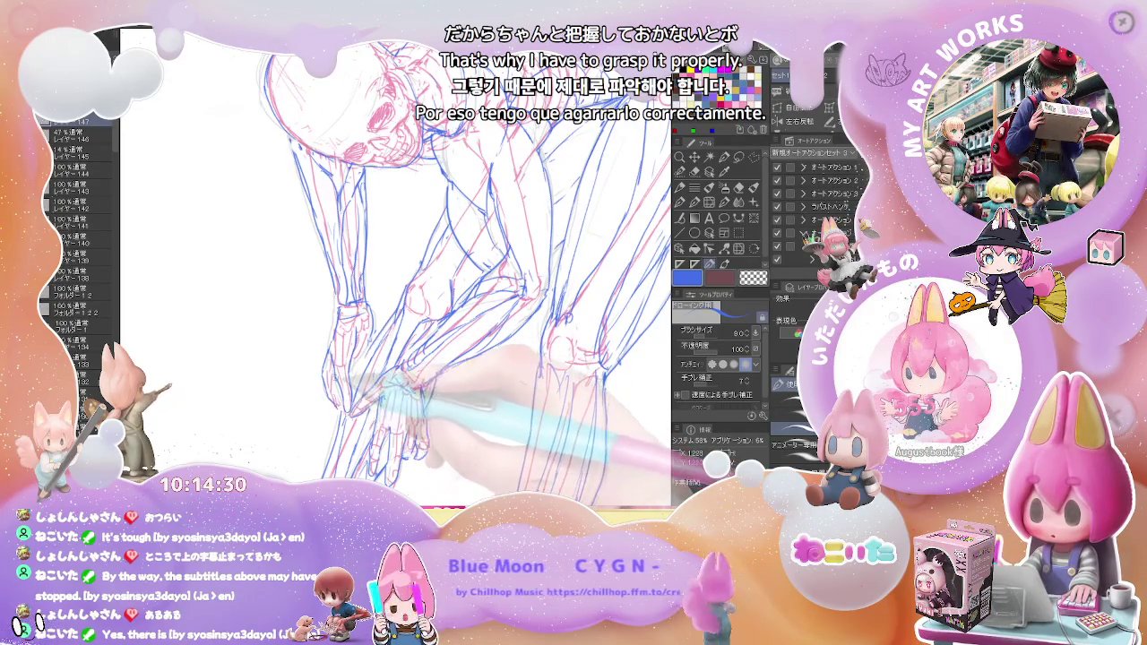
Refine the neck lines, then zoom out to the whole figure and rotate the view upright
key(ctrl+minus)
key(ctrl+minus)
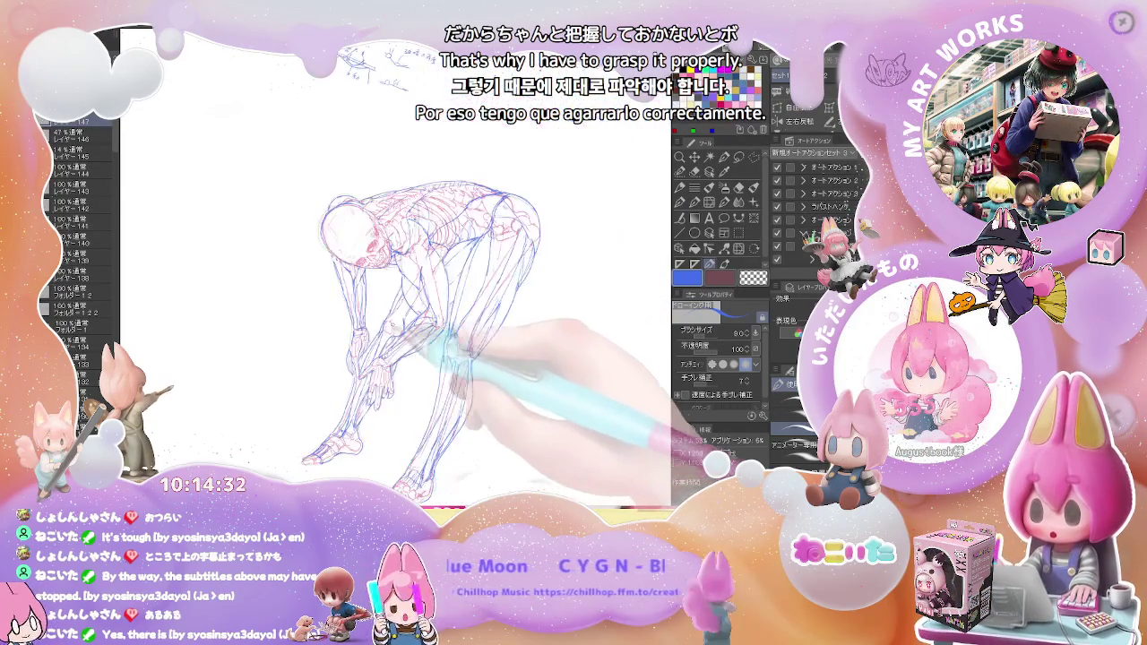
key(ctrl+minus)
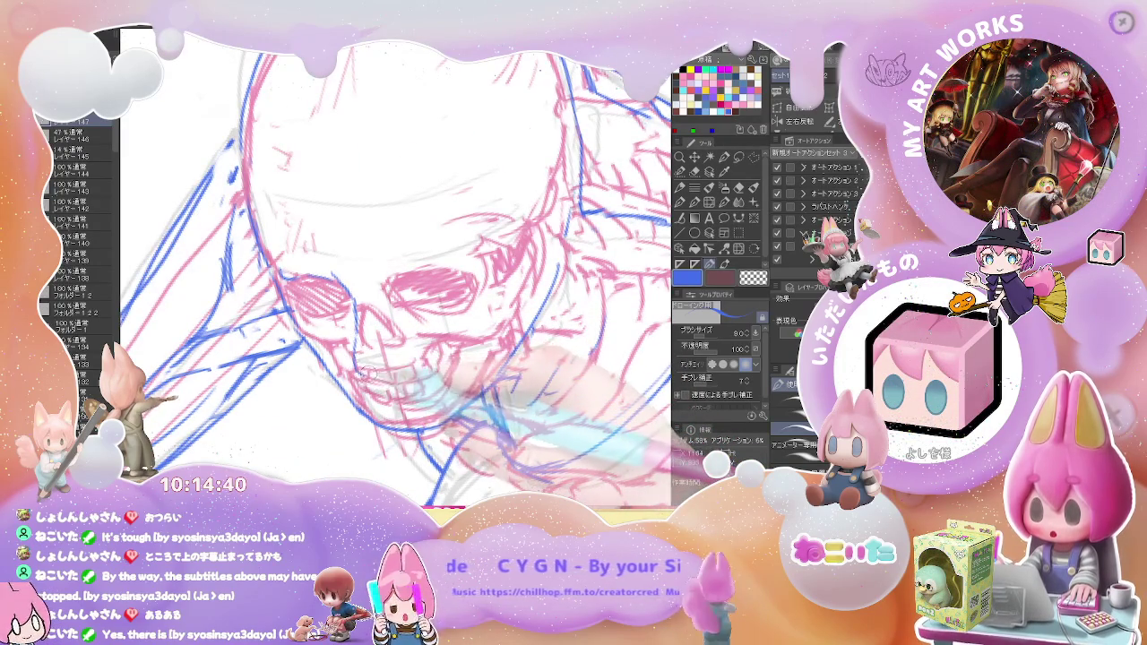
key(e)
key(p)
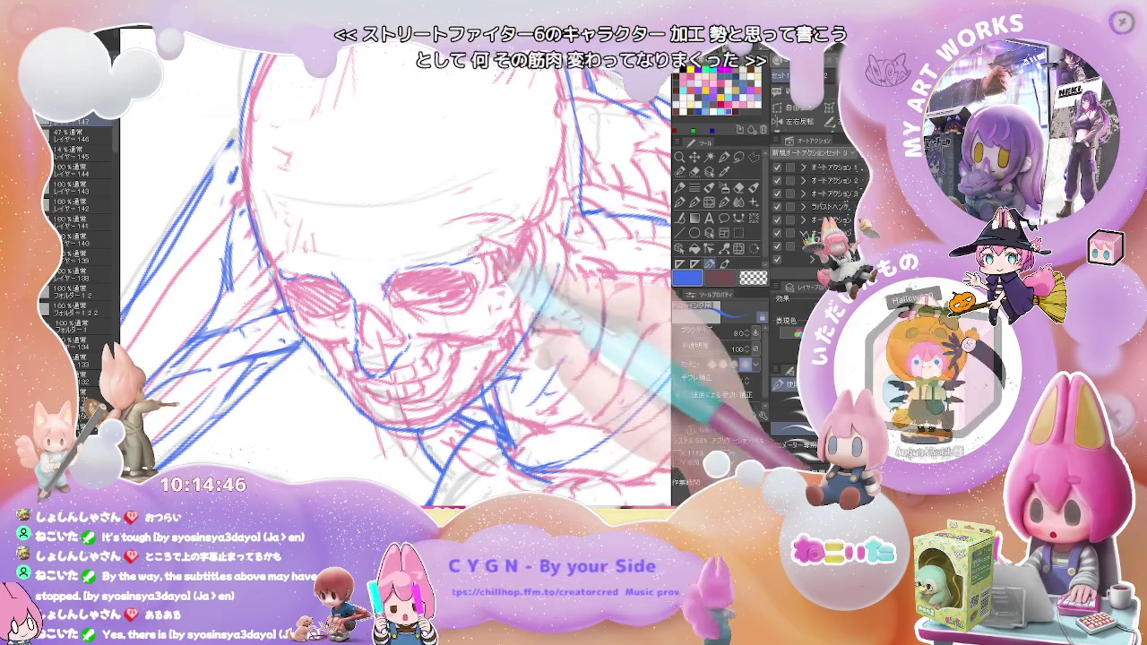
key(ctrl+minus)
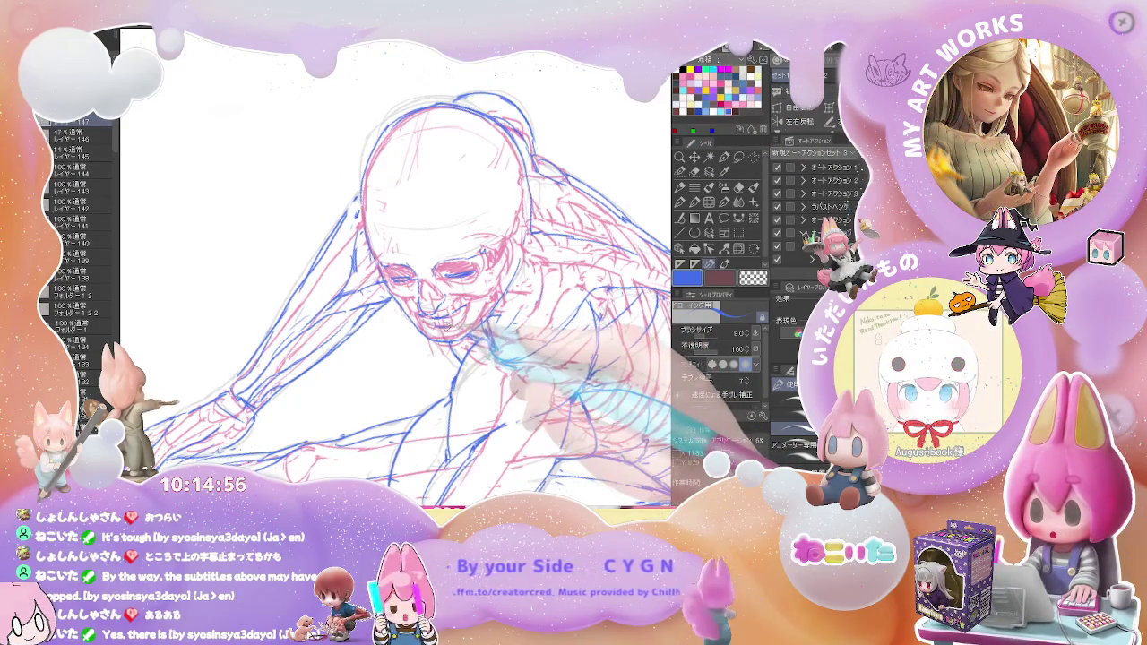
key(ctrl+minus)
key(ctrl+minus)
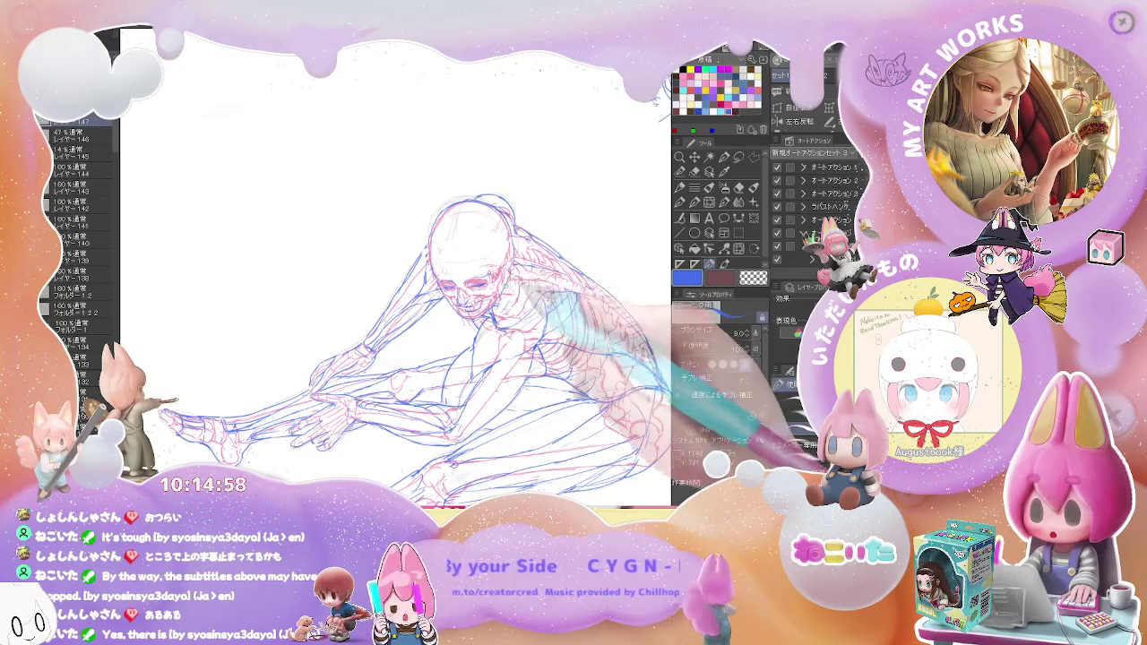
key(ctrl+minus)
key(minus)
key(minus)
key(minus)
key(asciicircum)
key(asciicircum)
key(asciicircum)
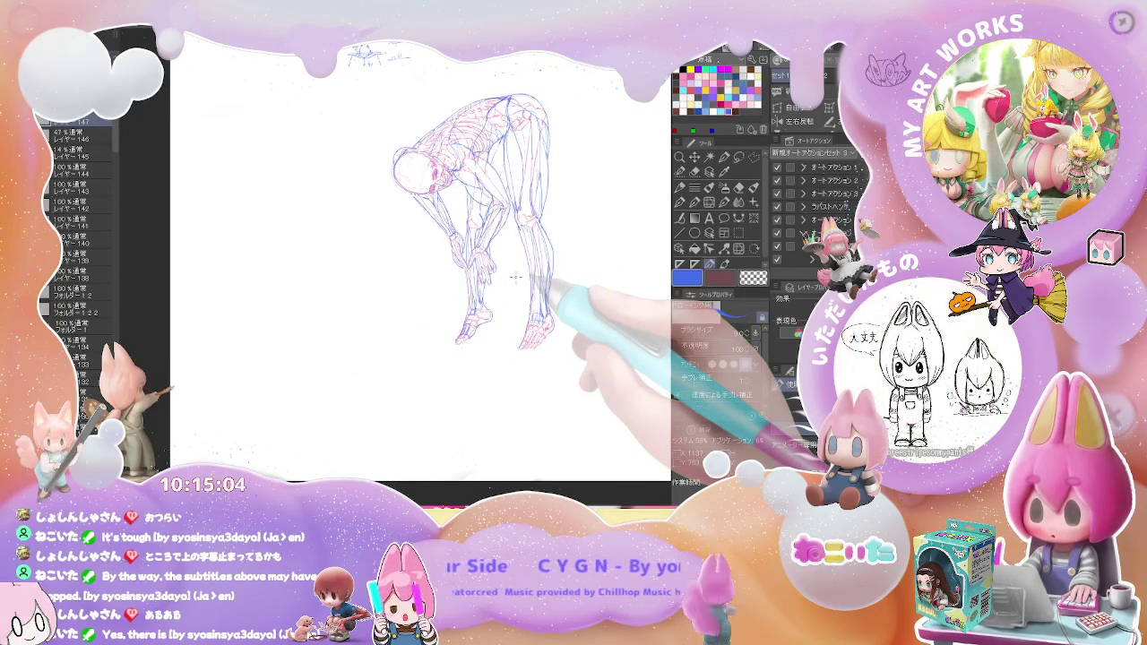
key(ctrl+plus)
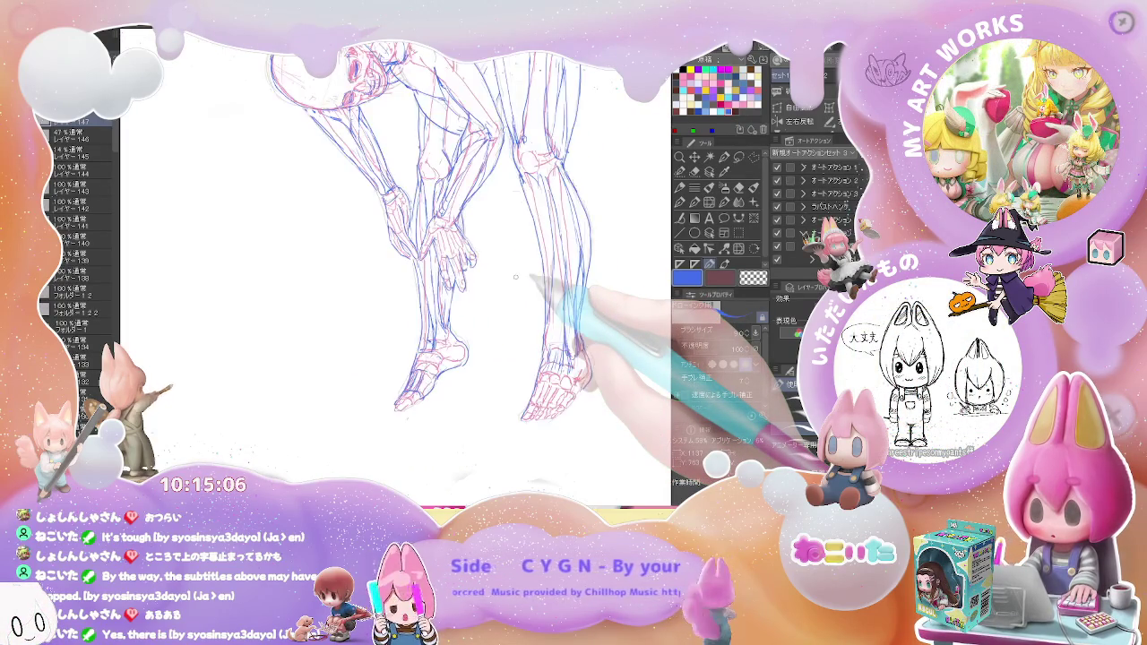
key(ctrl+plus)
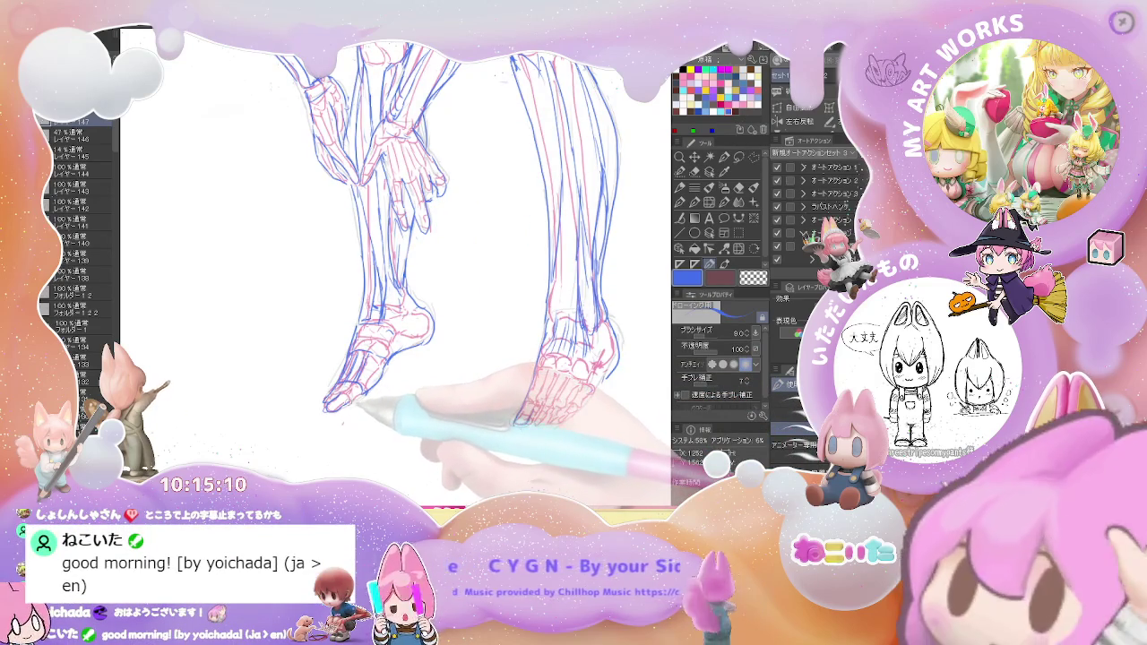
drag(403, 269, 318, 256)
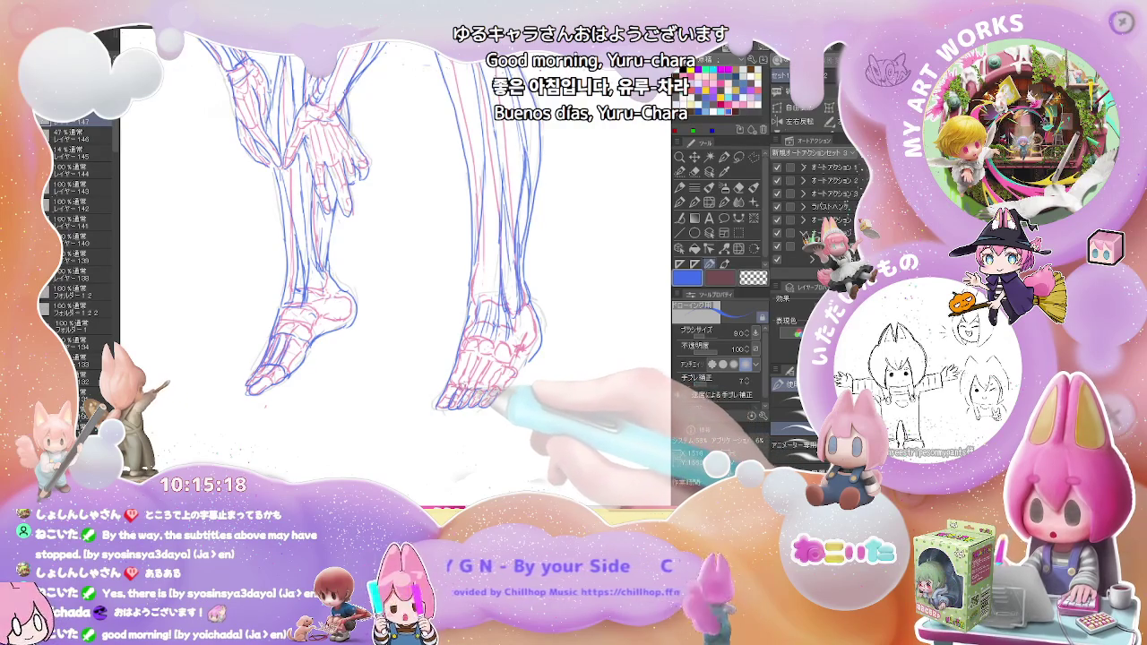
key(ctrl+0)
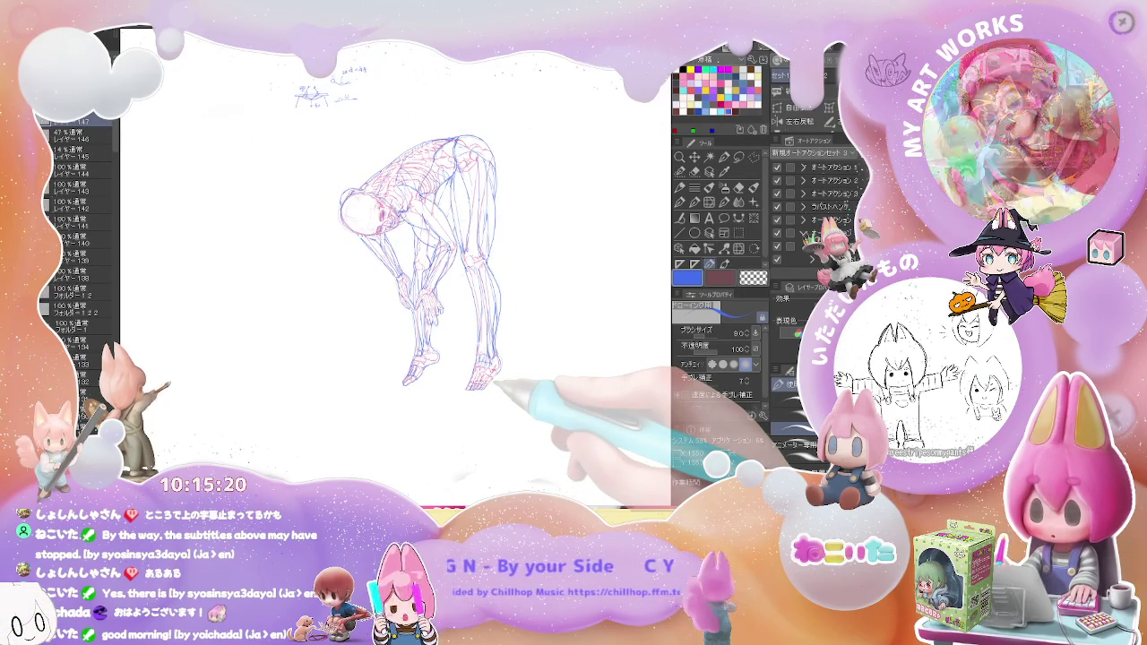
Inspect the feet, reposition the view, and start a transform on the whole anatomy figure
scroll(484, 385, up, 5)
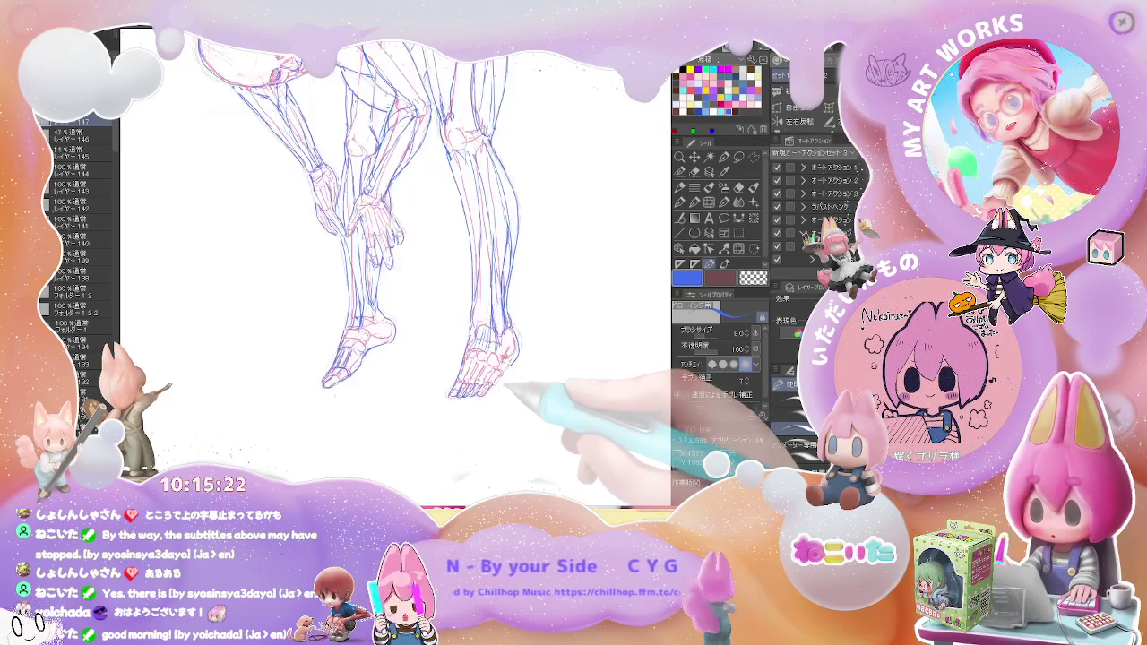
scroll(528, 381, down, 4)
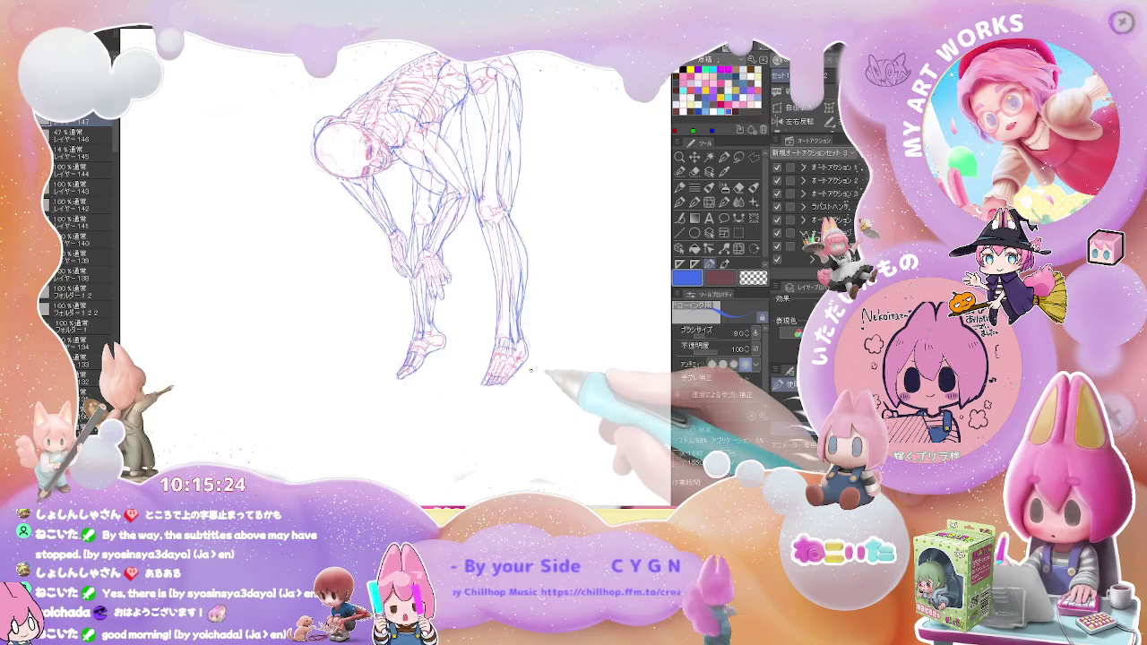
scroll(528, 380, down, 1)
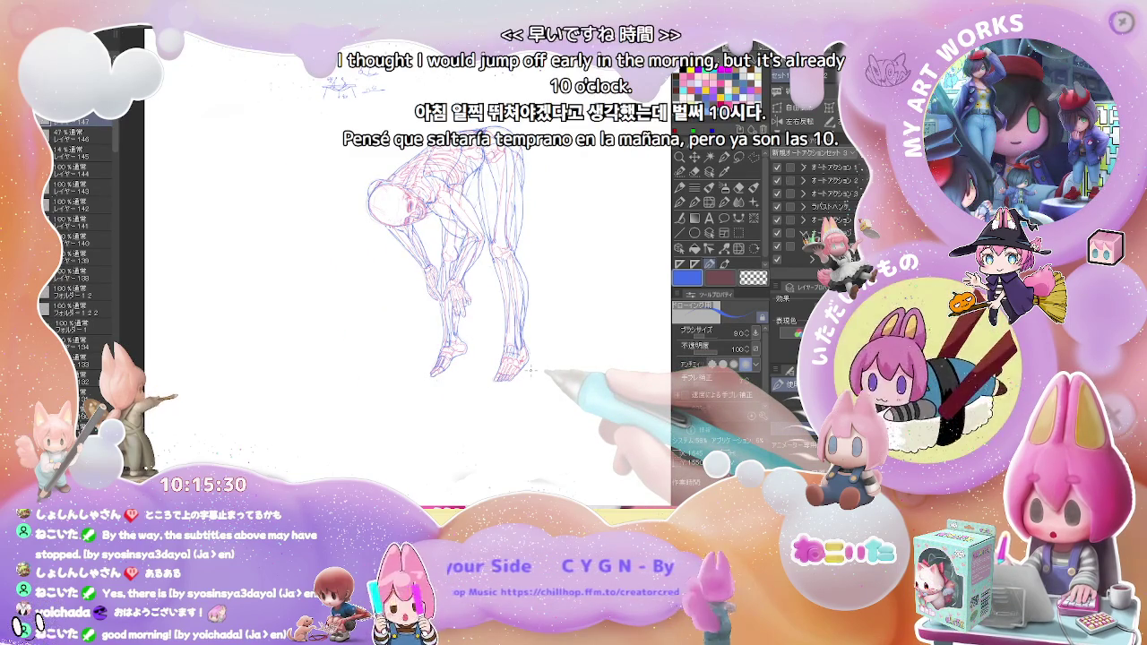
drag(530, 370, 505, 379)
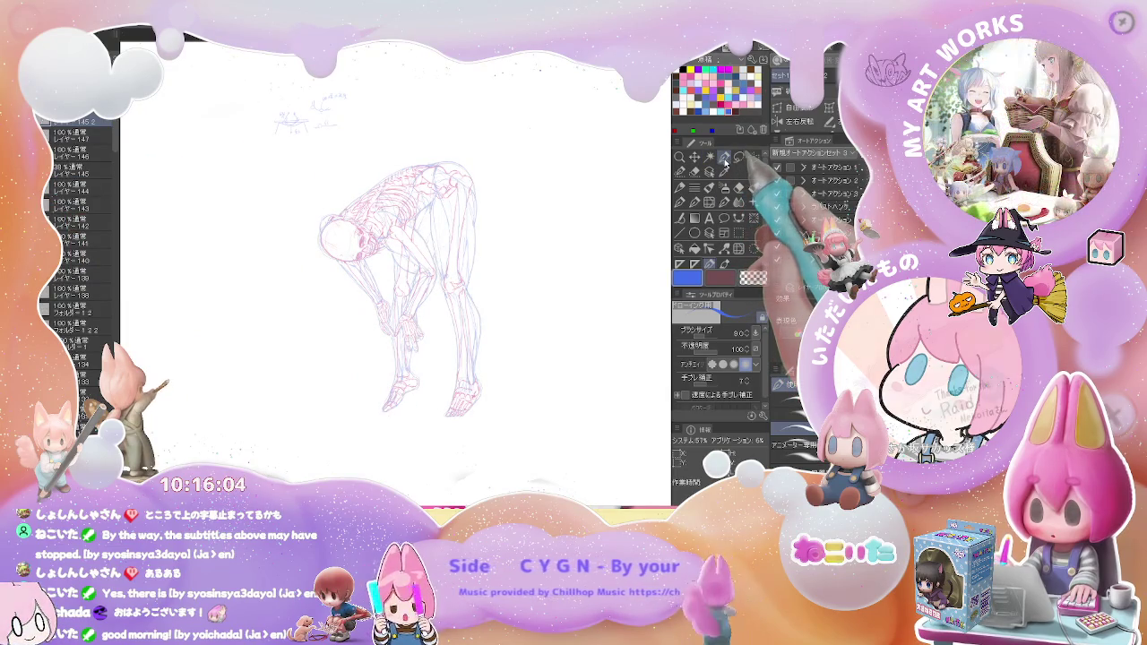
key(ctrl+t)
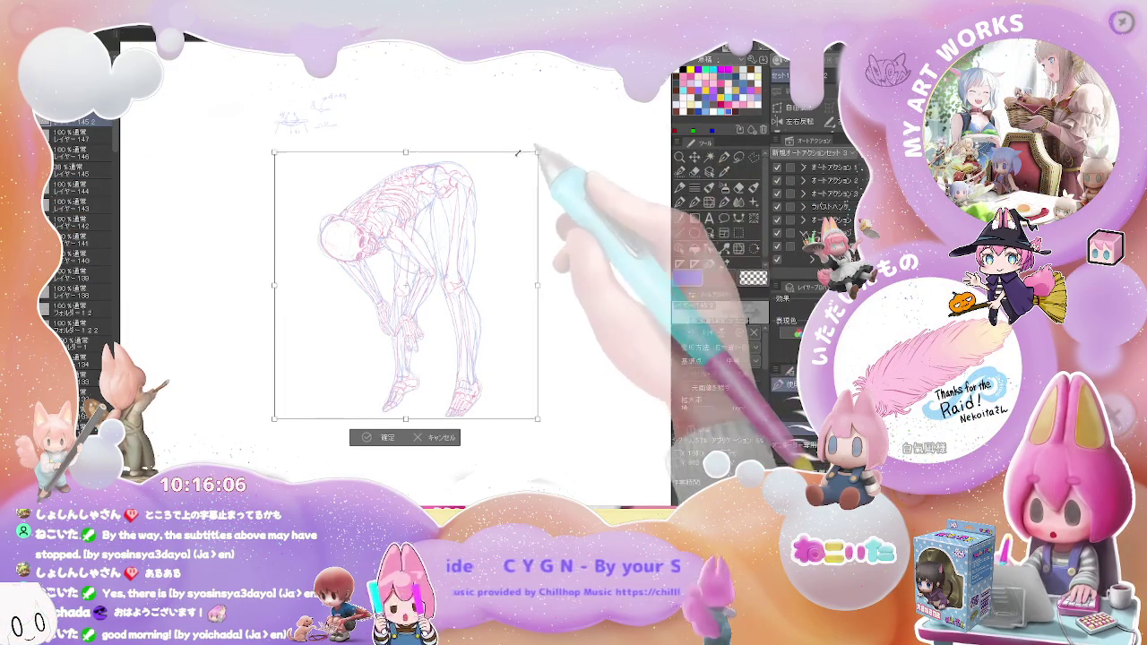
Shrink the anatomy figure much smaller, move it up-left, and apply the resize
drag(523, 149, 505, 167)
drag(450, 353, 375, 323)
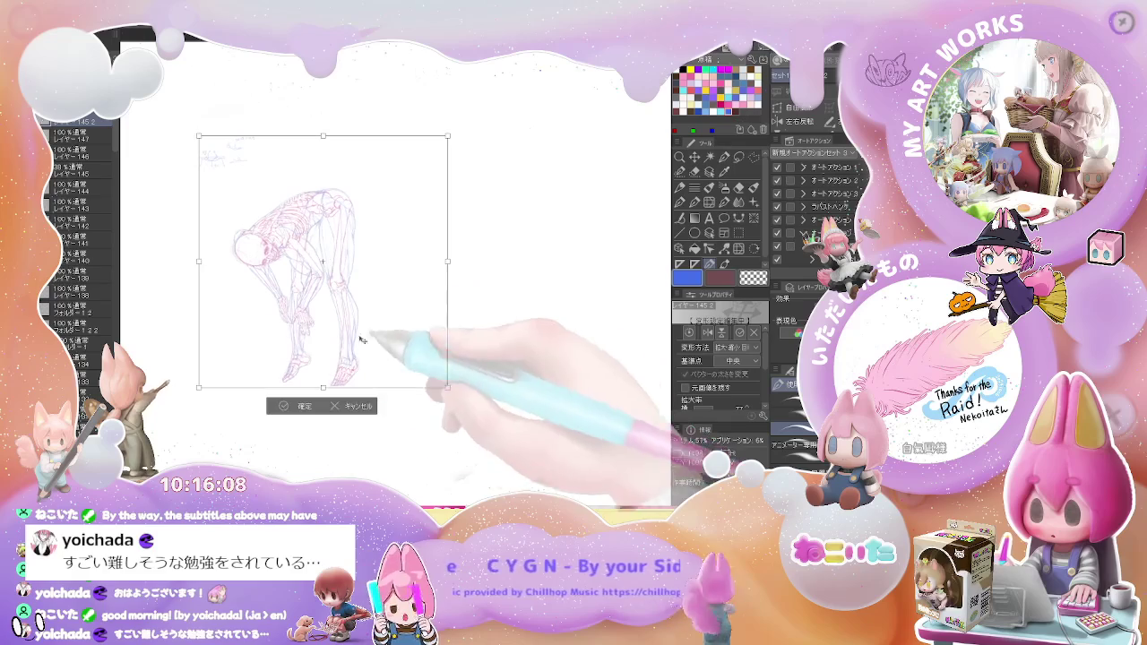
click(305, 406)
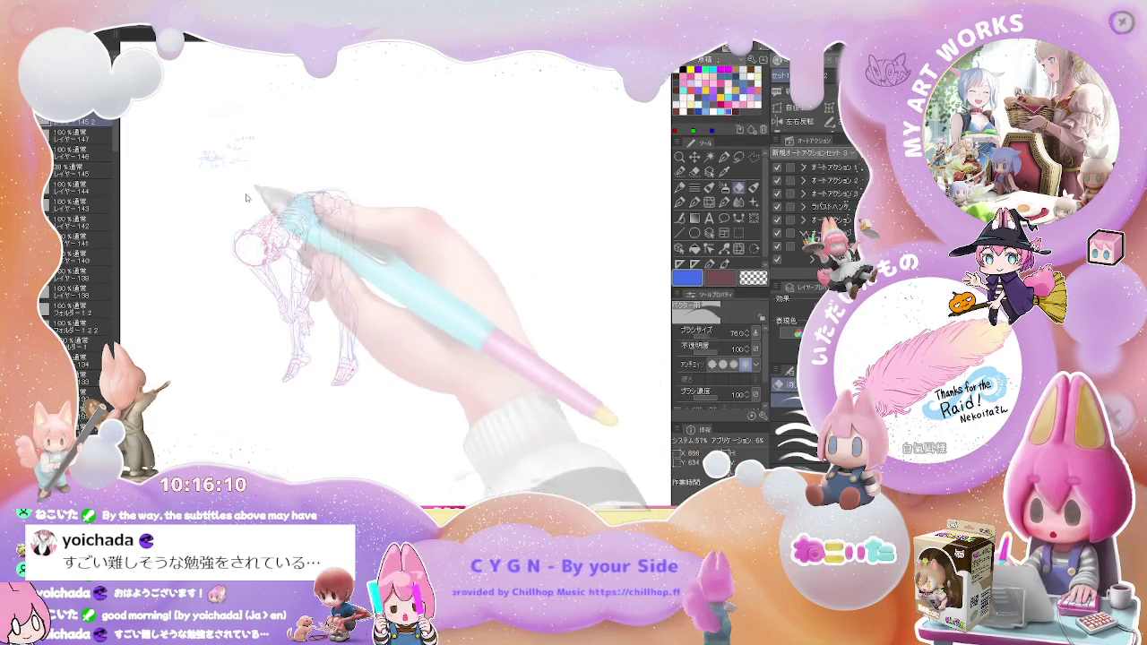
scroll(254, 195, up, 2)
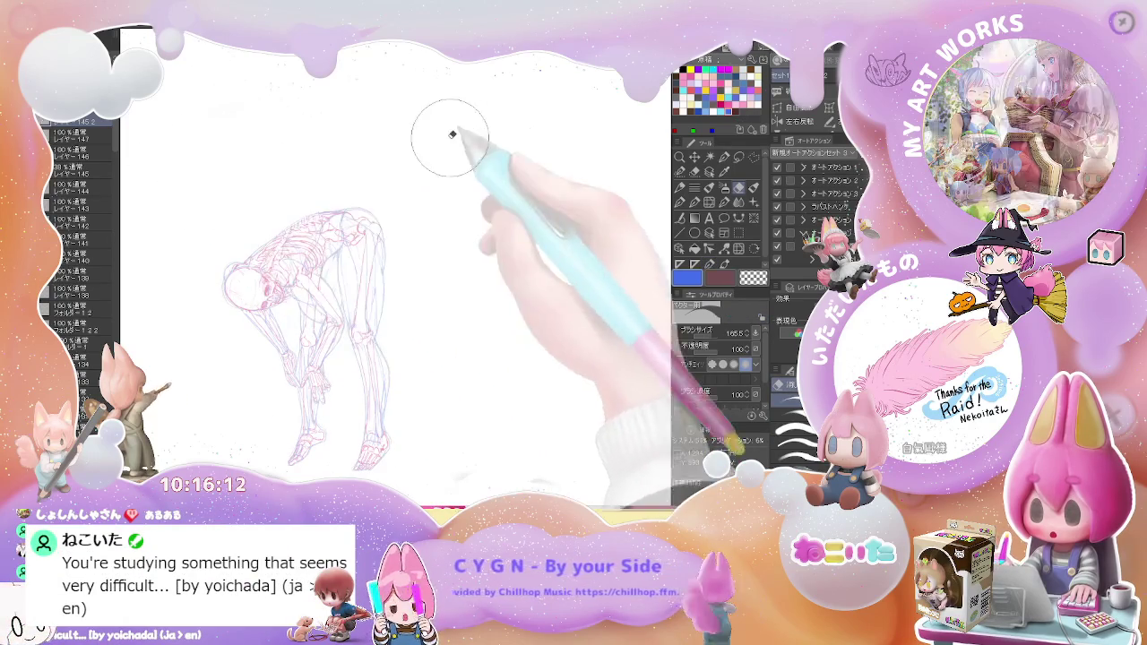
scroll(587, 292, down, 1)
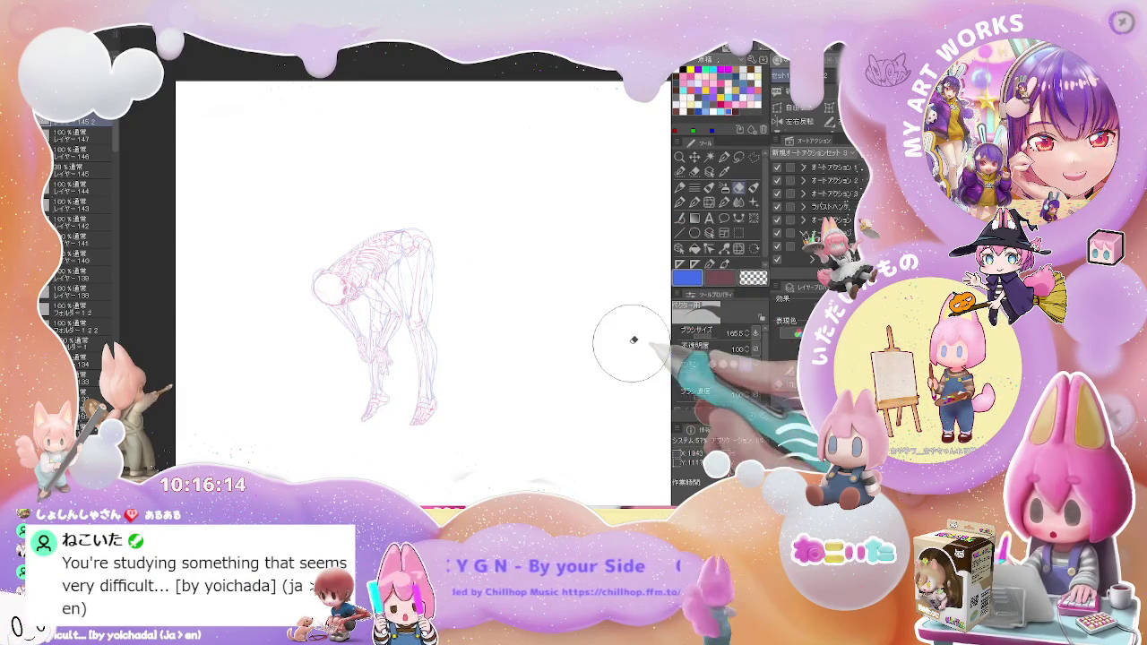
click(739, 233)
scroll(480, 381, up, 2)
scroll(479, 381, down, 2)
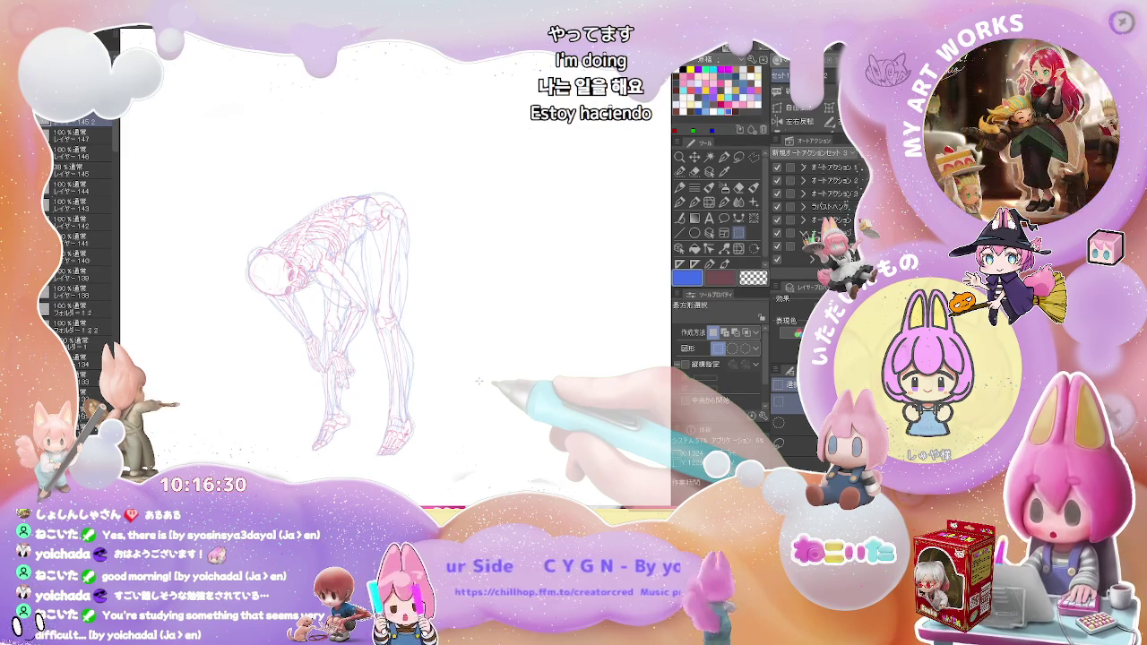
Scale the sketch down slightly, move it up and right, and show the guide grid
key(ctrl+t)
drag(532, 191, 466, 269)
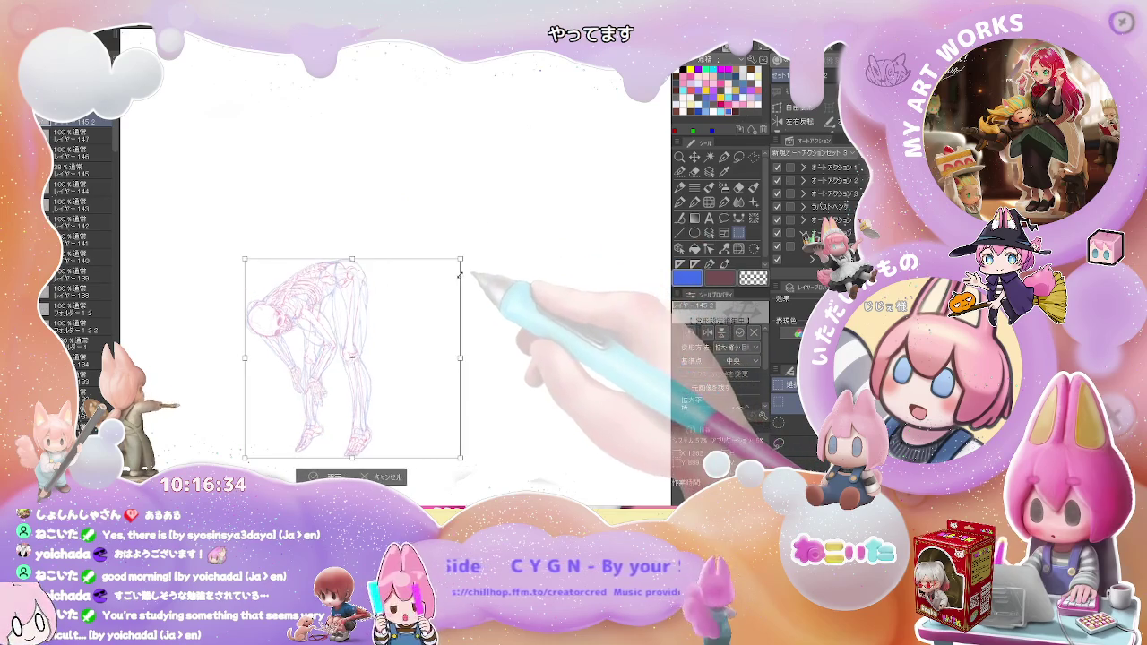
drag(430, 340, 475, 302)
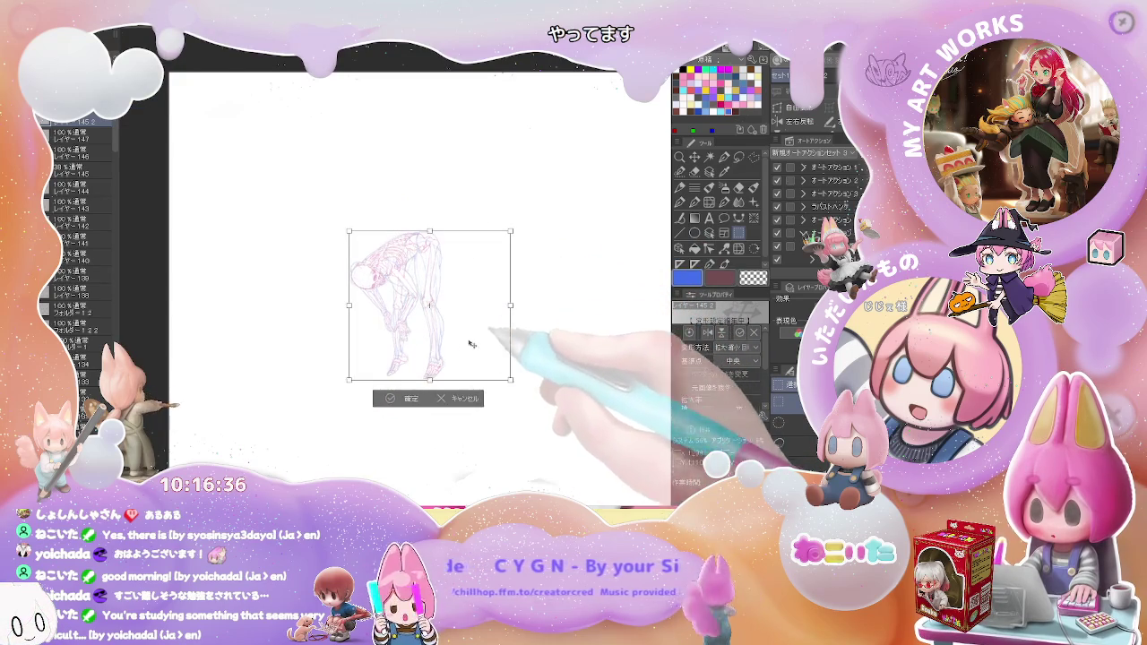
click(410, 401)
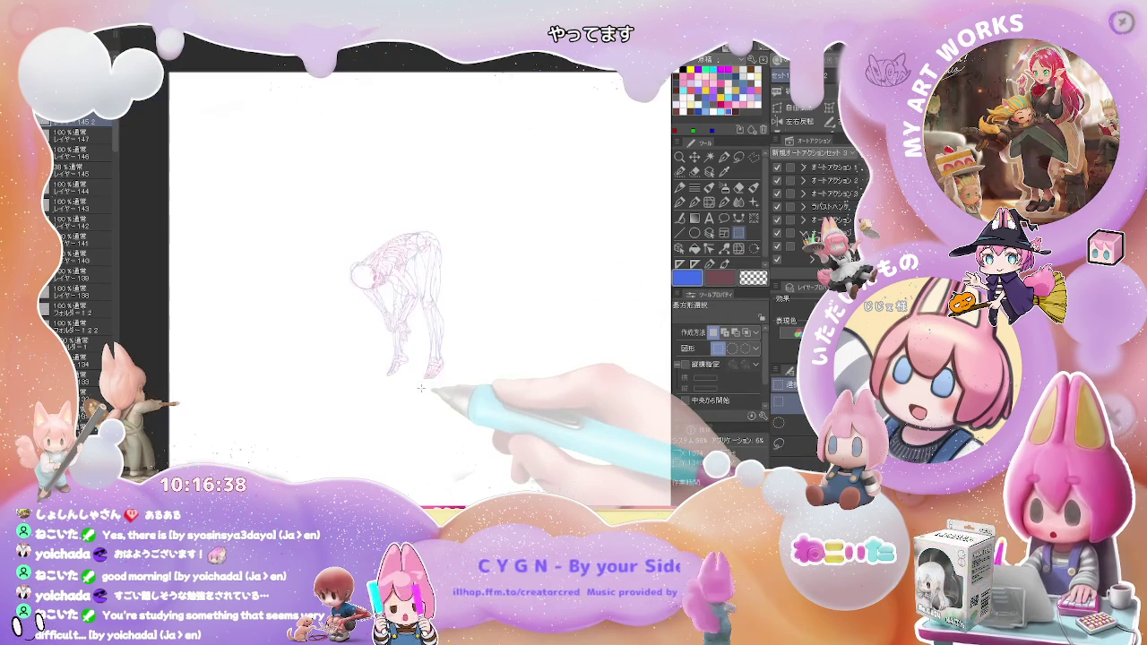
key(ctrl+at)
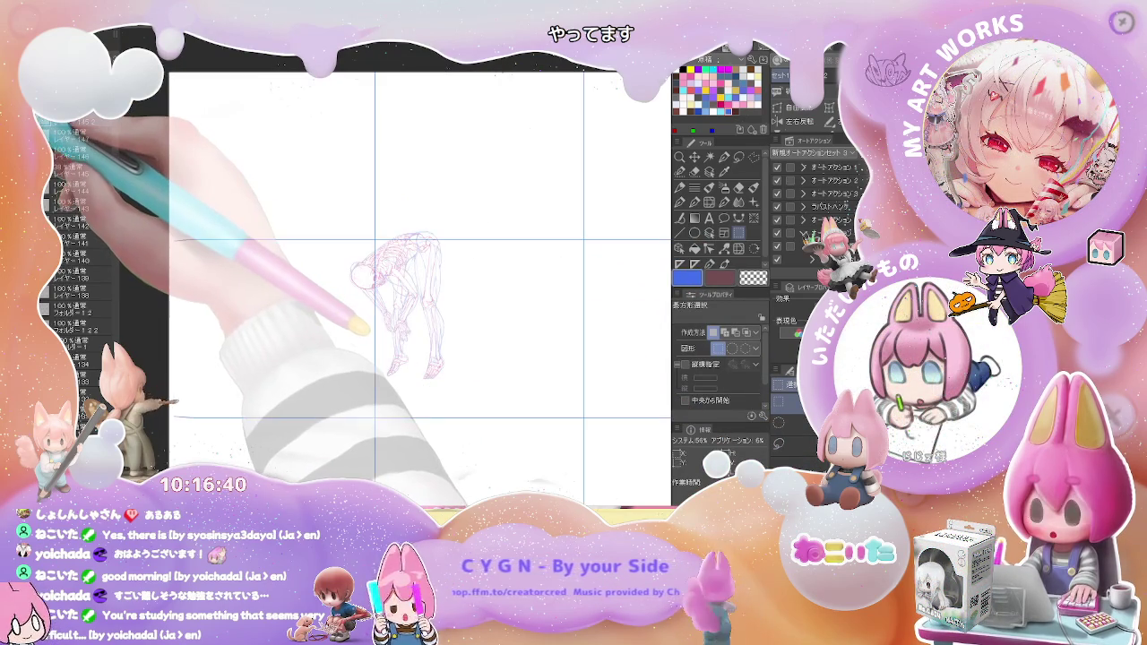
Undo the last scale and move the skeleton sketch right and down within the grid
key(ctrl+z)
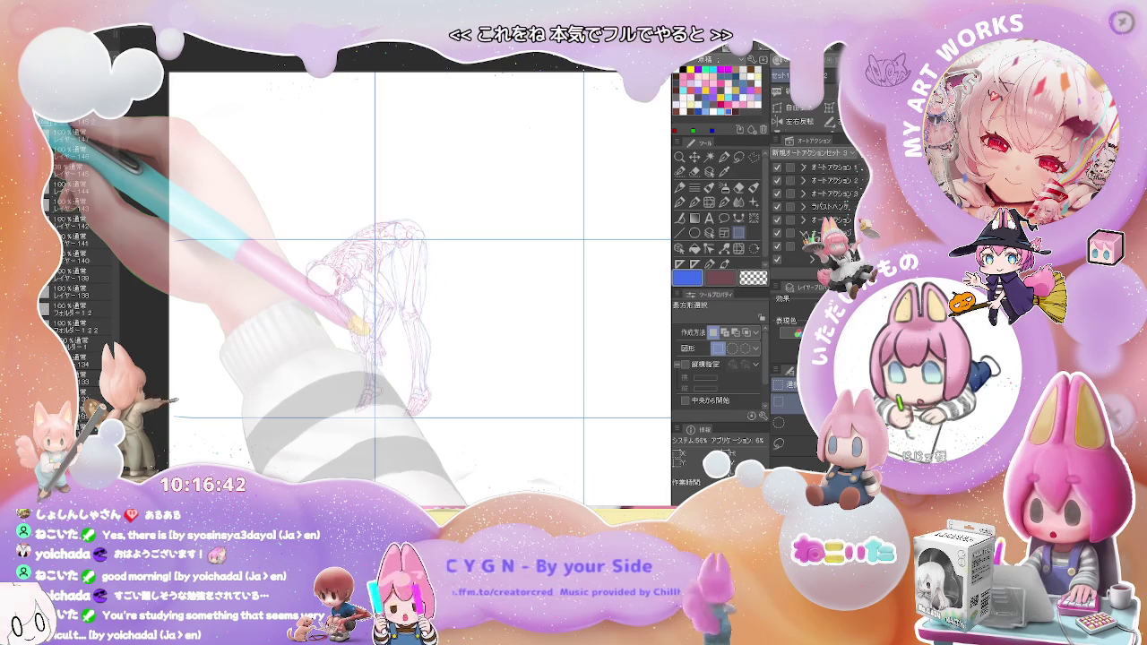
click(695, 157)
drag(421, 348, 497, 357)
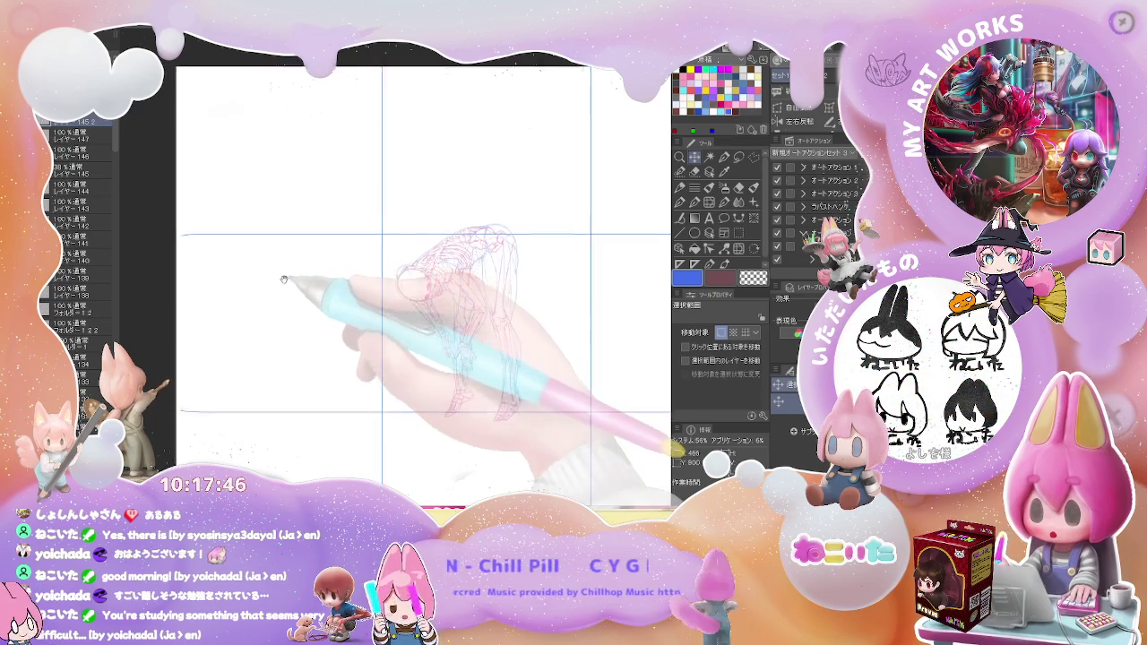
drag(298, 281, 337, 250)
scroll(300, 250, up, 2)
scroll(296, 248, up, 2)
drag(301, 256, 309, 191)
key(b)
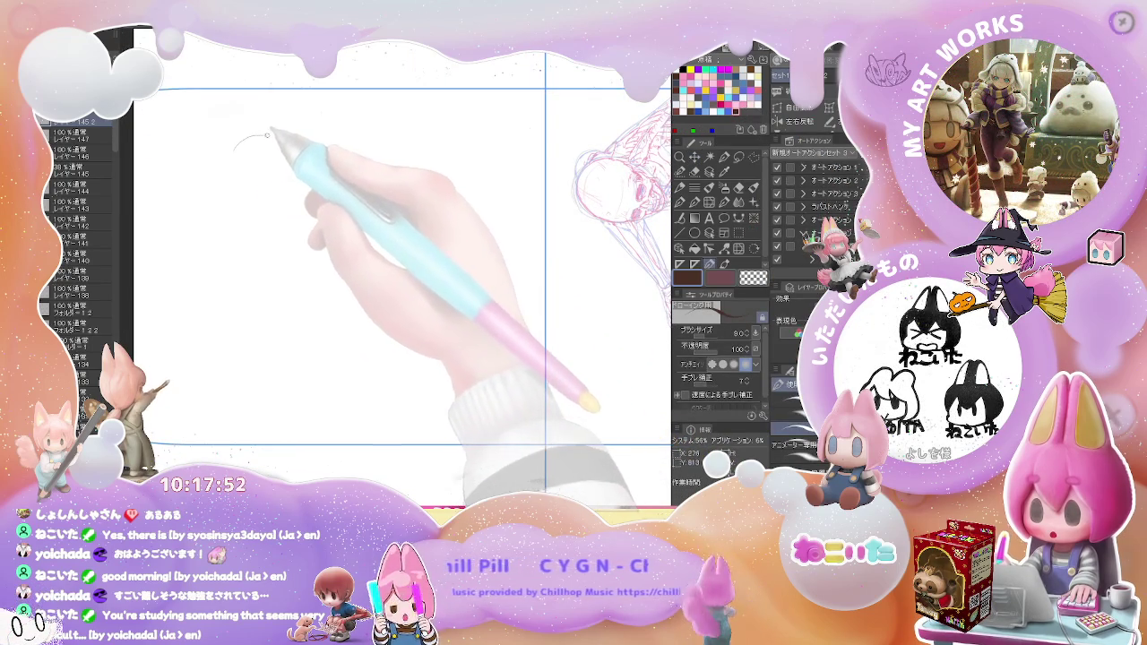
On a new layer, draw the figure's back contour curving down to the hands
mouse_move(276, 139)
mouse_down()
mouse_move(232, 161)
mouse_move(230, 176)
mouse_up()
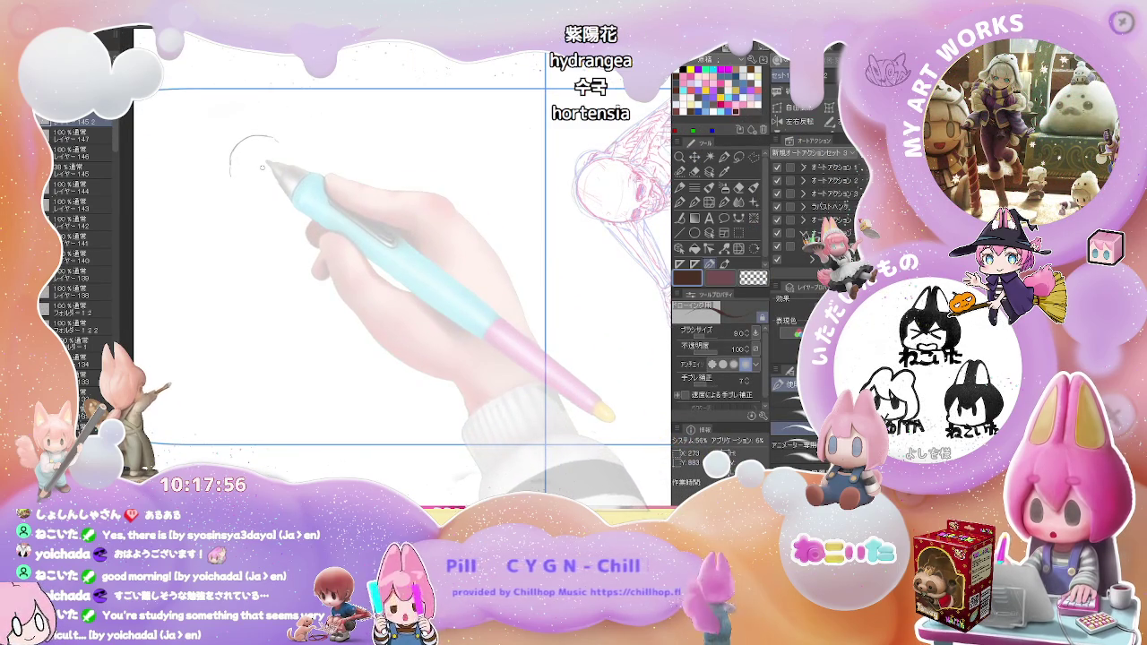
key(ctrl+z)
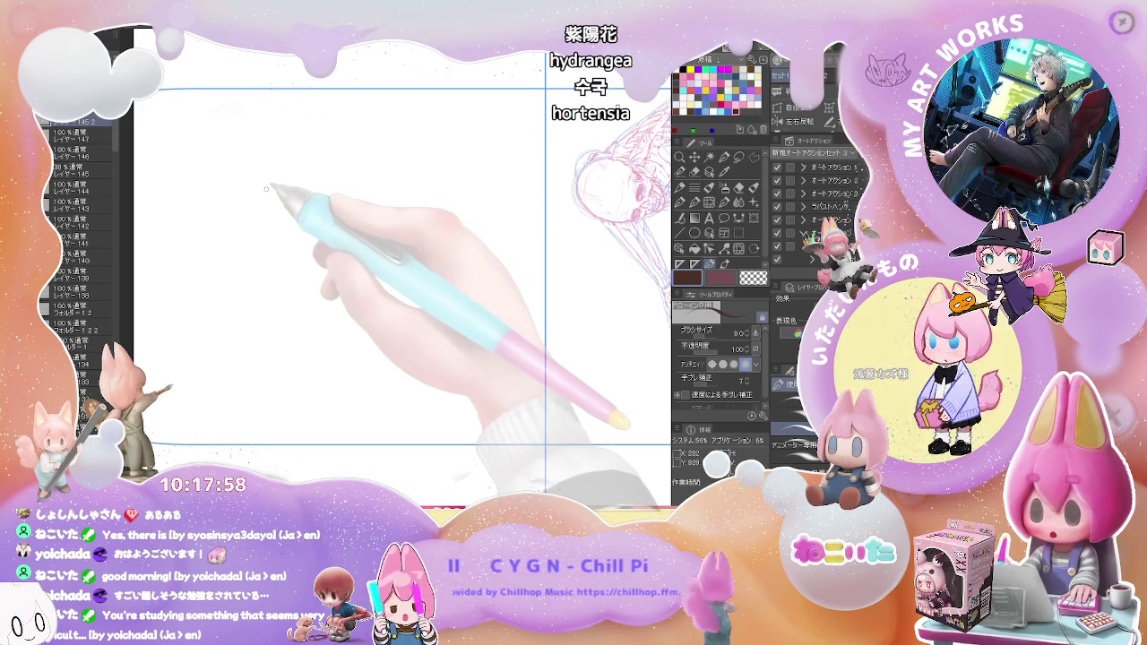
key(ctrl+shift+n)
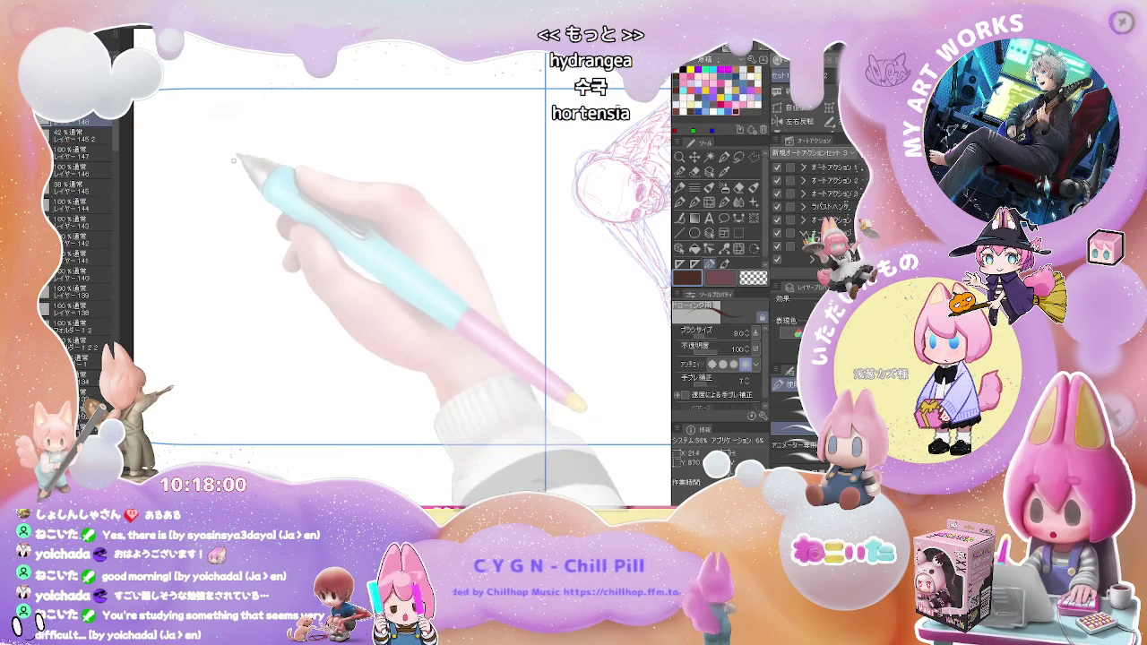
mouse_move(226, 171)
mouse_down()
mouse_move(245, 149)
mouse_move(222, 191)
mouse_up()
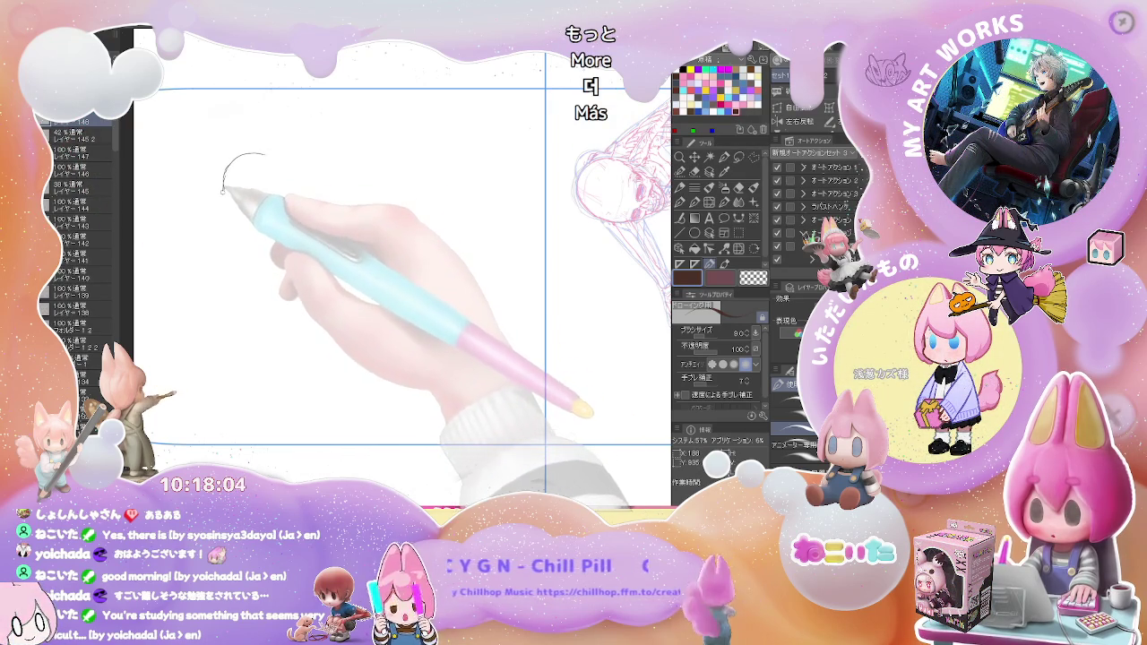
mouse_move(264, 156)
mouse_down()
mouse_move(224, 186)
mouse_move(239, 238)
mouse_up()
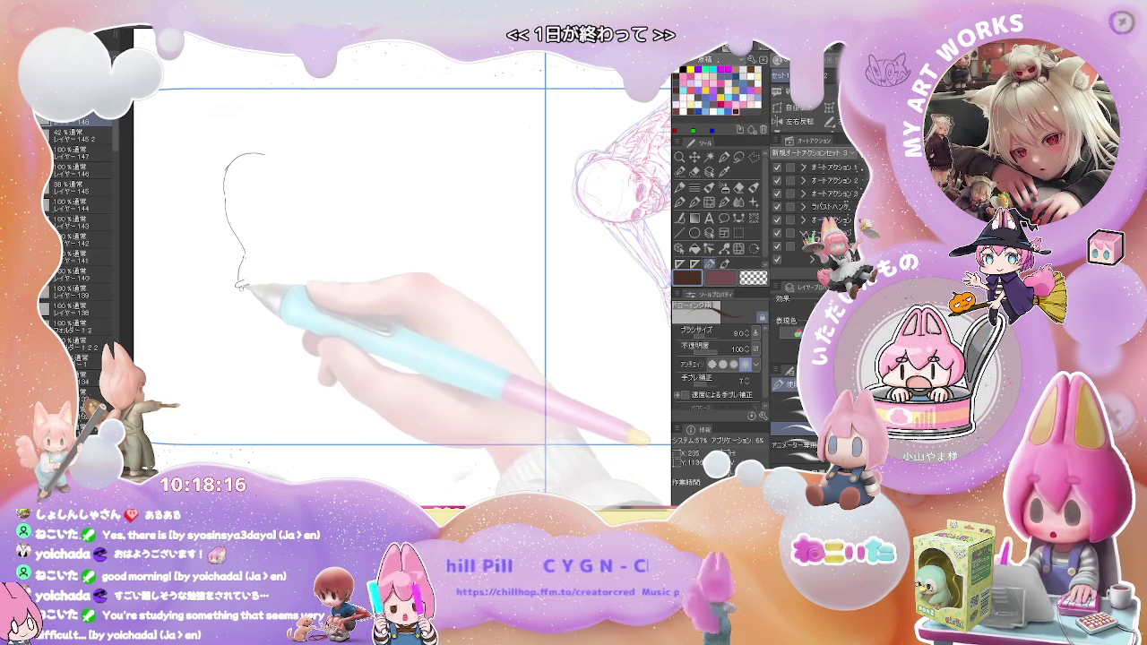
drag(240, 285, 235, 291)
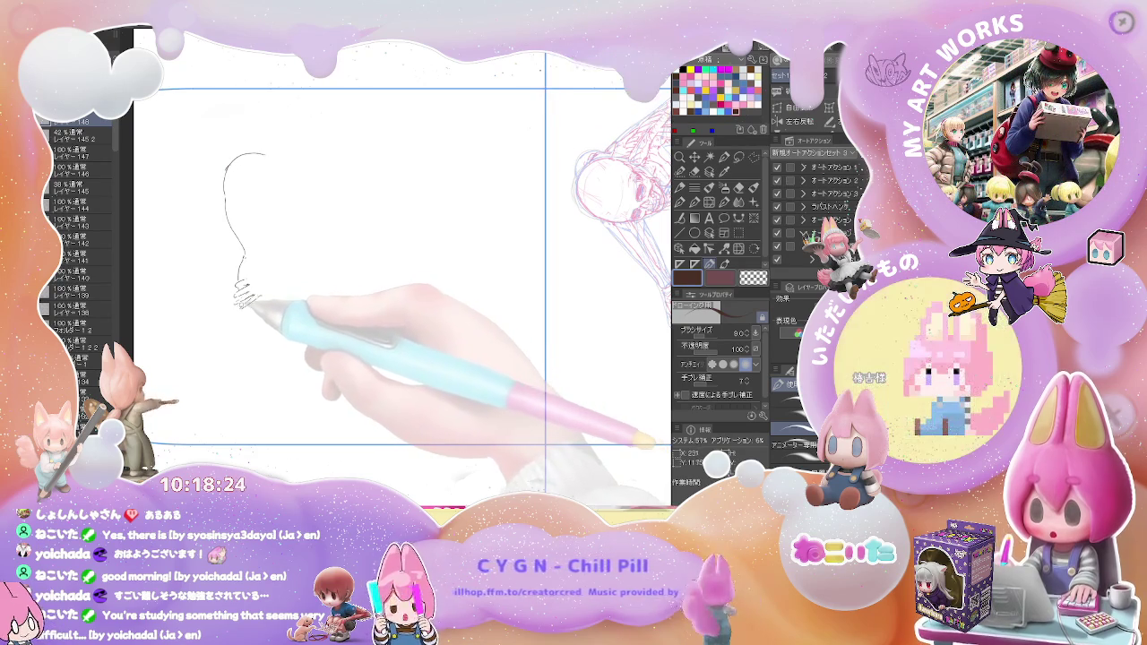
drag(240, 295, 243, 310)
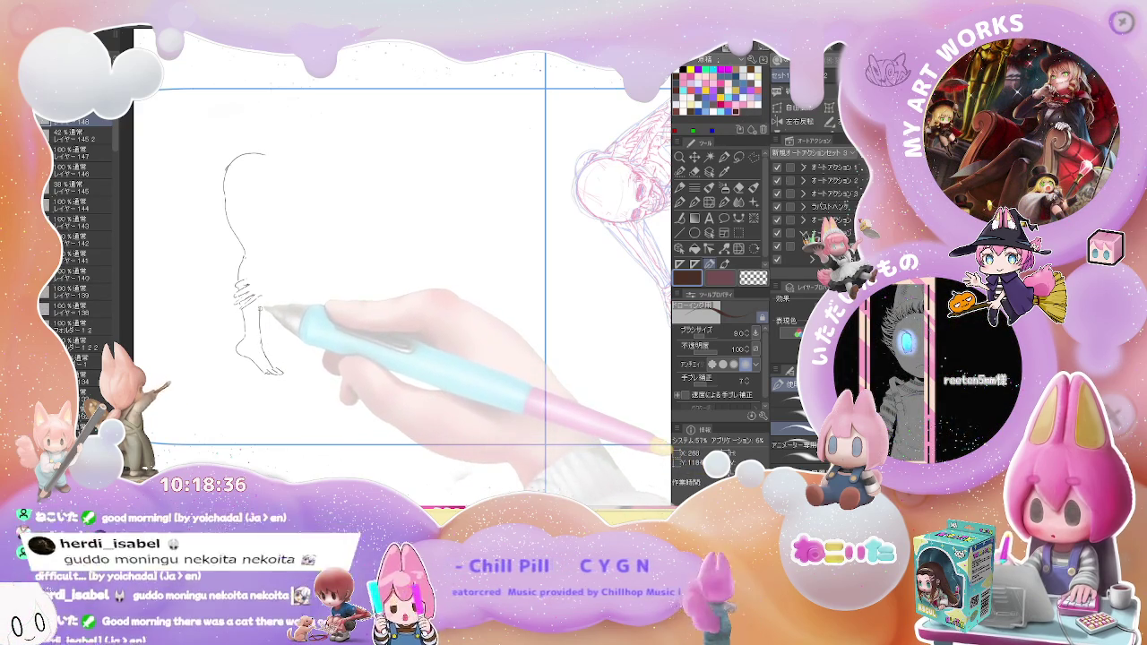
Draw the arm line rising toward the shoulder and along the back
key(e)
key(g)
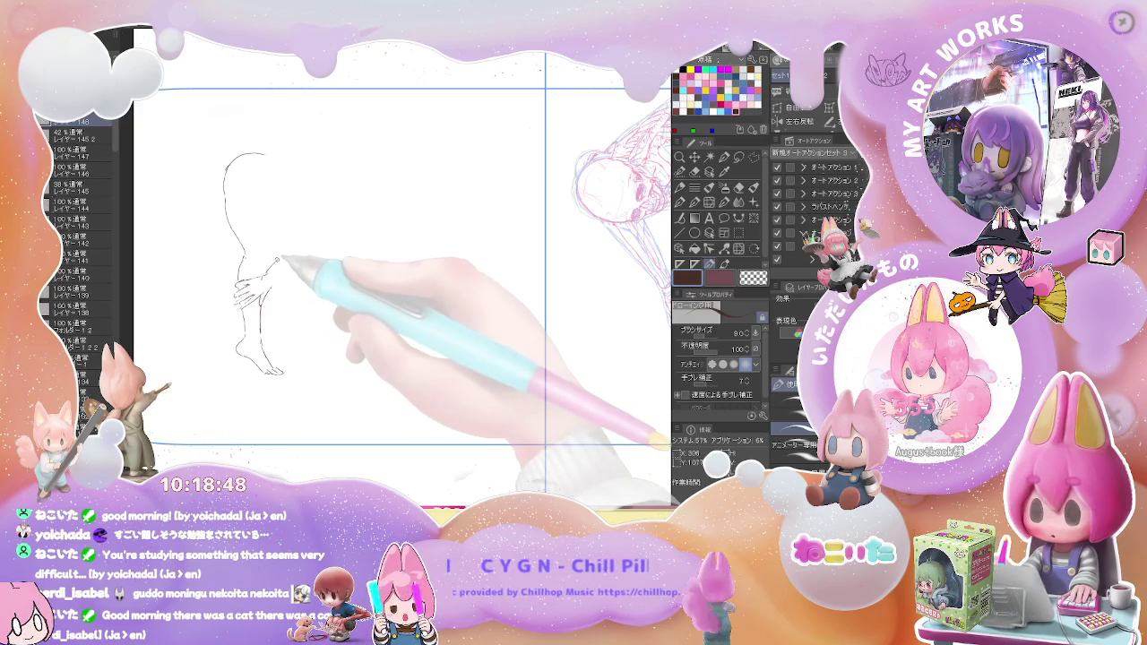
drag(276, 259, 294, 243)
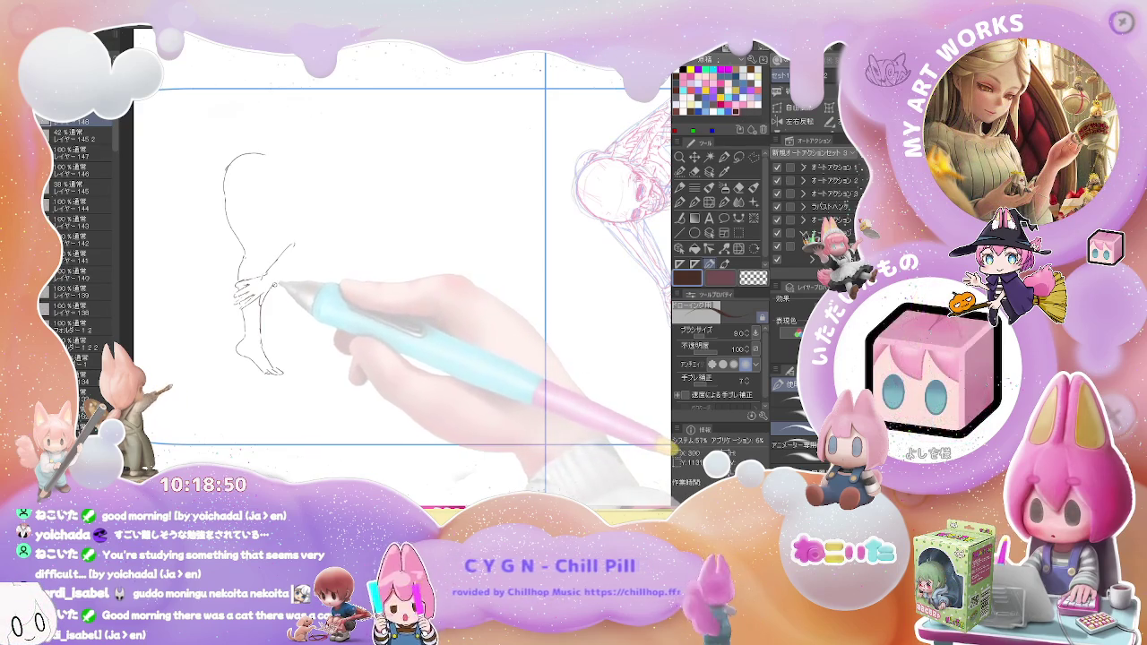
drag(273, 273, 296, 246)
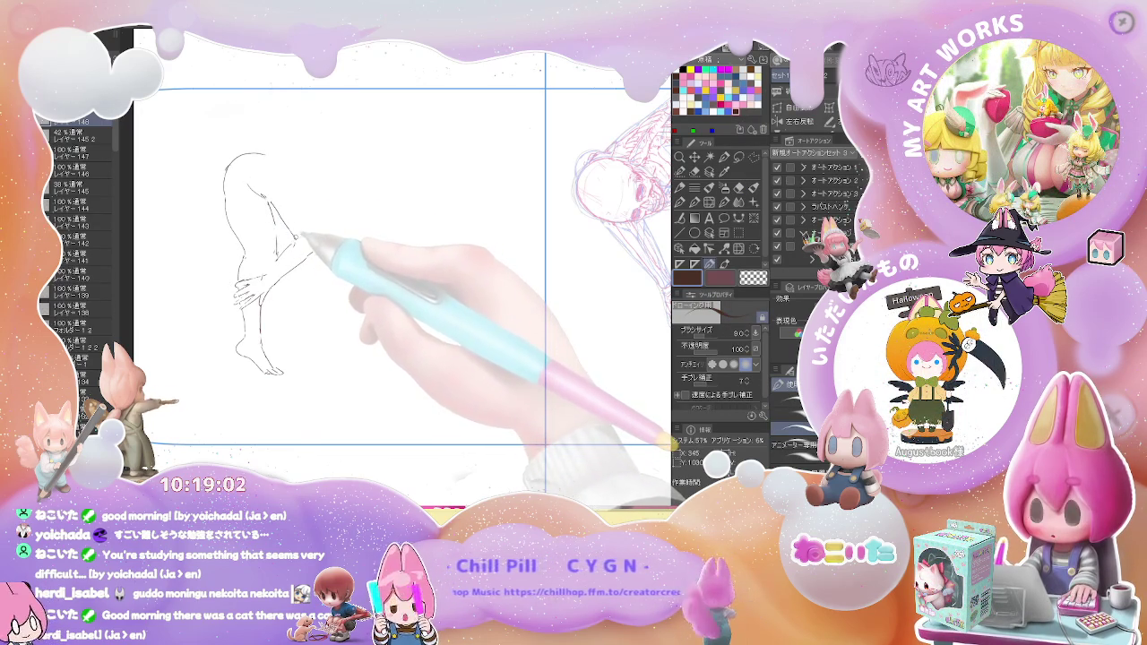
mouse_move(300, 235)
mouse_down()
mouse_move(269, 269)
mouse_move(339, 223)
mouse_up()
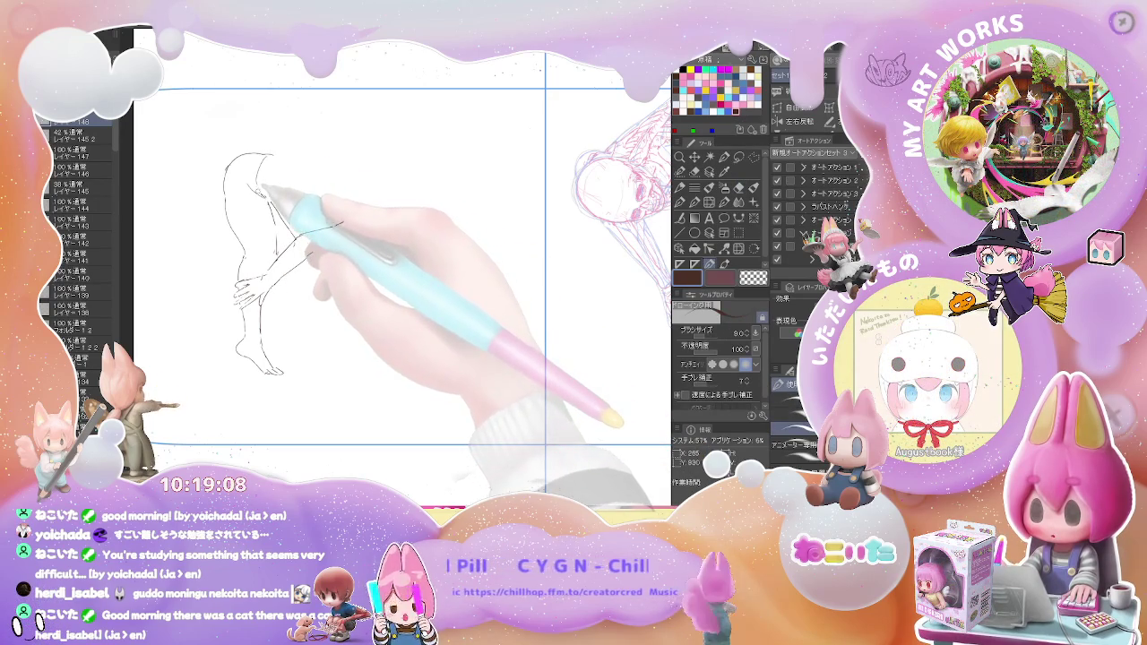
Draw the thigh contour from the hip down to the knee
mouse_move(260, 188)
mouse_down()
mouse_move(249, 156)
mouse_move(299, 171)
mouse_up()
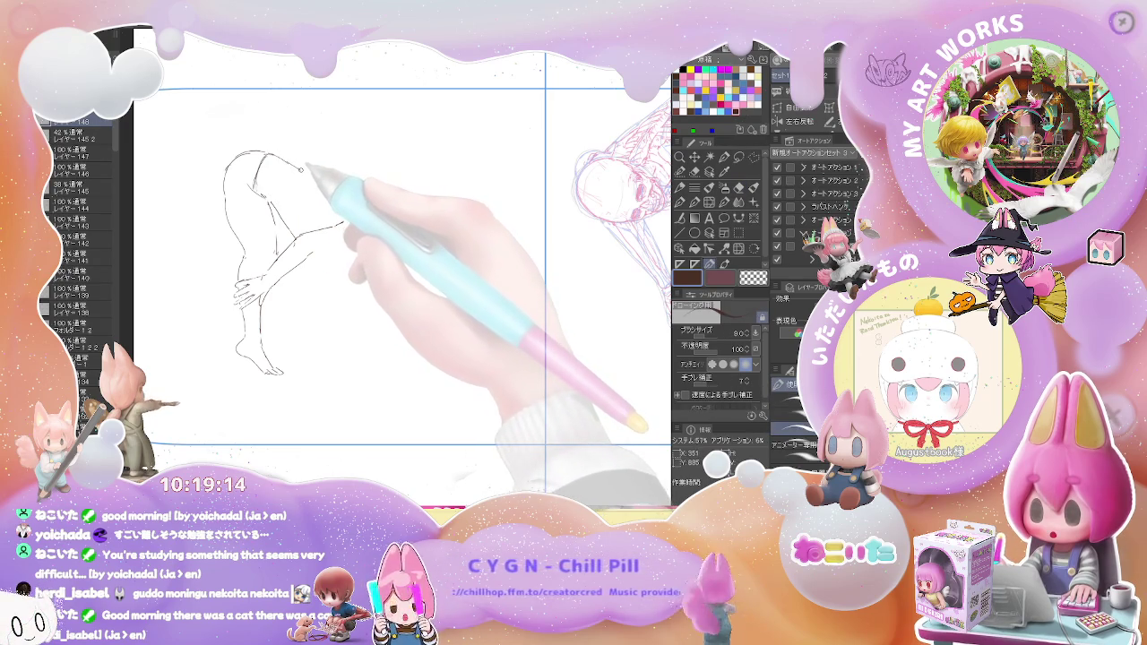
drag(304, 168, 351, 208)
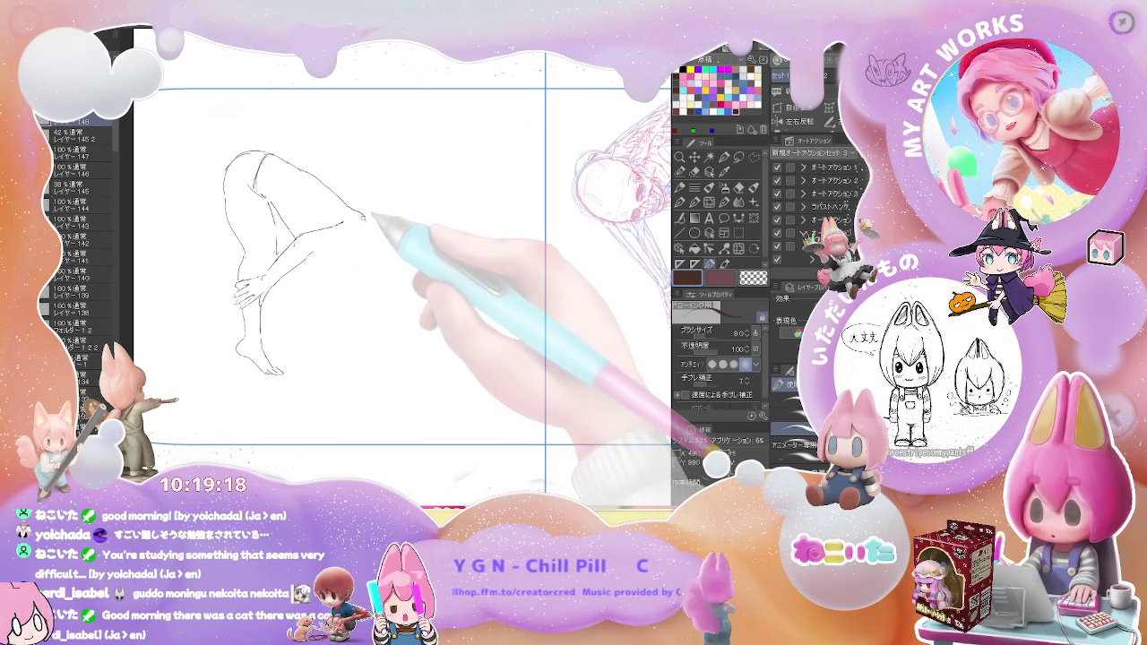
drag(338, 192, 361, 206)
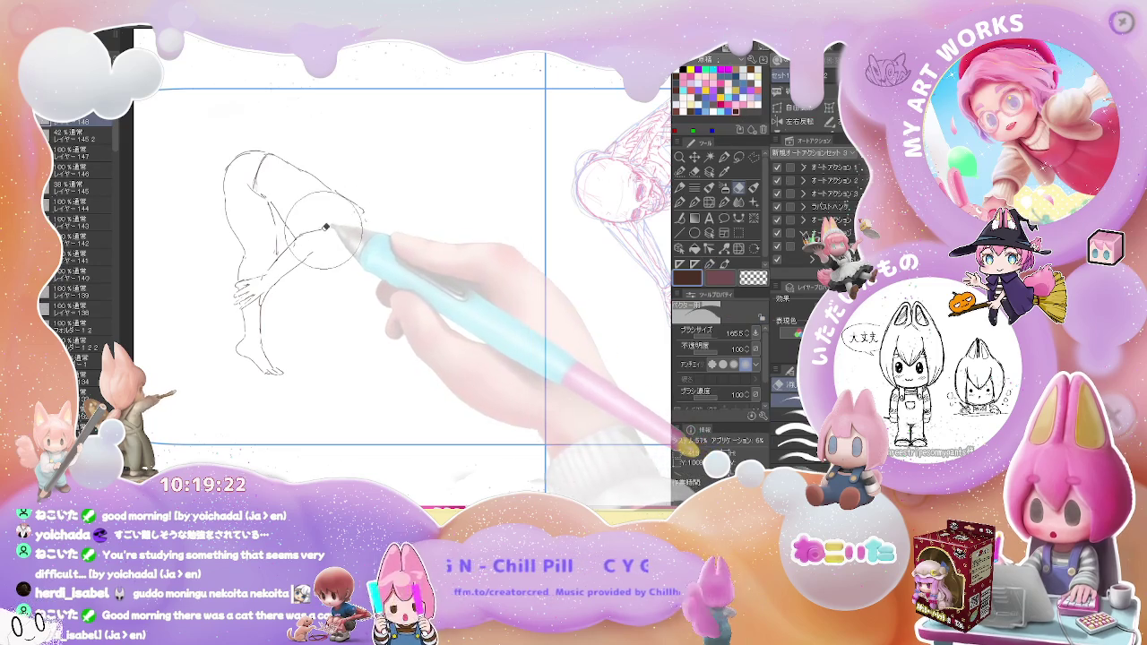
key(p)
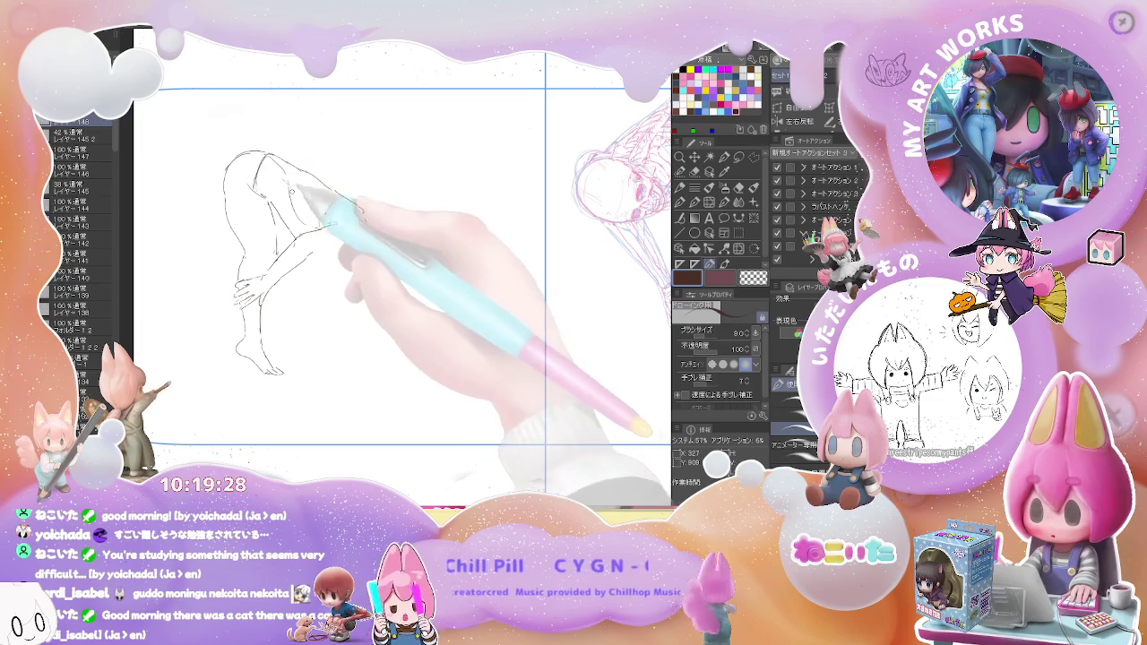
key(e)
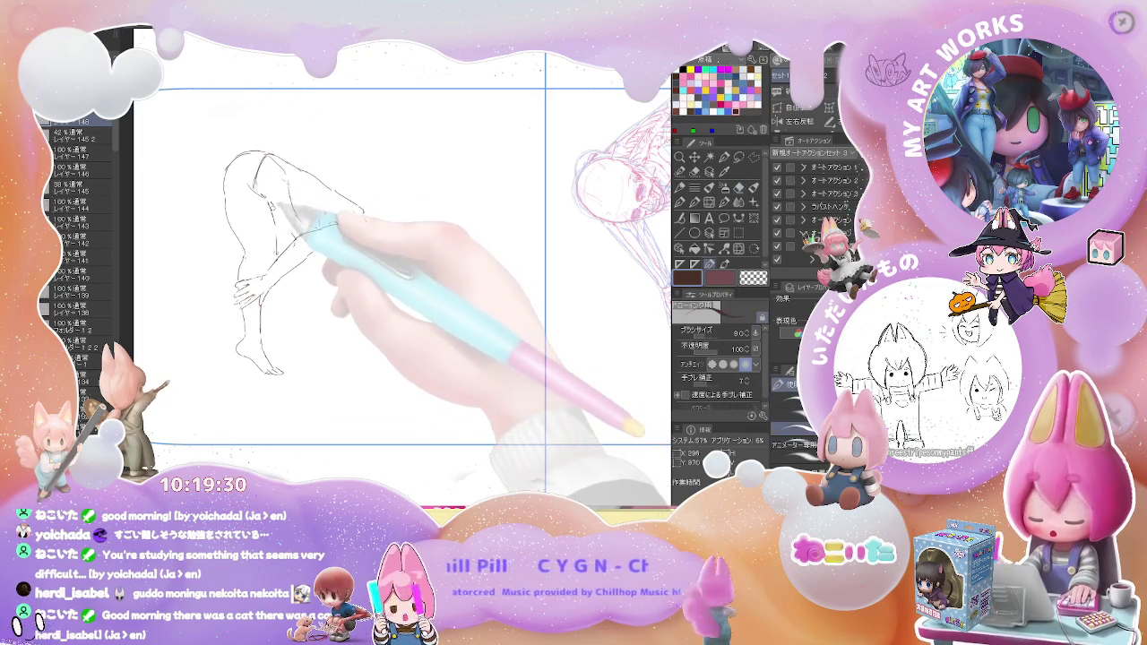
key(p)
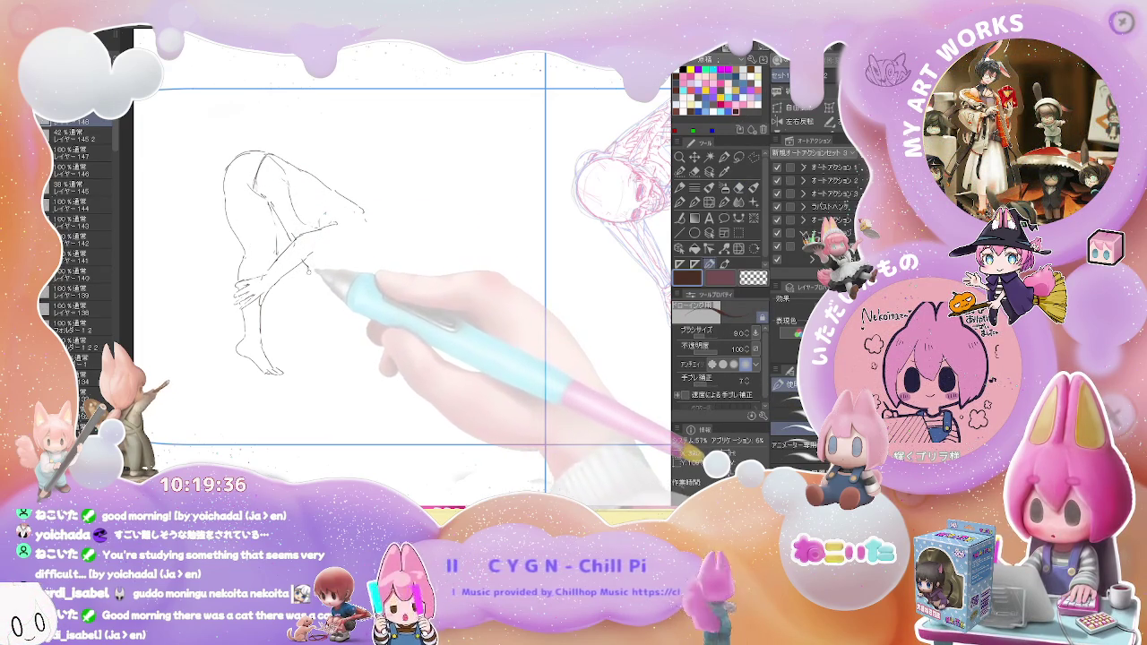
Add the lower leg and a horizontal line across the thigh, erasing faulty strokes
drag(307, 269, 321, 315)
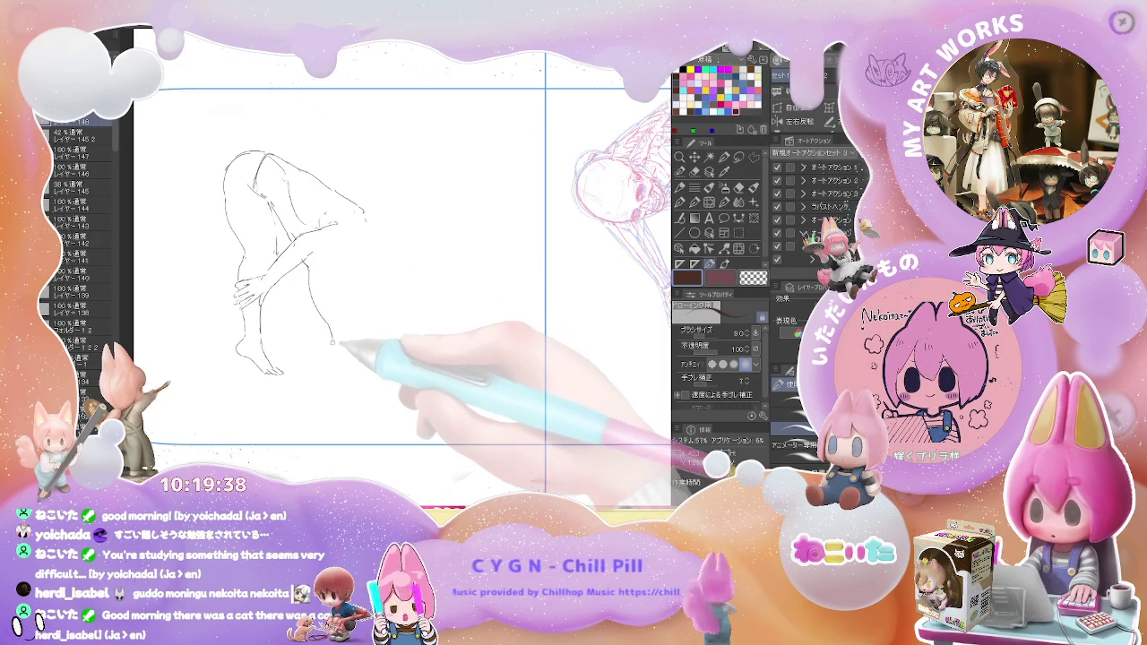
key(e)
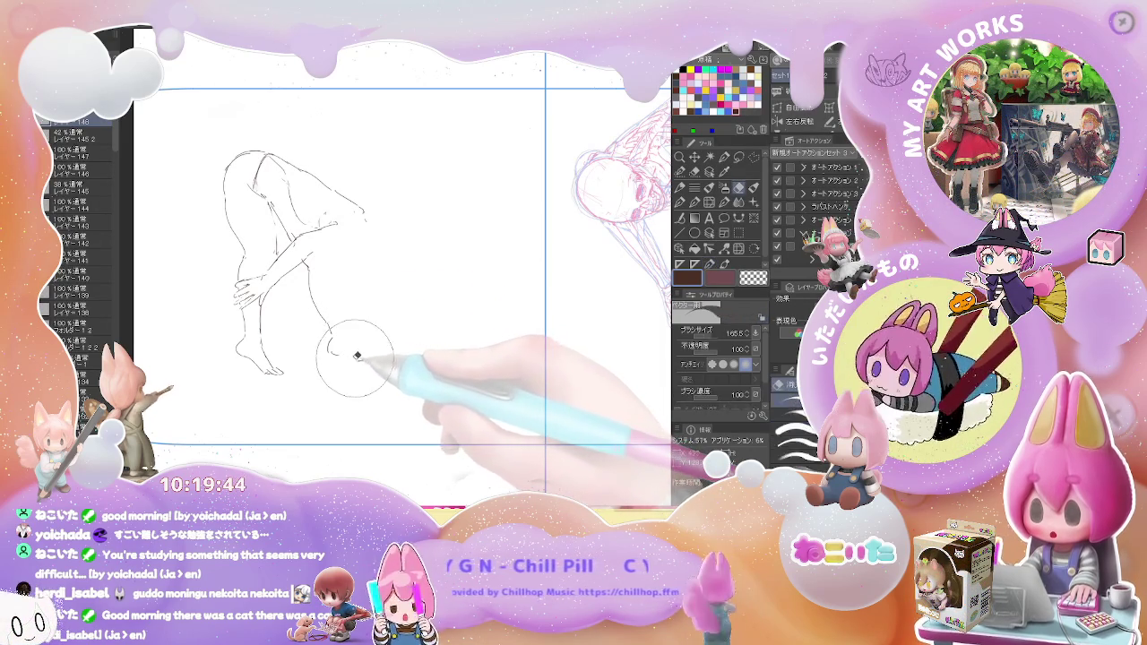
key(p)
key(e)
key(p)
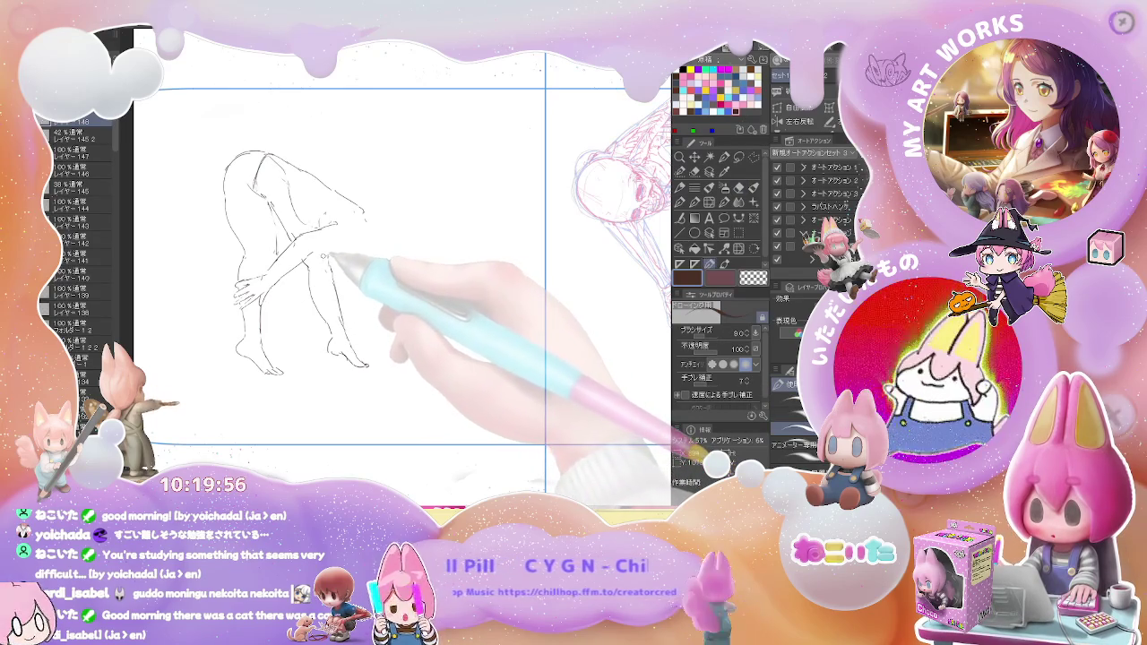
drag(313, 261, 363, 253)
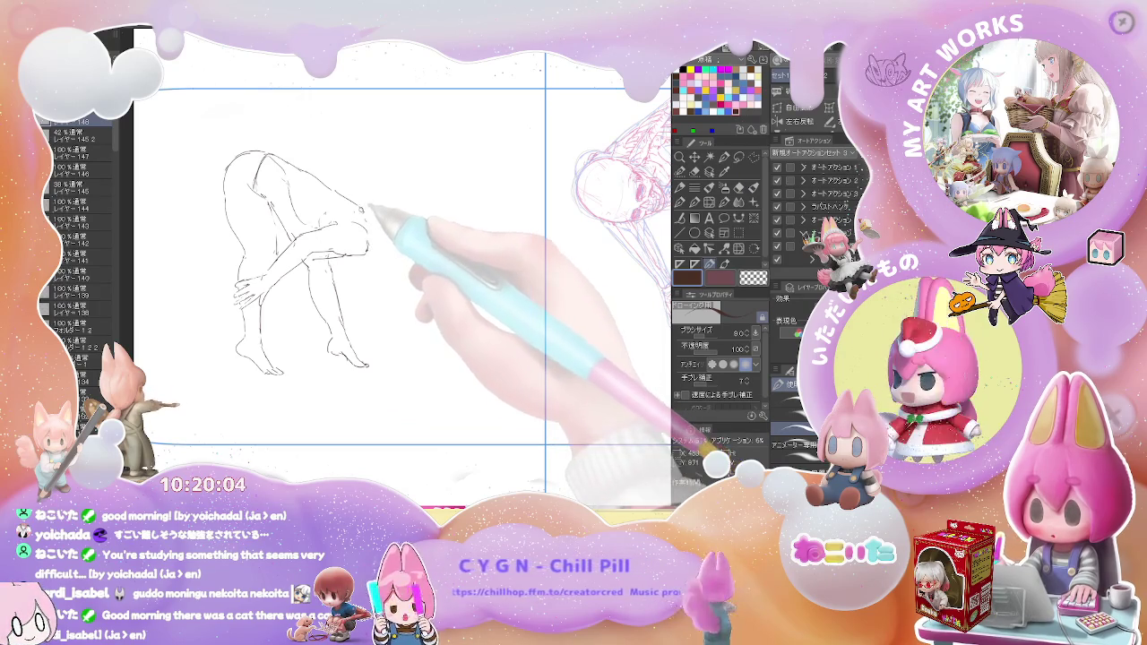
Erase the old head guide circles from the bent-over sketch
key(e)
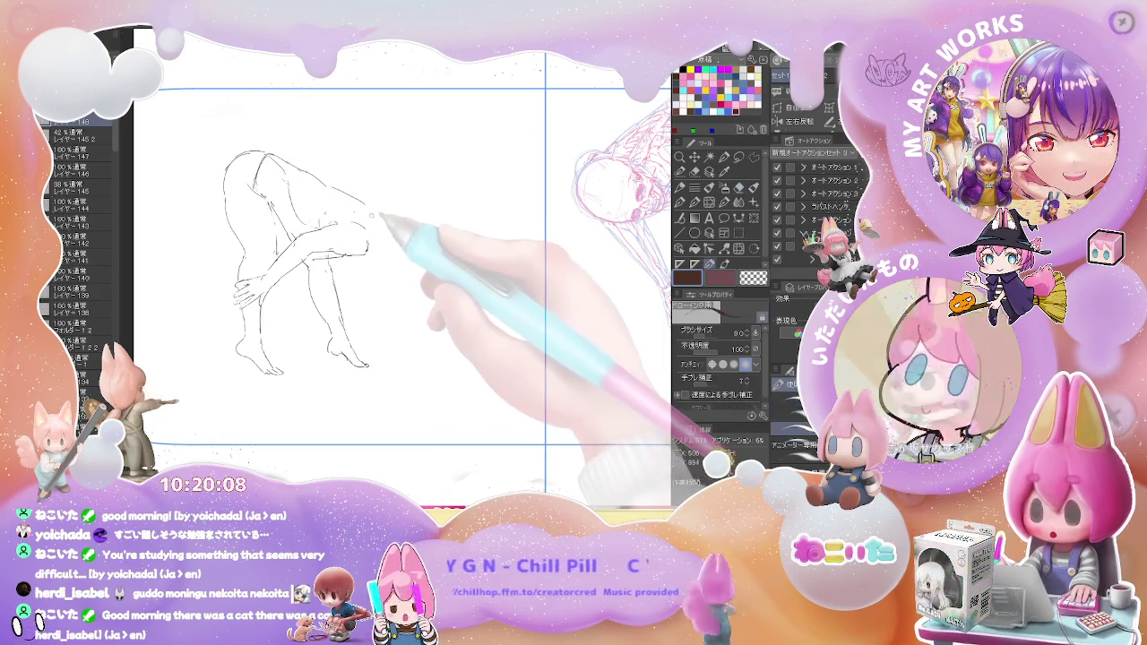
drag(339, 189, 320, 179)
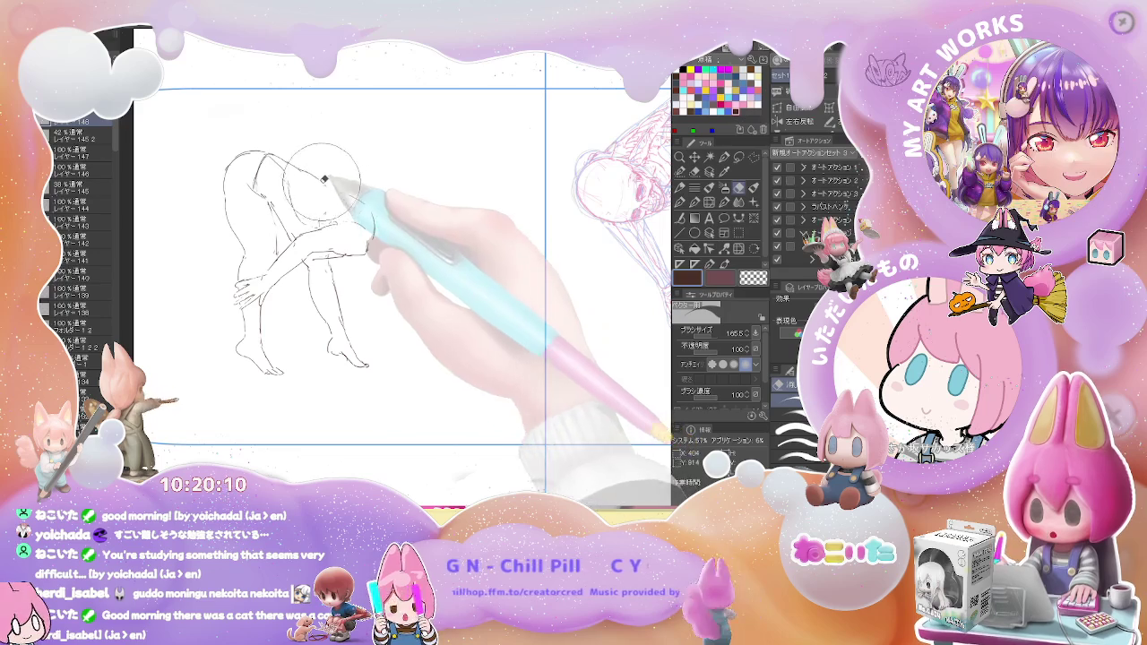
key(p)
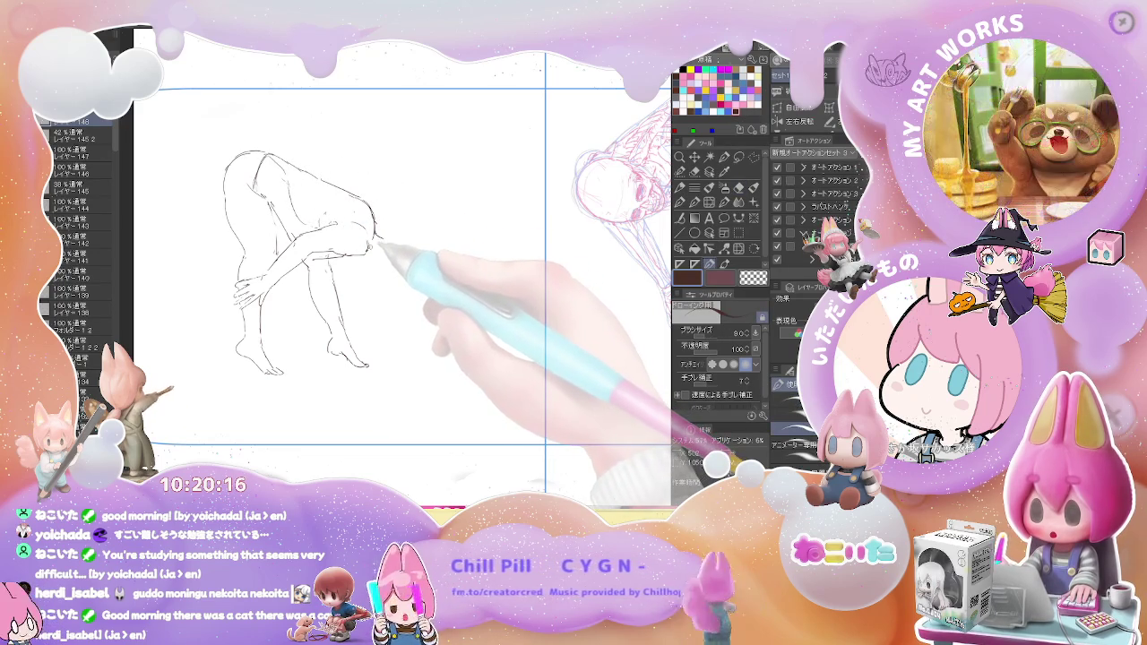
key(p)
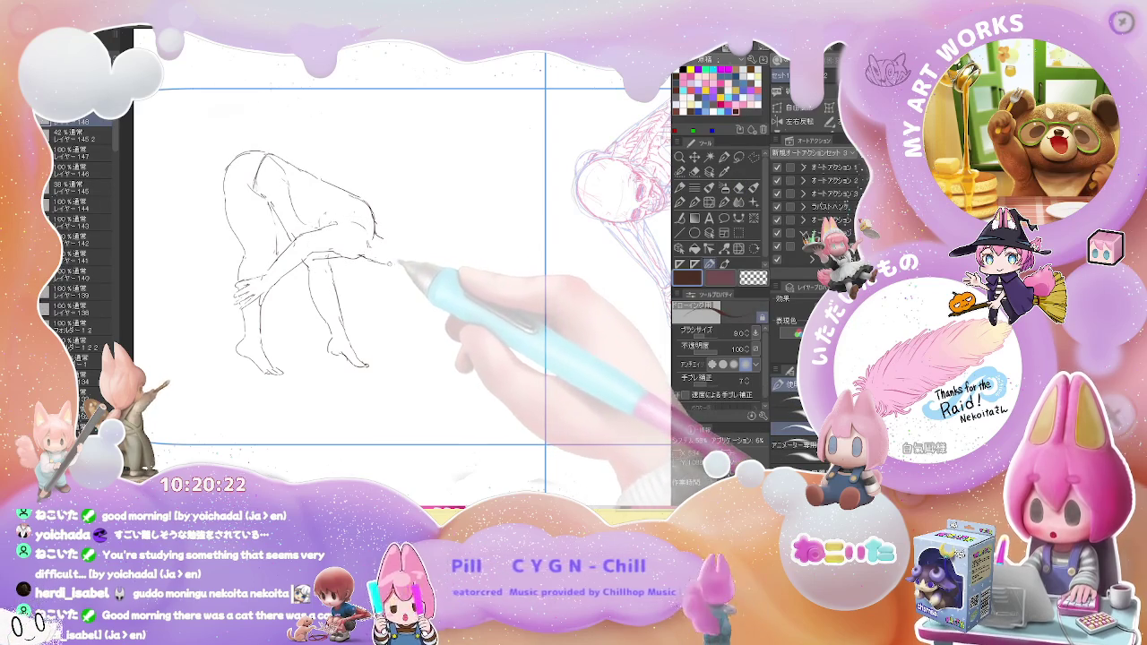
Draw an oval head outline at the lowered front of the torso, erasing stray lines
key(e)
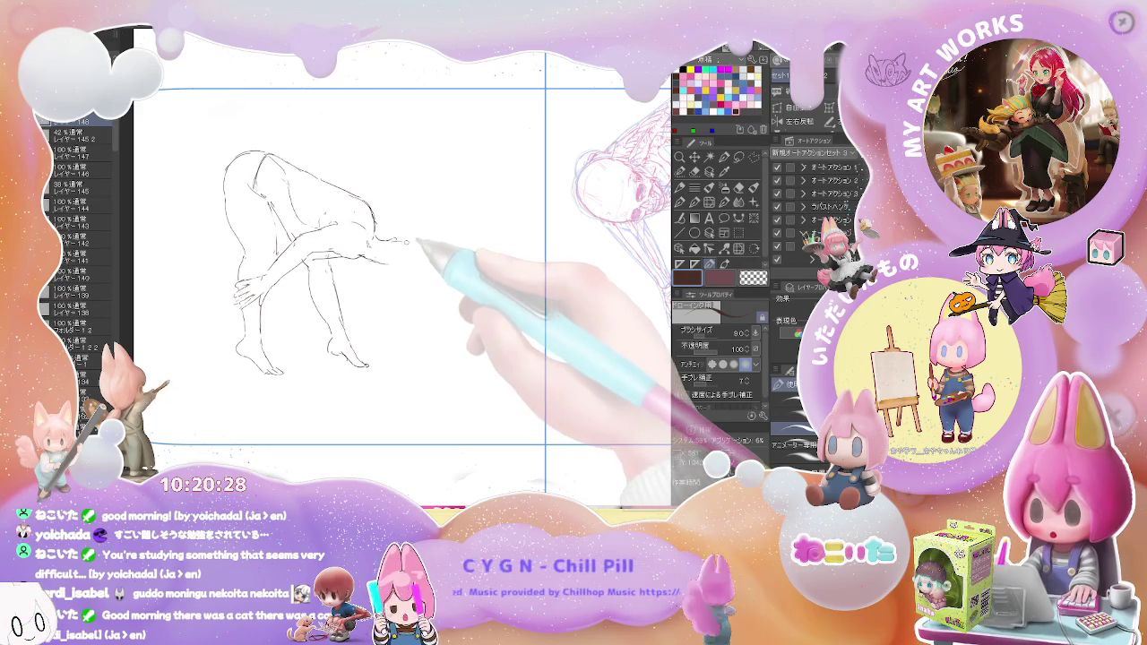
key(e)
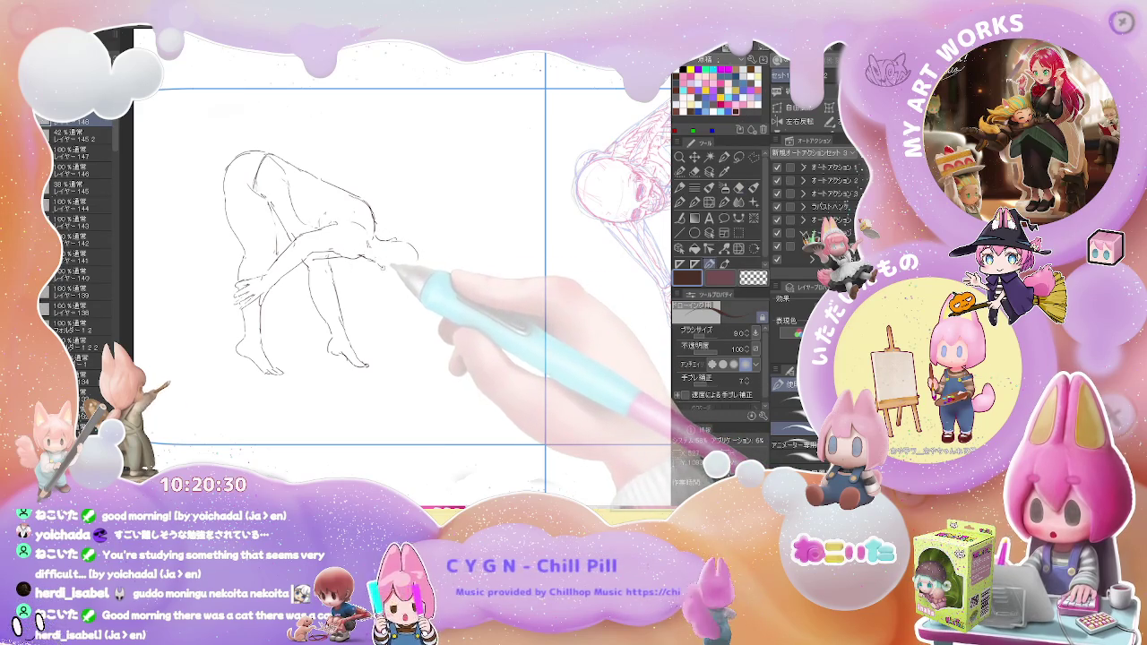
key(e)
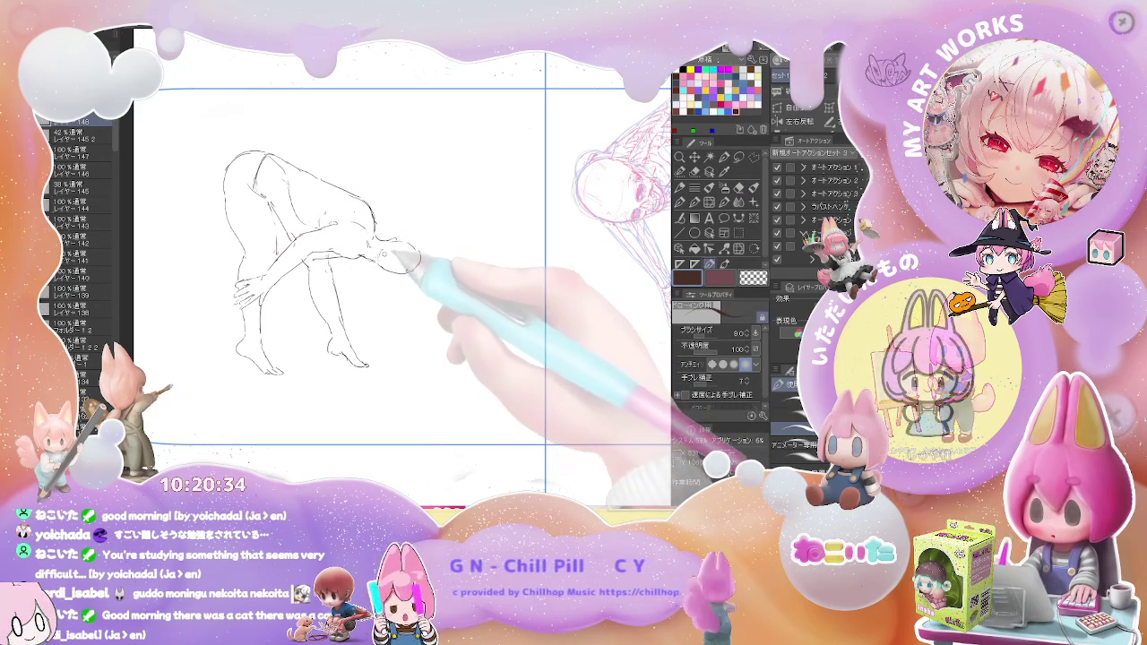
key(p)
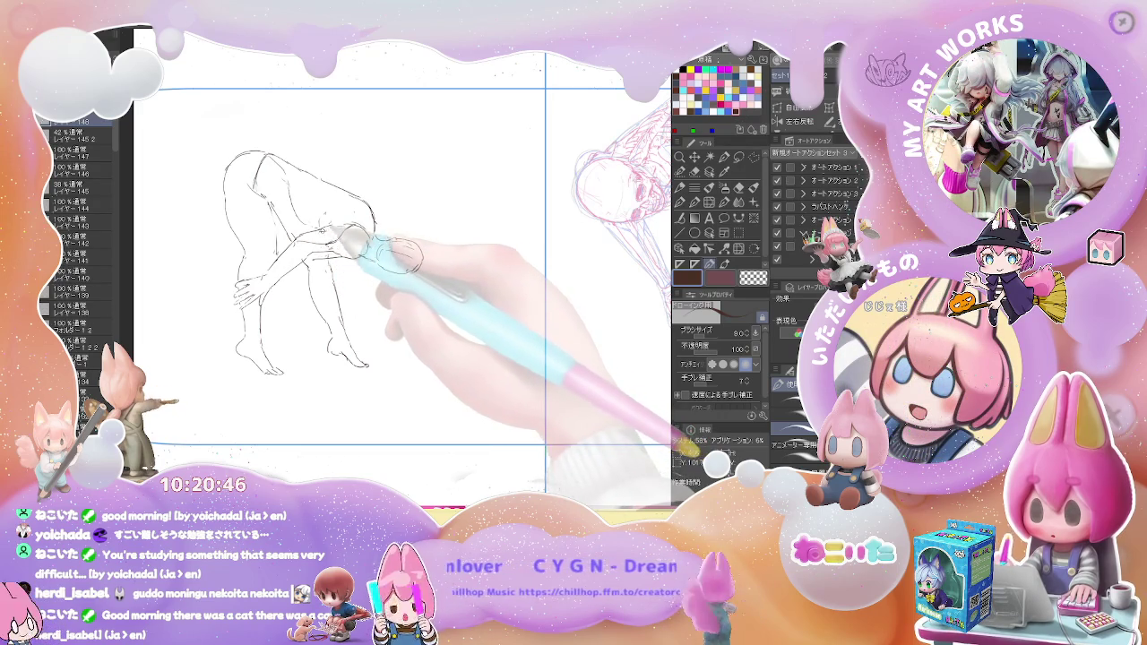
key(e)
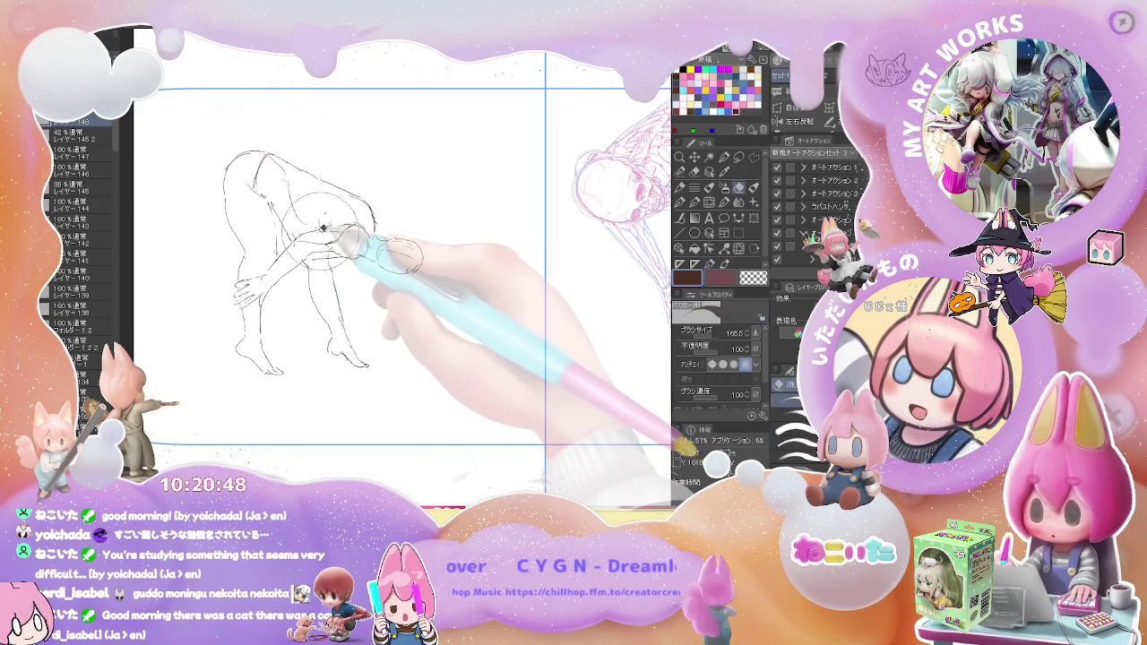
key(p)
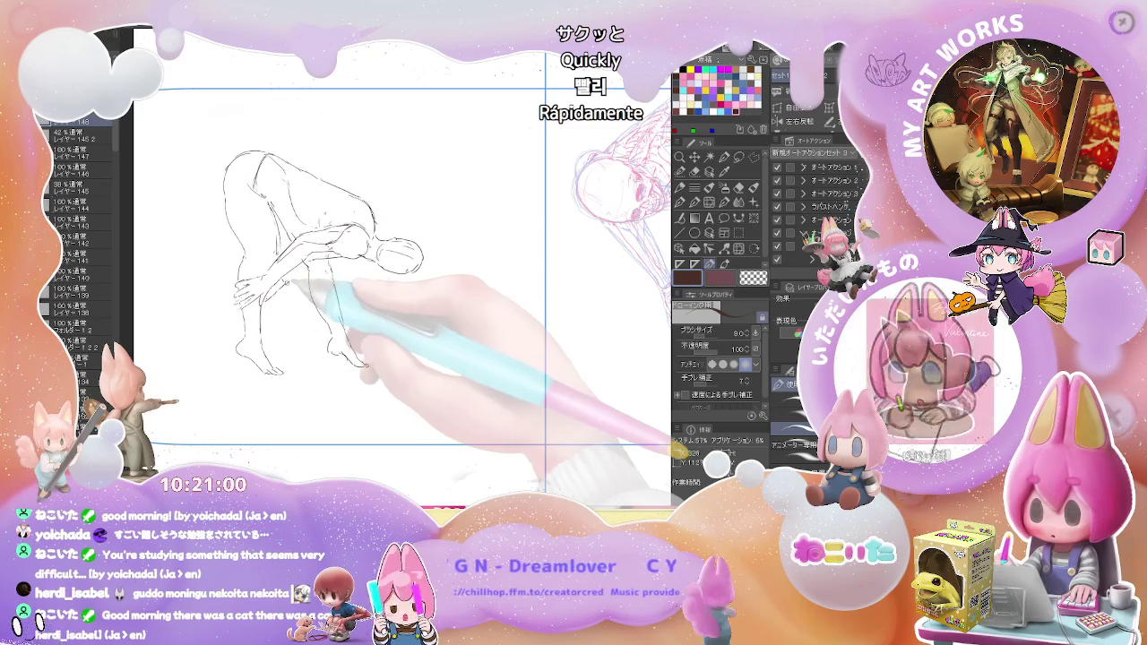
Touch up the sketch lines with pen and eraser, checking them against the skeleton reference
key(e)
key(p)
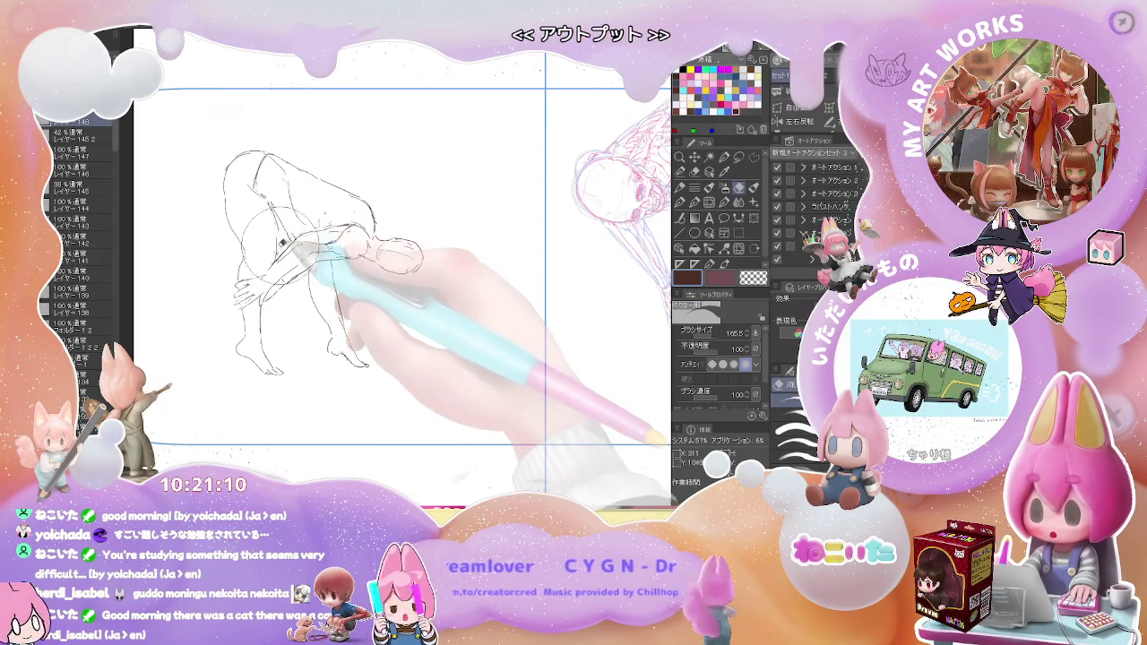
key(p)
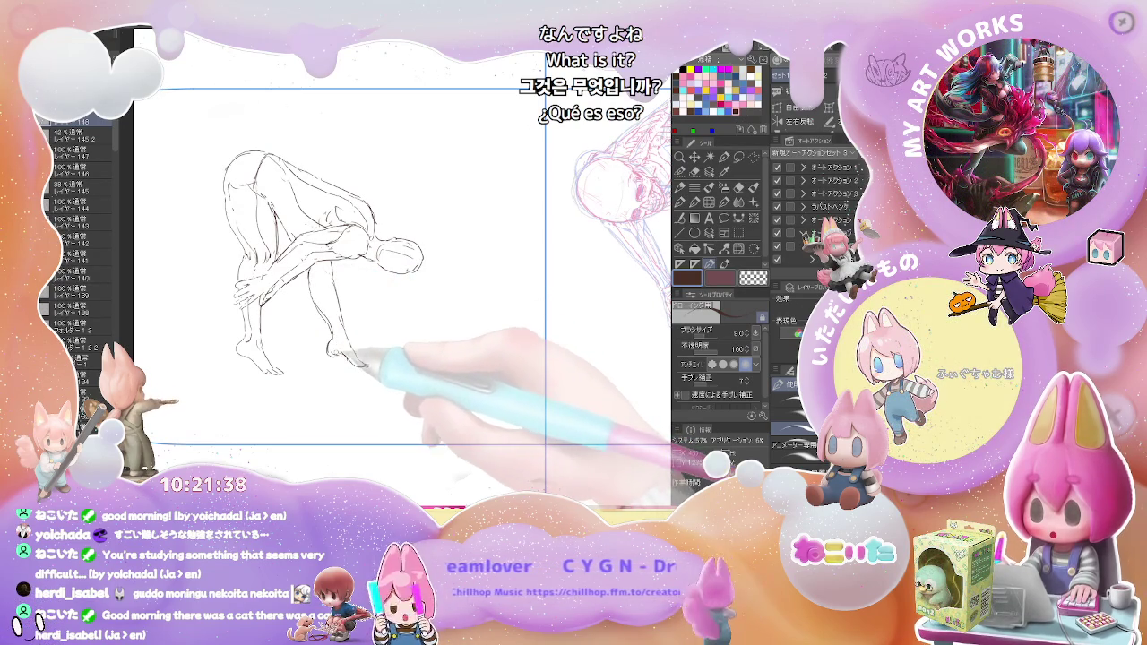
key(ctrl+minus)
key(ctrl+plus)
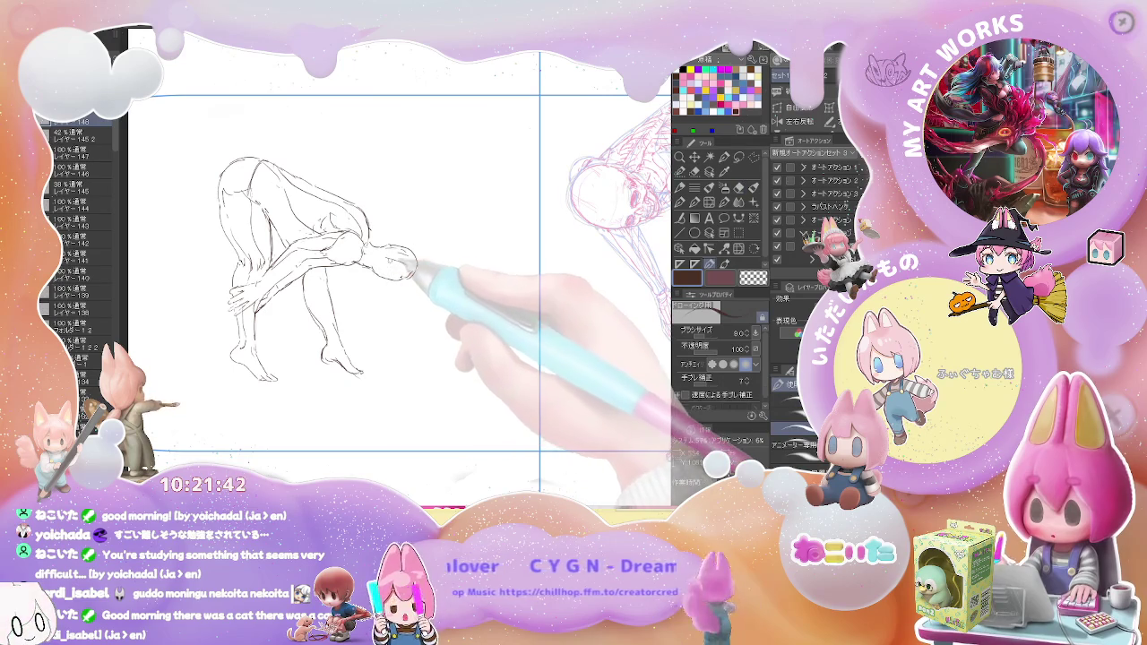
key(e)
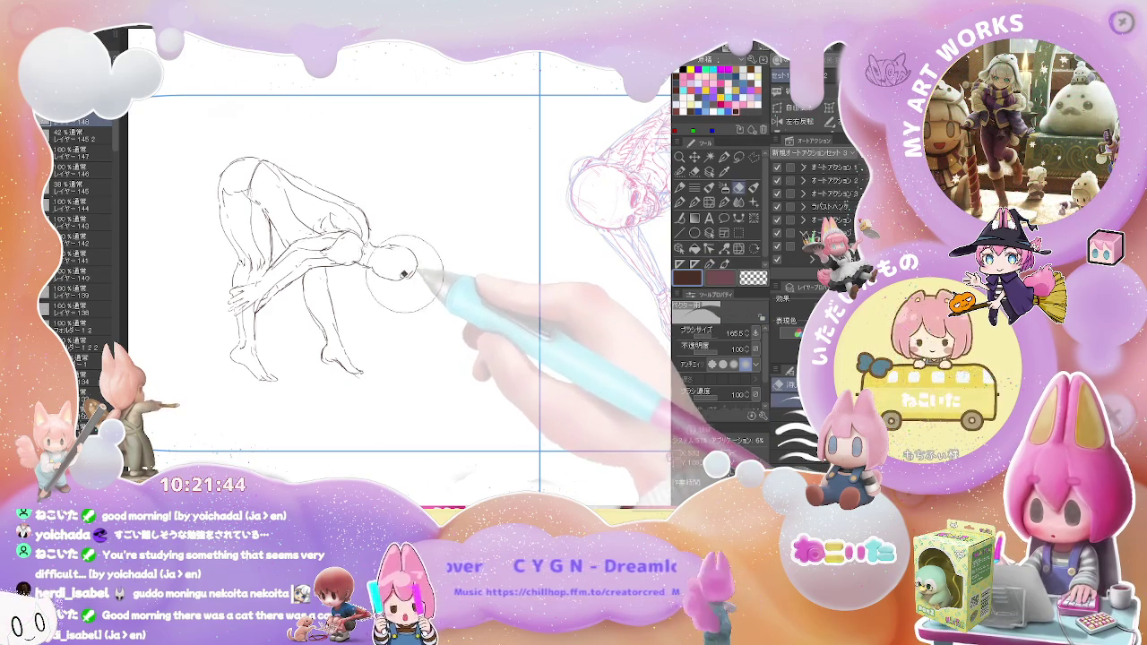
key(p)
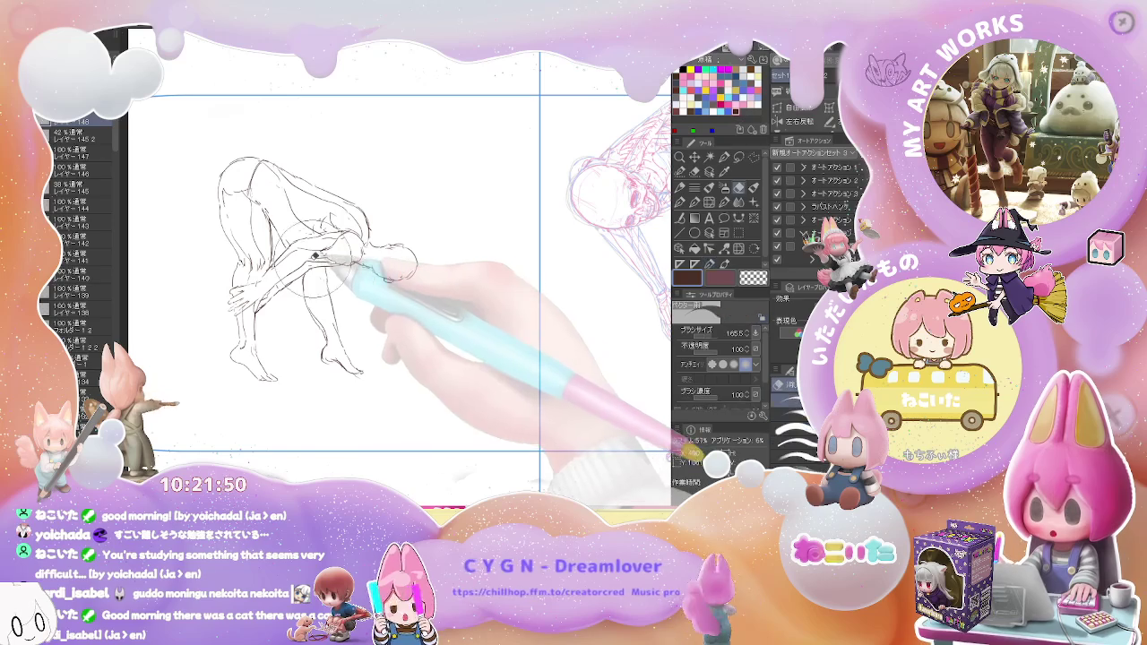
Compare the sketch with the whole skeleton reference, then hide it and start a new layer
key(ctrl+minus)
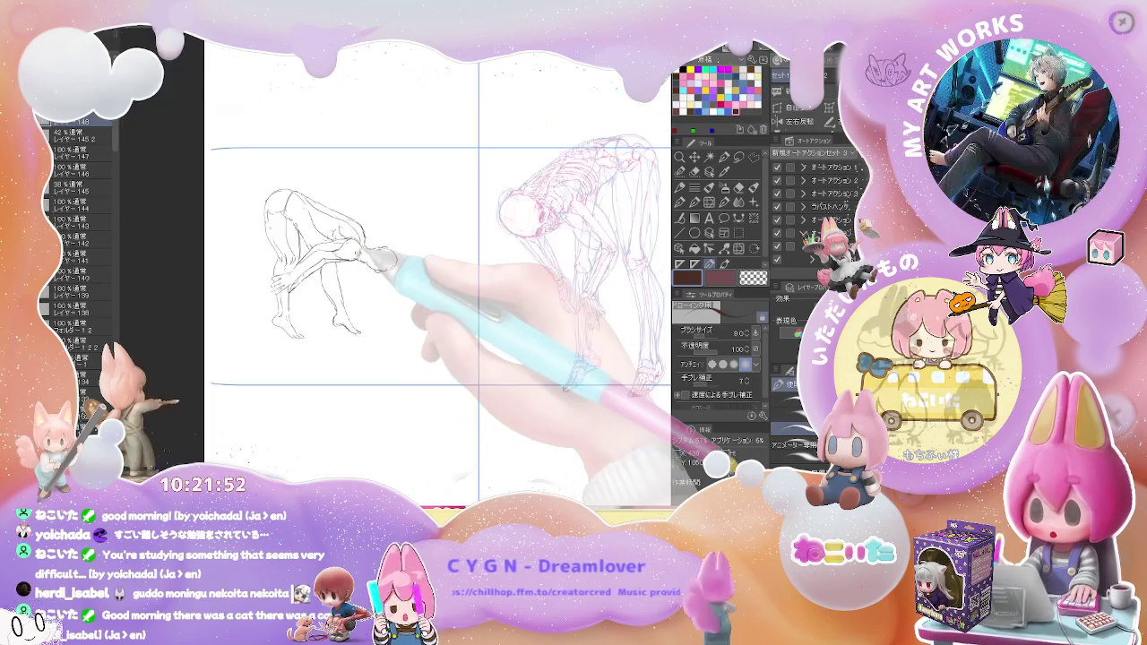
key(ctrl+plus)
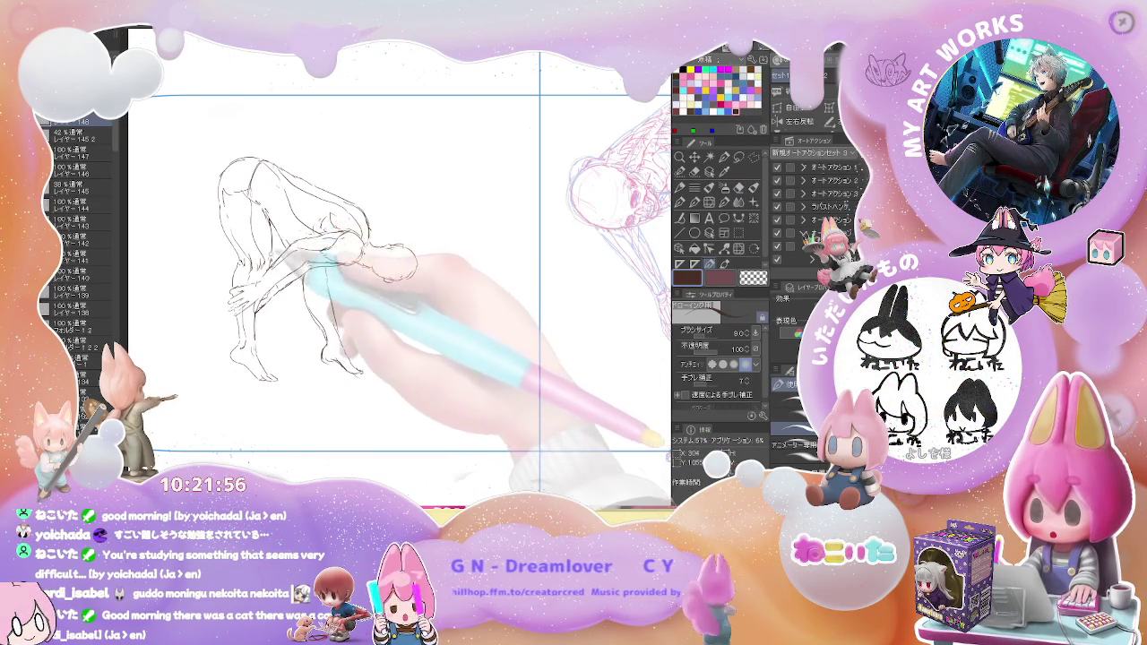
key(ctrl+minus)
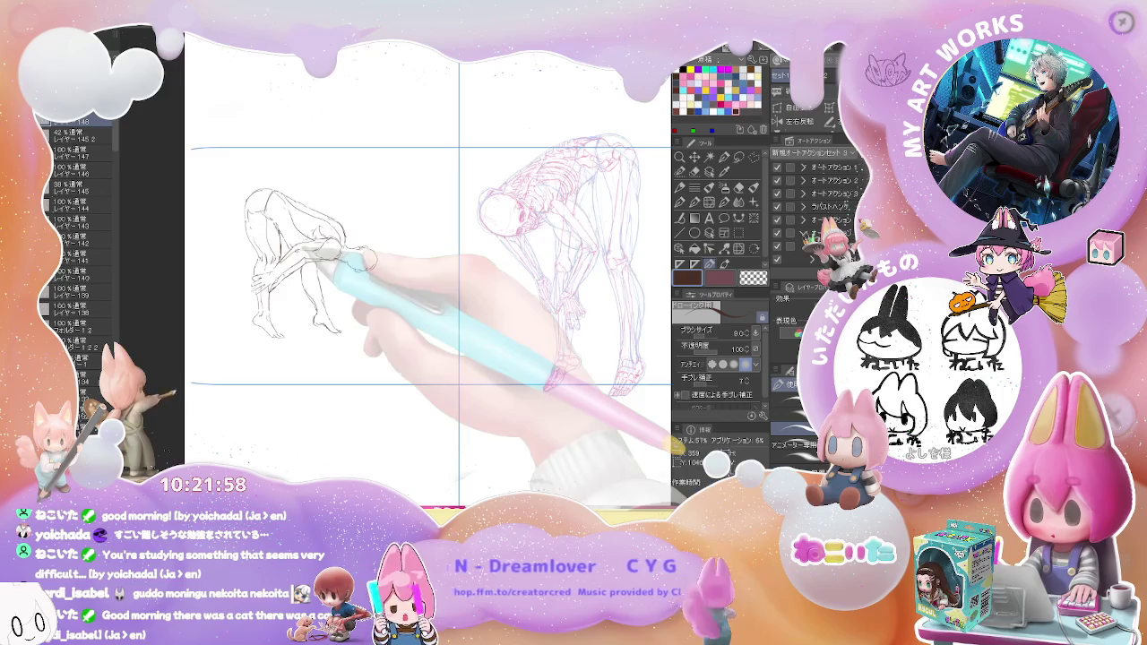
key(ctrl+plus)
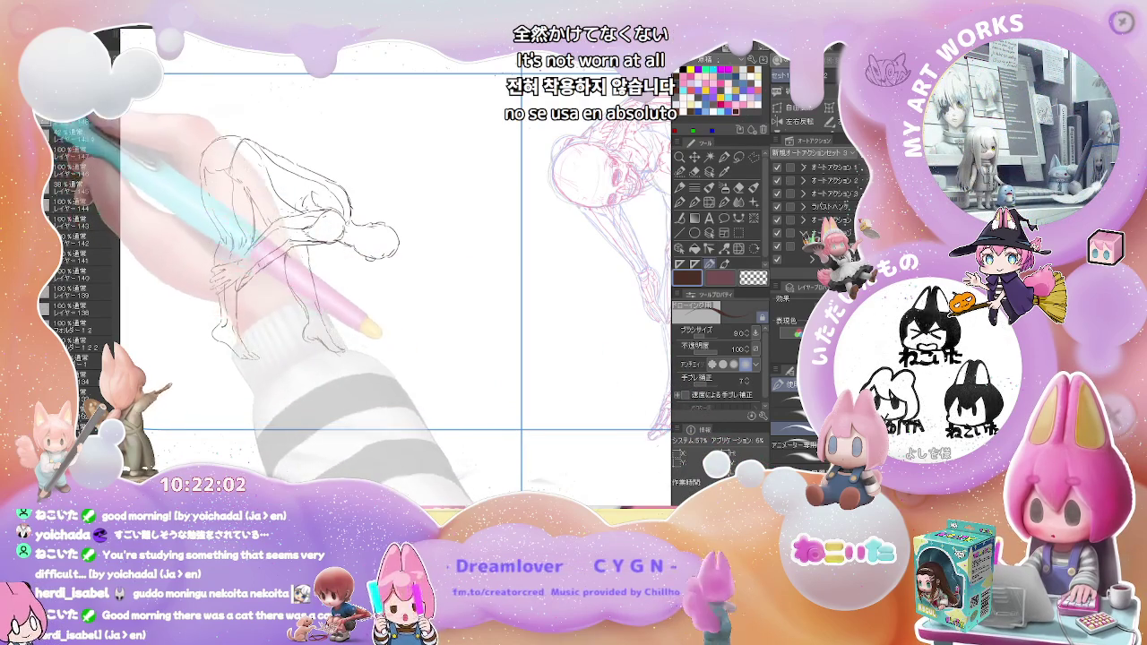
key(ctrl+shift+n)
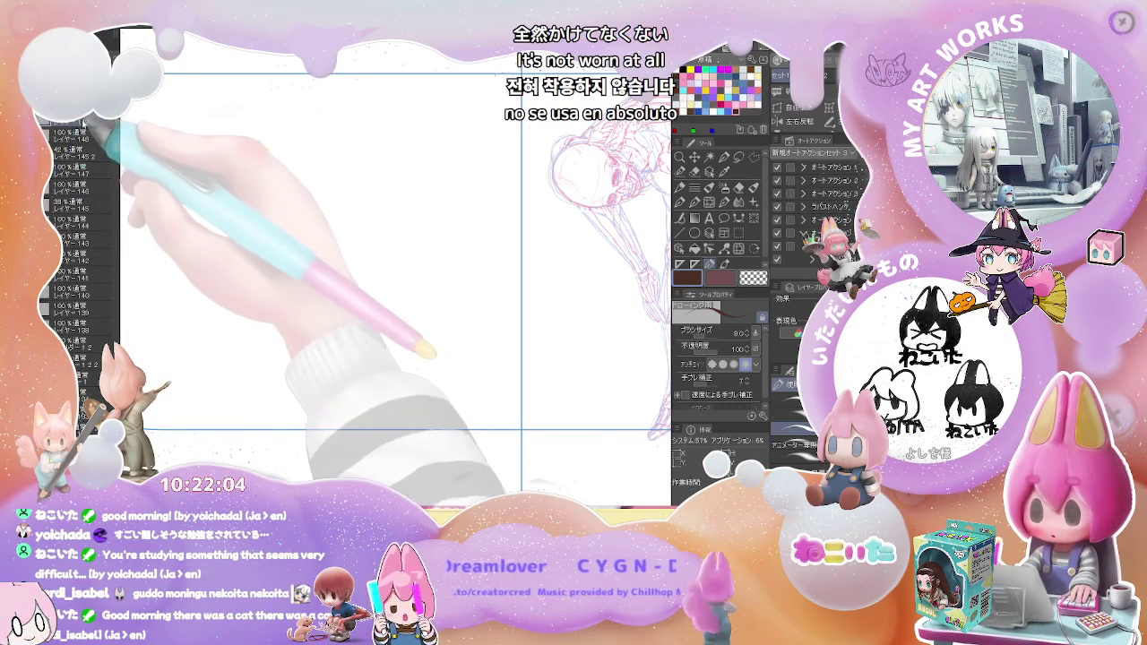
Draw the back curve, leg line and inner-leg stroke of a new bent-over figure
mouse_move(235, 172)
mouse_down()
mouse_move(205, 194)
mouse_move(244, 173)
mouse_move(199, 208)
mouse_move(212, 347)
mouse_move(229, 374)
mouse_move(253, 378)
mouse_move(242, 371)
mouse_up()
key(ctrl+z)
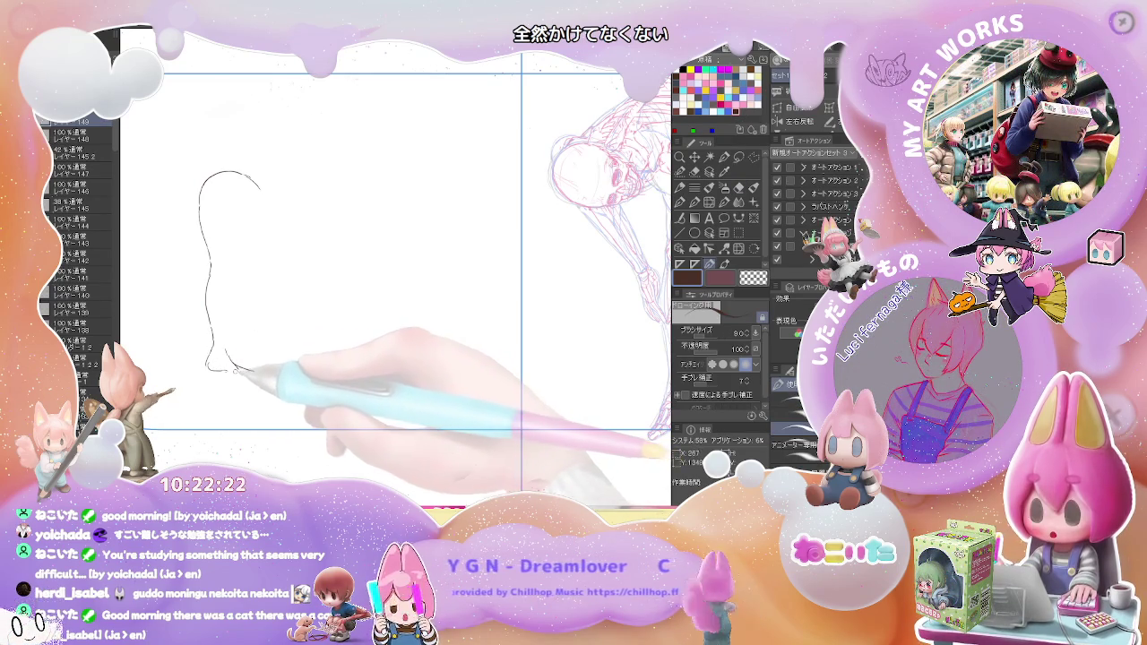
key(e)
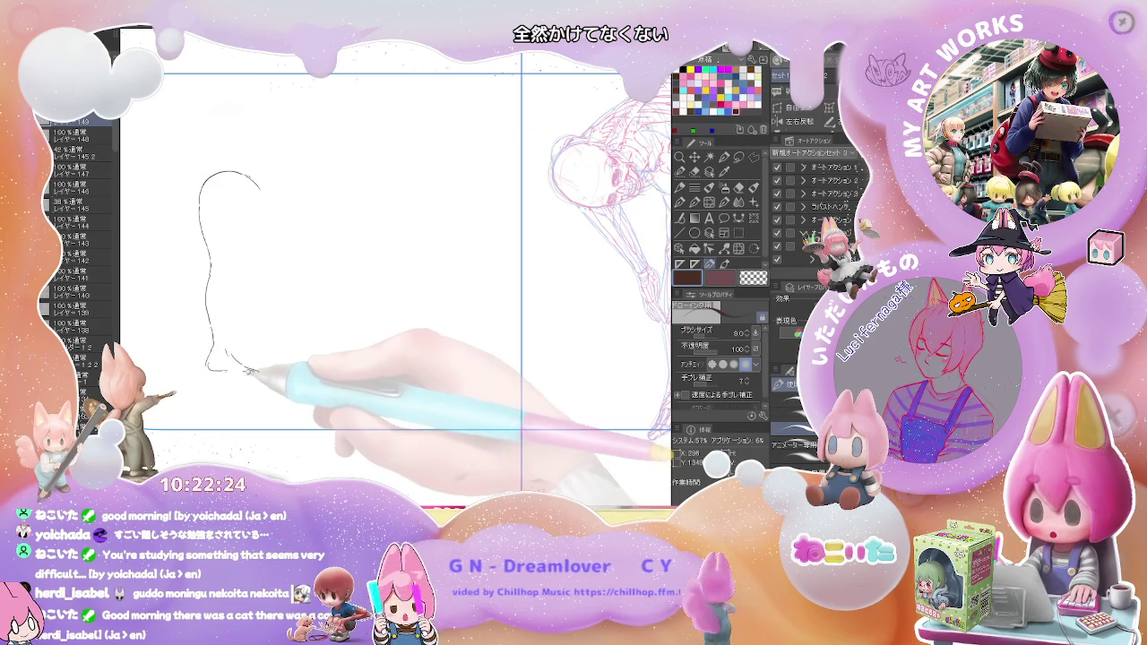
drag(226, 345, 235, 292)
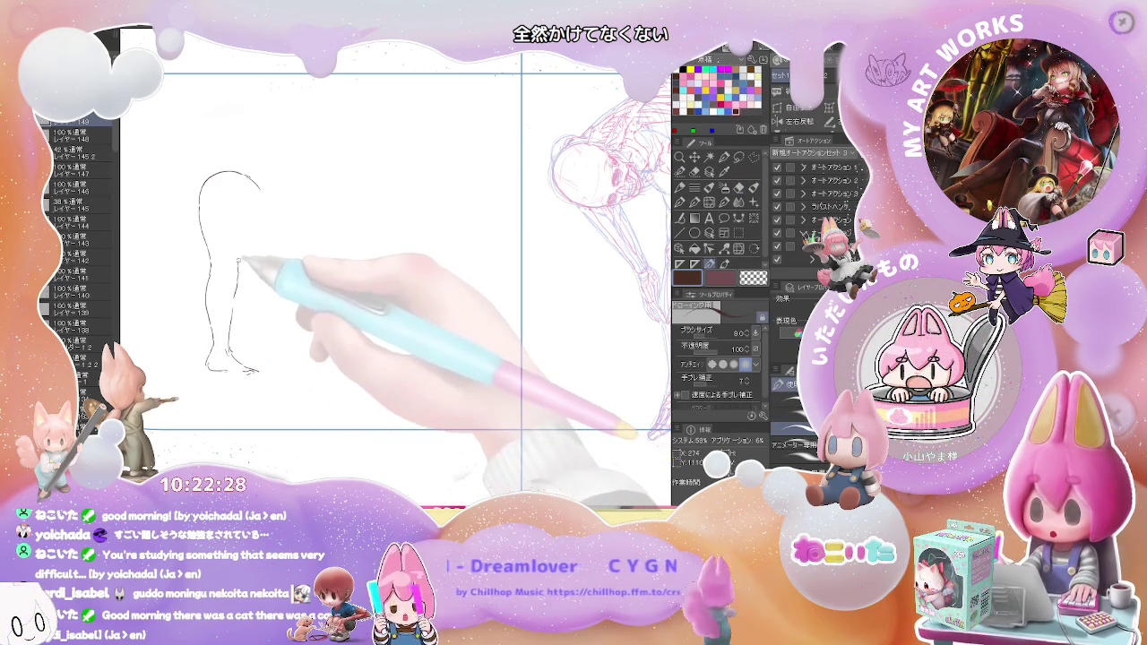
drag(240, 257, 242, 221)
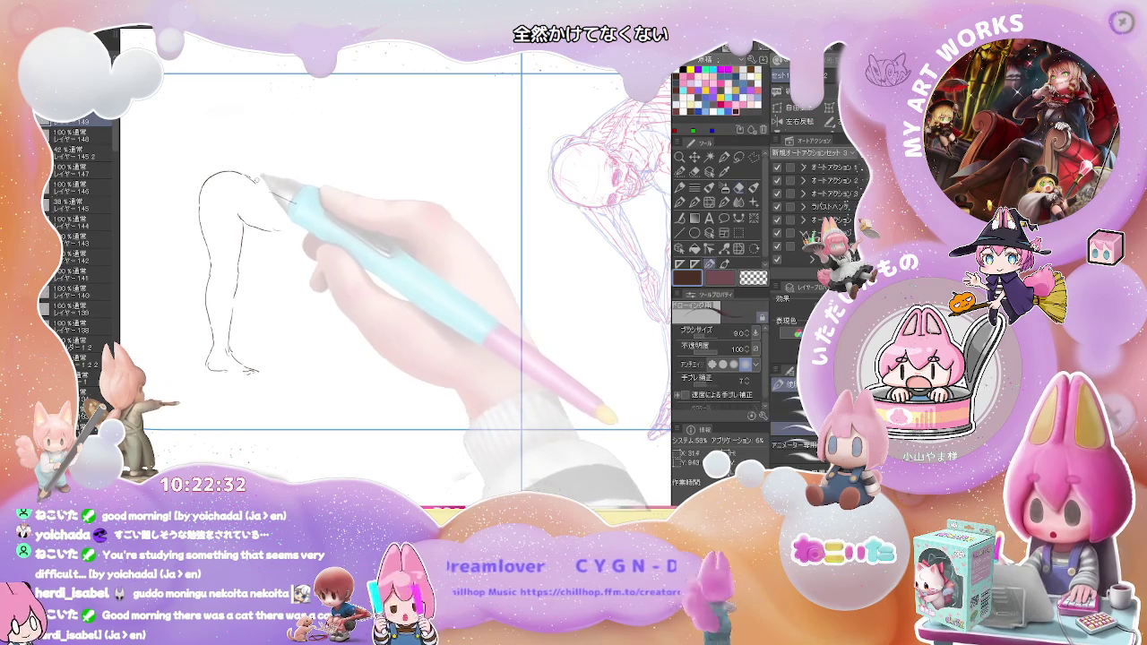
drag(285, 190, 303, 192)
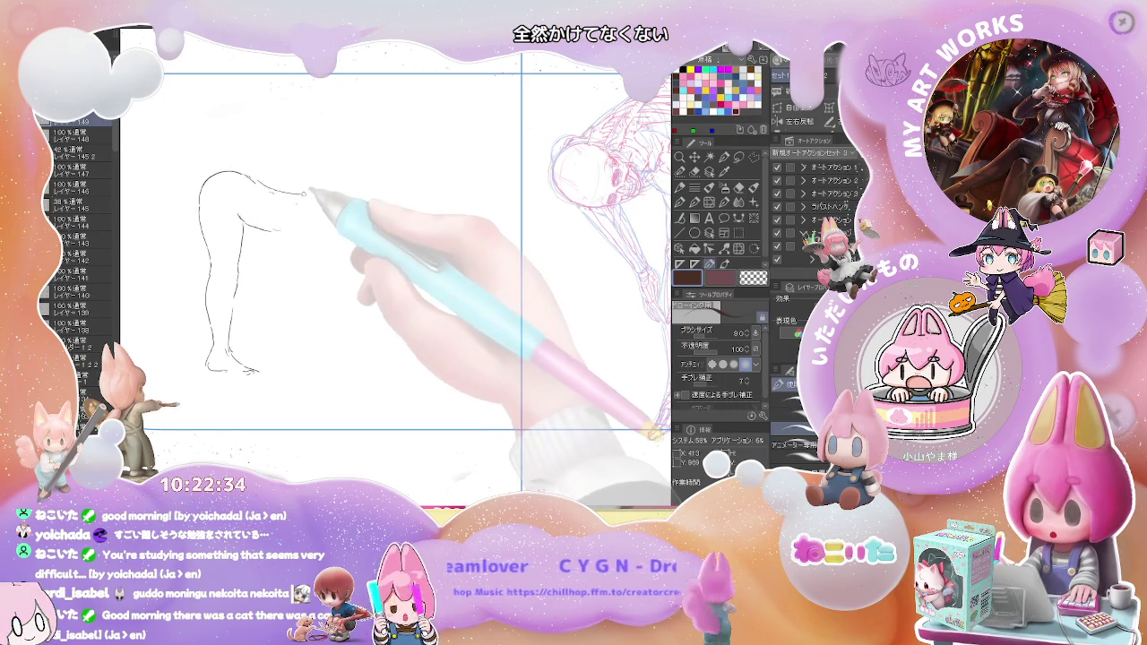
mouse_move(240, 217)
mouse_down()
mouse_move(269, 231)
mouse_move(297, 206)
mouse_up()
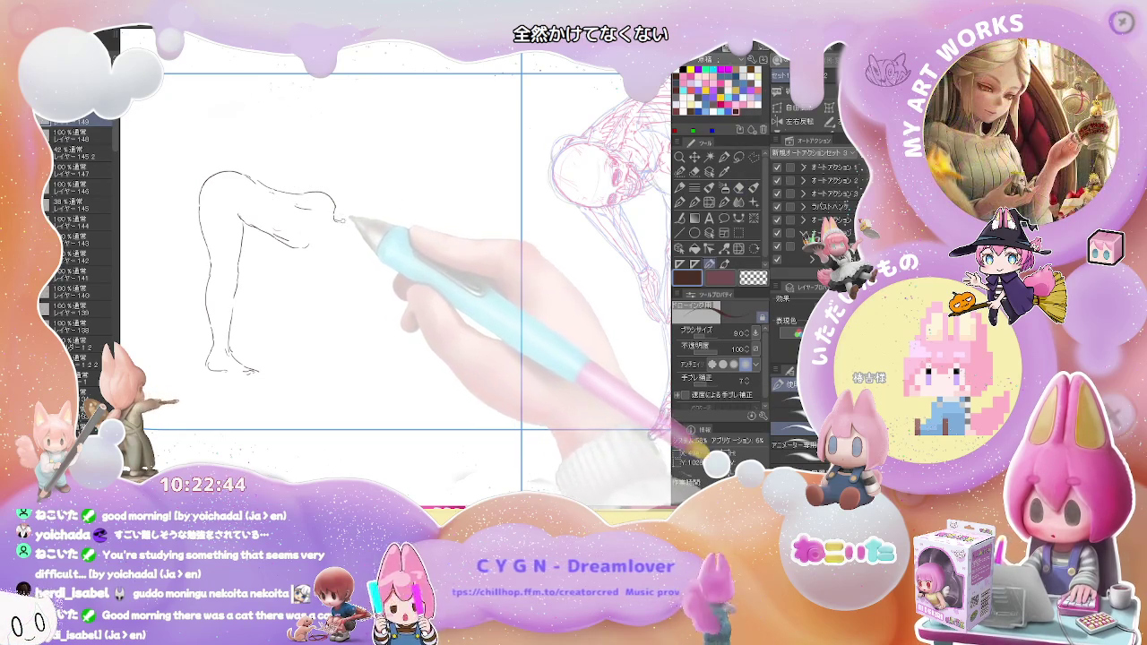
Draw the shoulder, arm and forearm lines, erasing faint strokes near the forearm
mouse_move(335, 219)
mouse_down()
mouse_move(358, 219)
mouse_move(364, 250)
mouse_up()
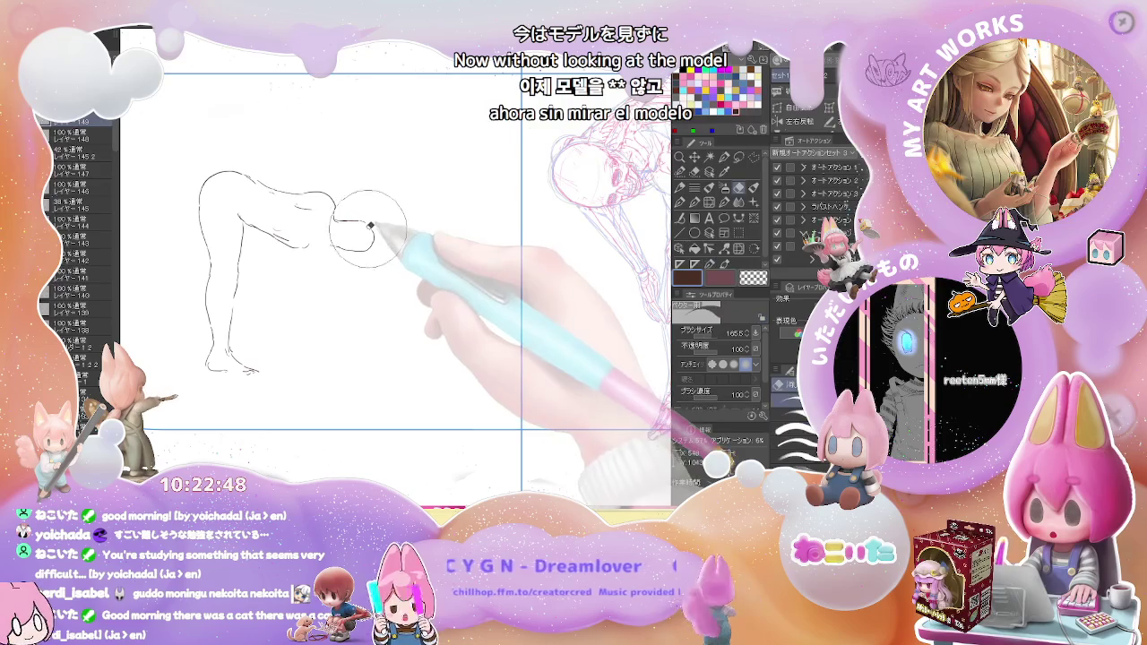
drag(345, 217, 373, 247)
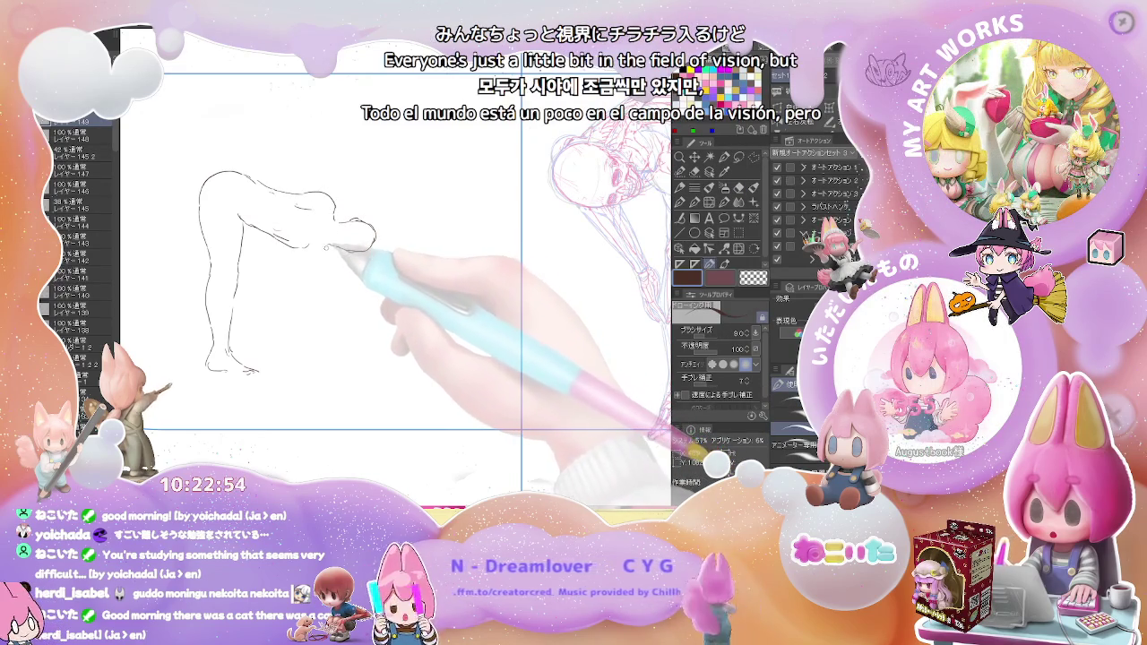
drag(331, 245, 294, 243)
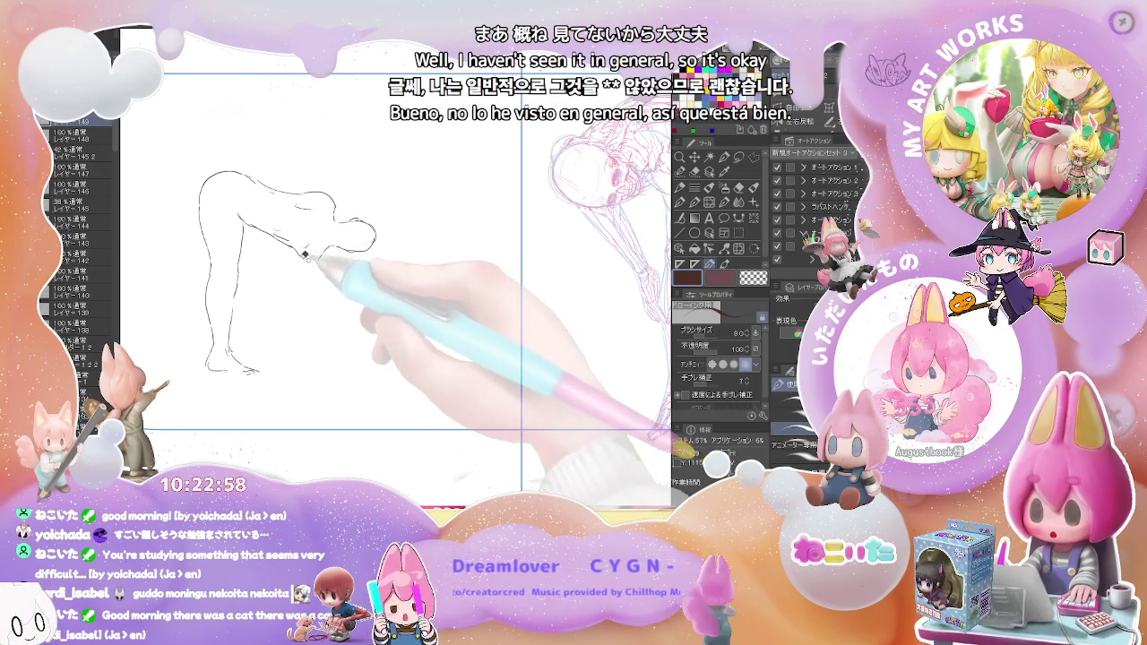
drag(301, 254, 289, 249)
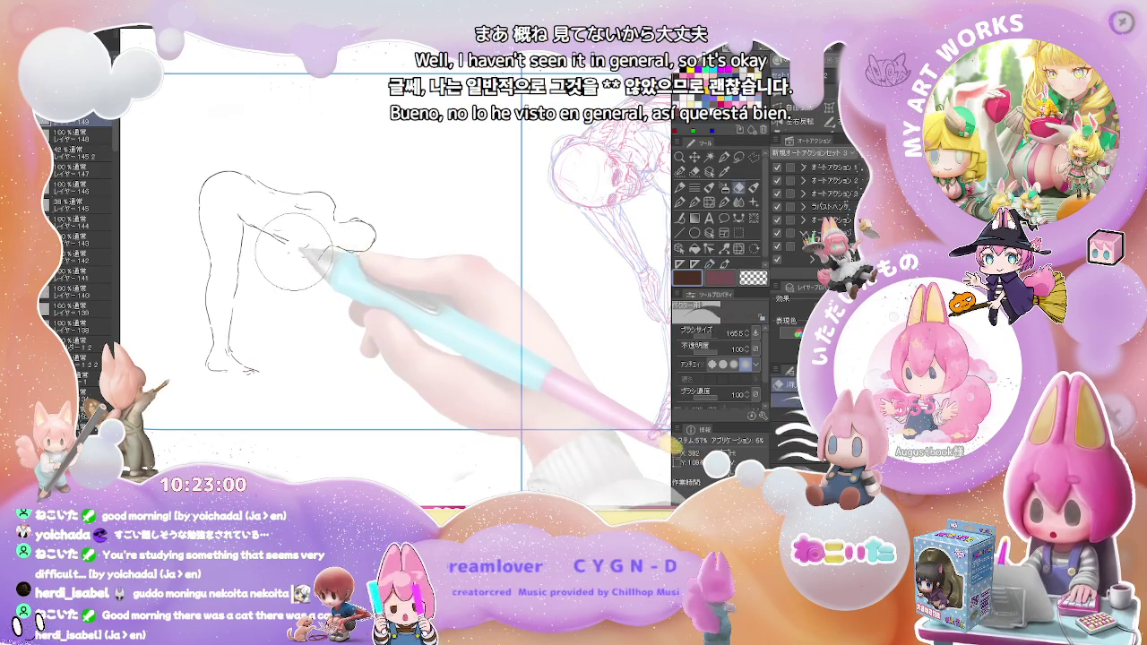
key(e)
drag(283, 237, 251, 224)
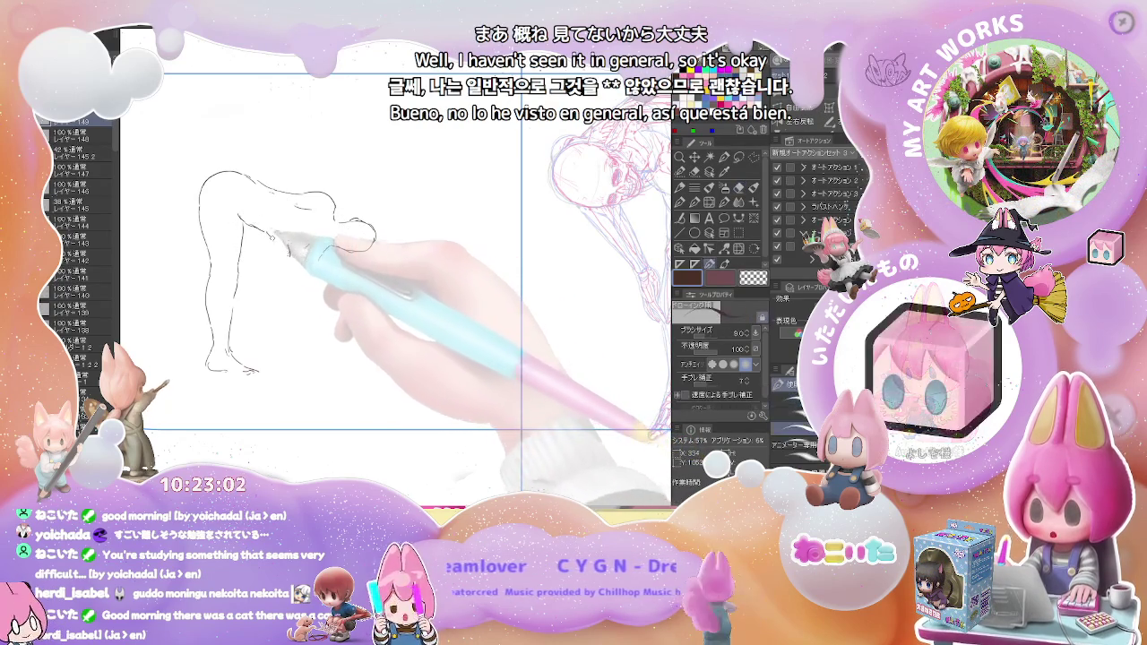
key(p)
drag(293, 263, 312, 269)
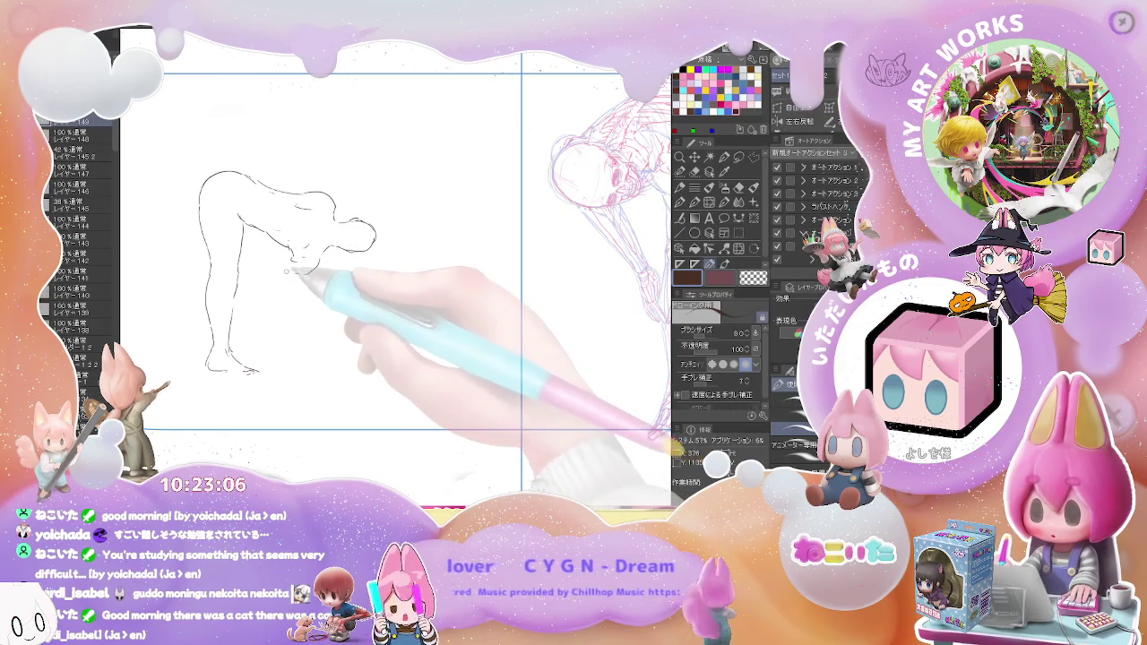
Check the figure in a mirrored view, then add lower-body, arm and torso contour lines
key(h)
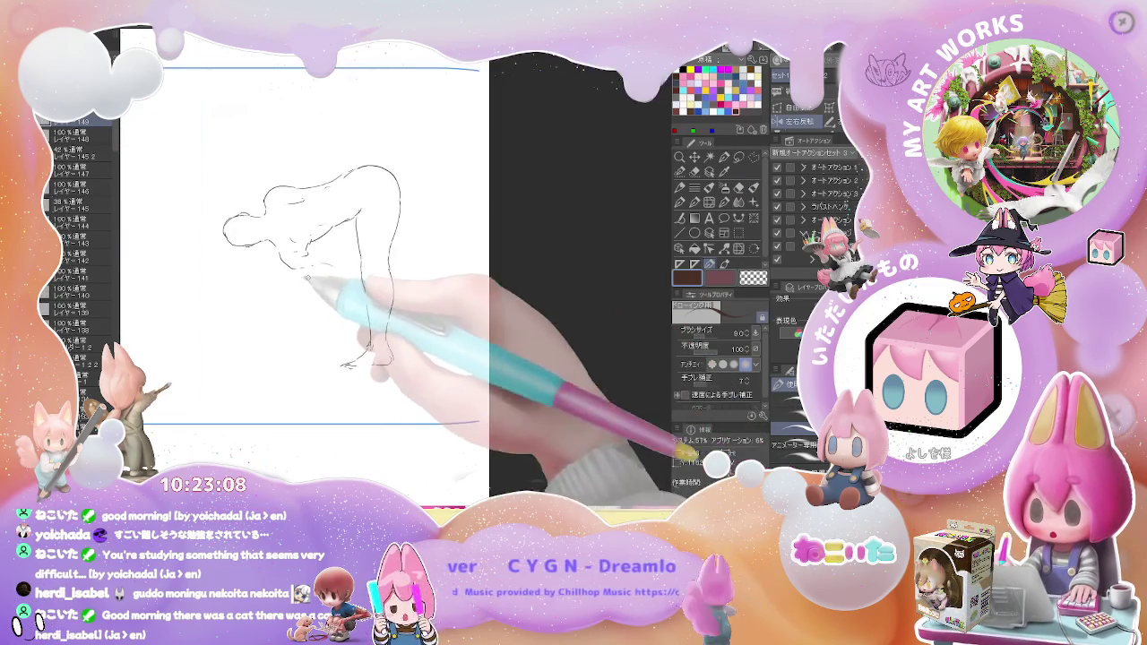
key(e)
key(p)
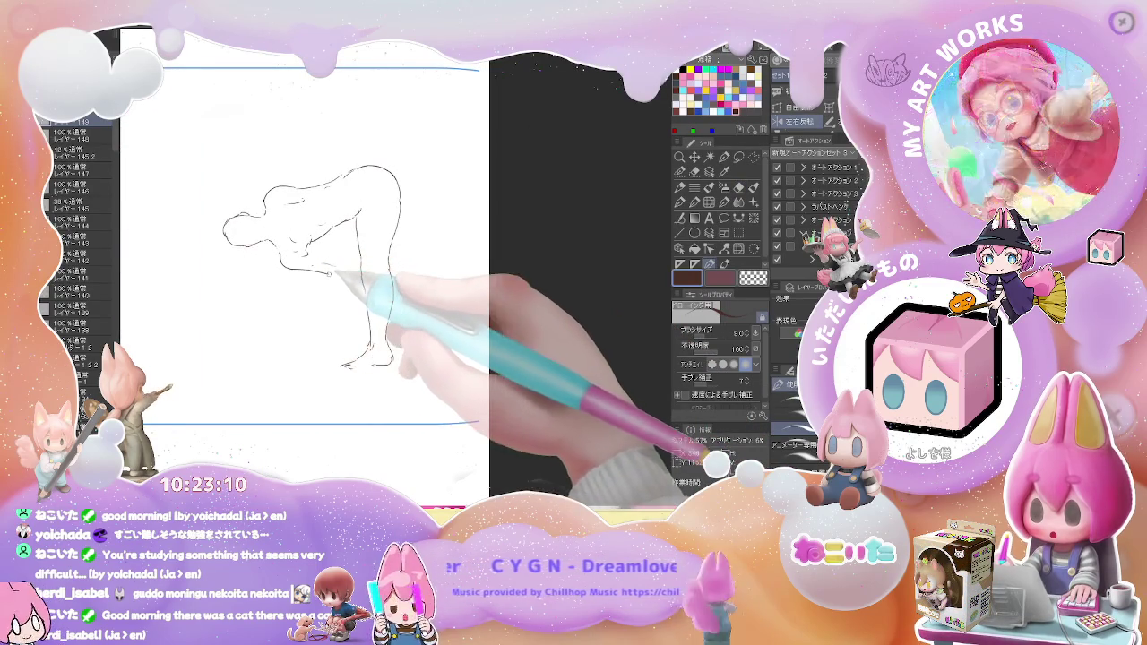
key(e)
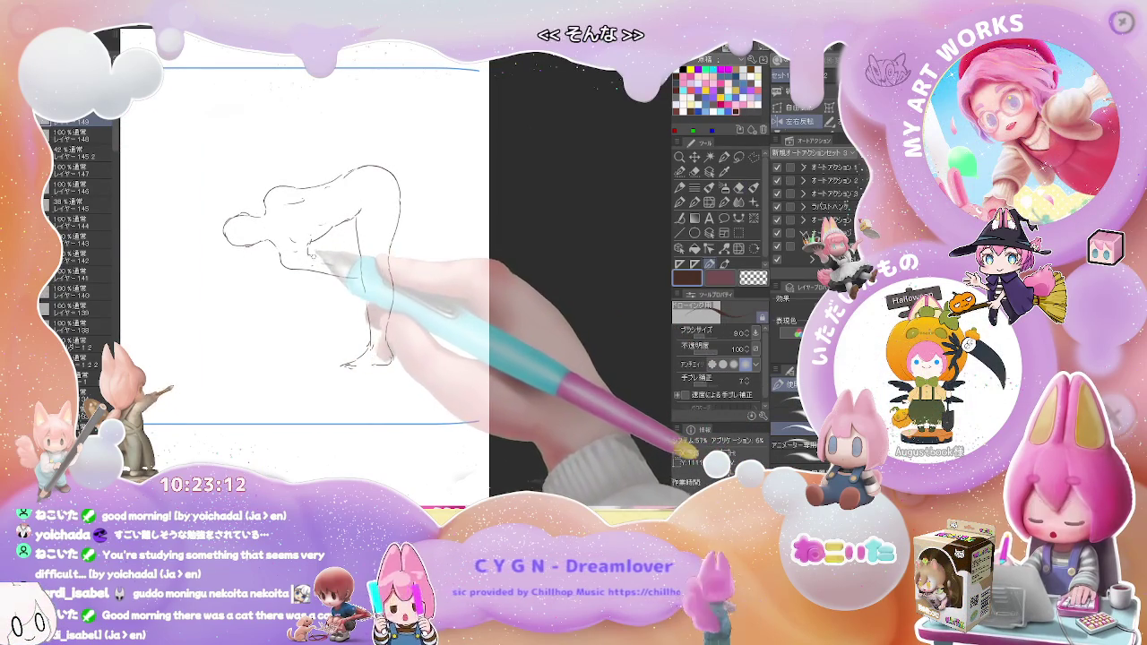
drag(313, 256, 340, 262)
key(h)
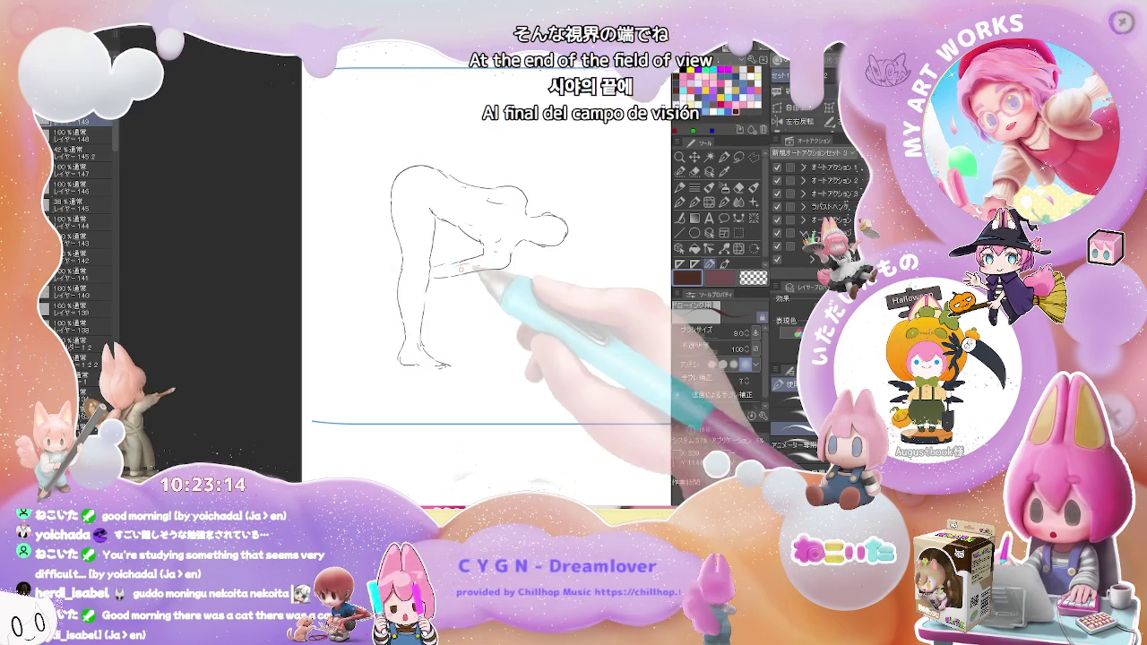
drag(457, 275, 382, 285)
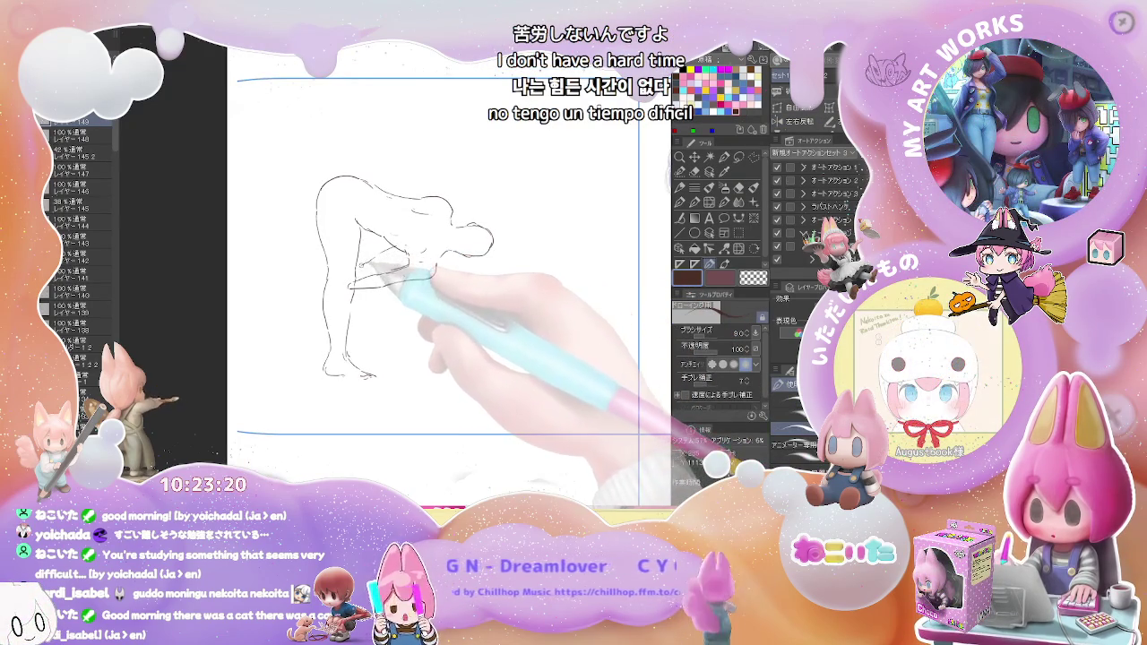
drag(367, 237, 412, 256)
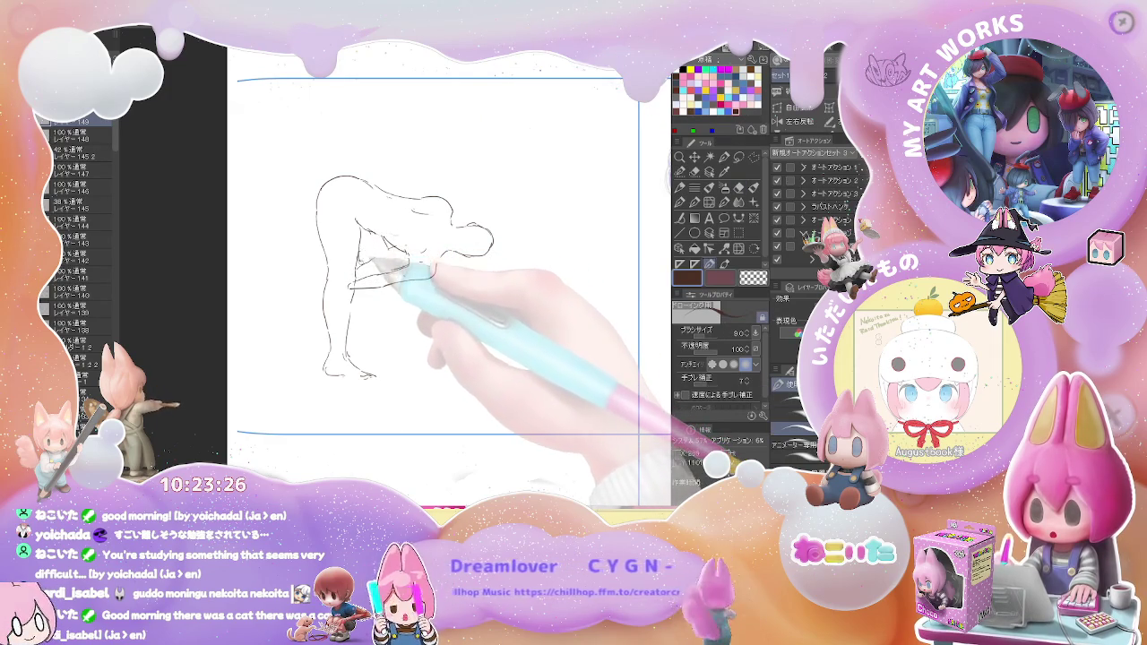
mouse_move(384, 291)
mouse_down()
mouse_move(401, 358)
mouse_move(398, 333)
mouse_up()
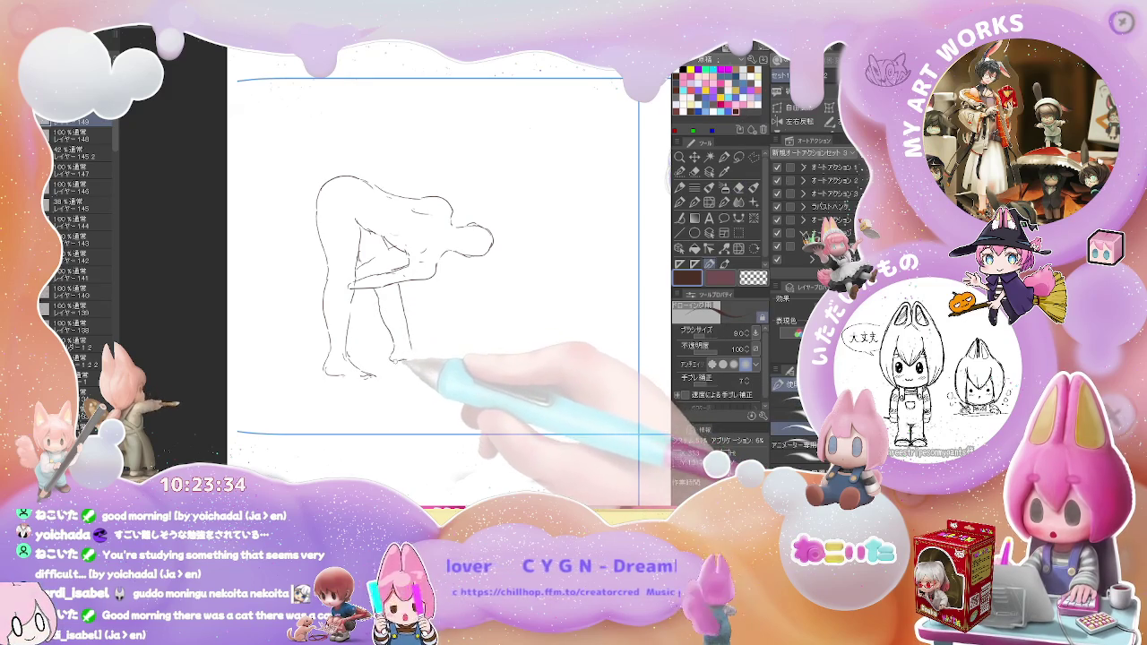
Add a foot stroke and shoulder contours, then mirror and rotate the view to check the pose
key(e)
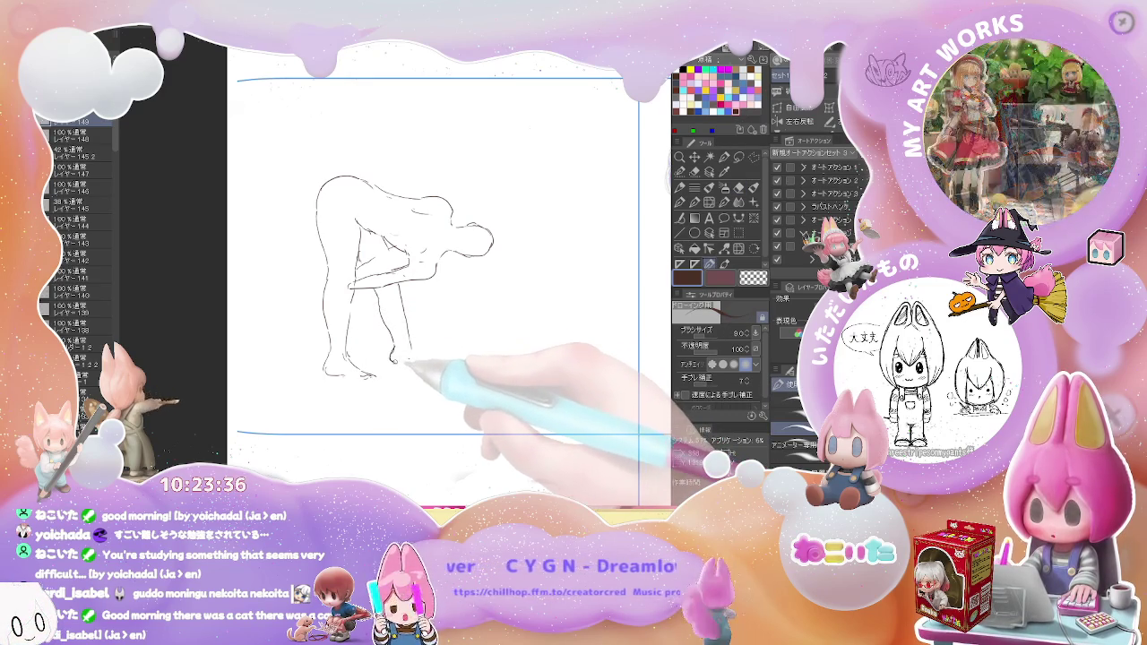
drag(395, 358, 421, 362)
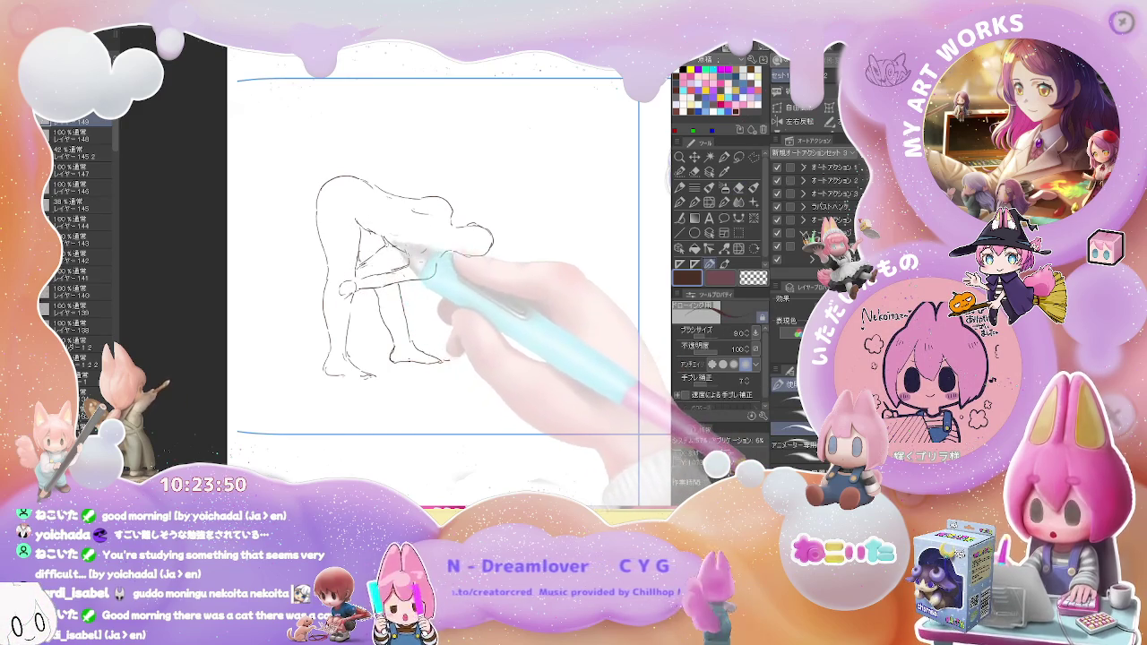
drag(457, 226, 483, 252)
mouse_move(423, 215)
mouse_down()
mouse_move(408, 231)
mouse_move(468, 256)
mouse_up()
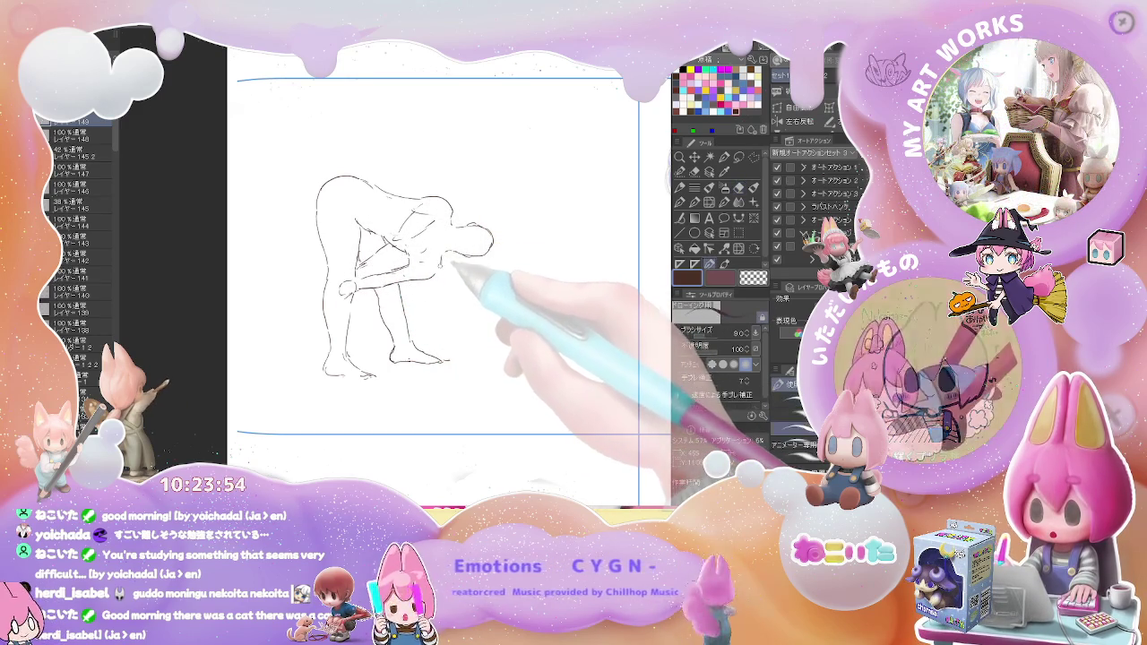
key(h)
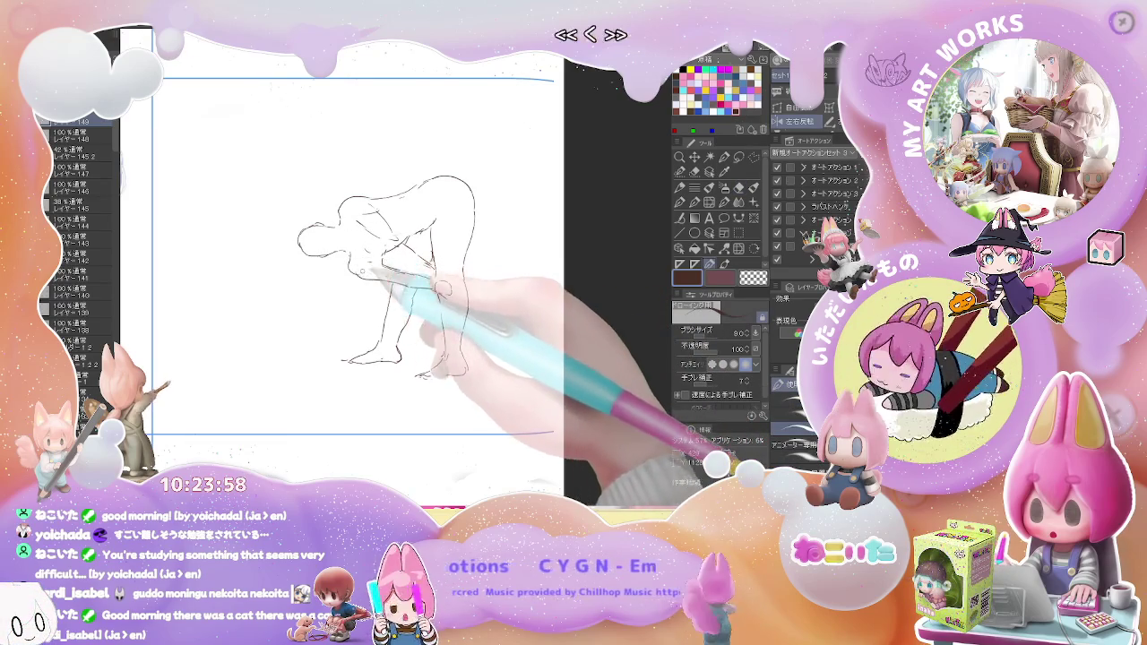
key(asciicircum)
key(asciicircum)
key(asciicircum)
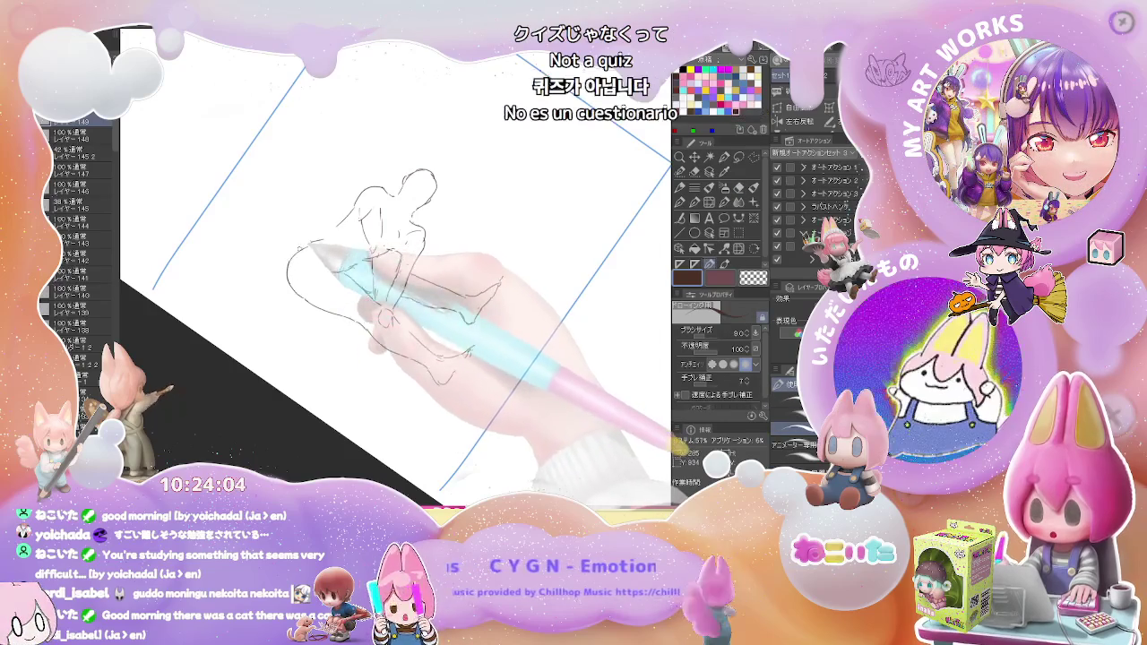
drag(336, 238, 410, 218)
key(e)
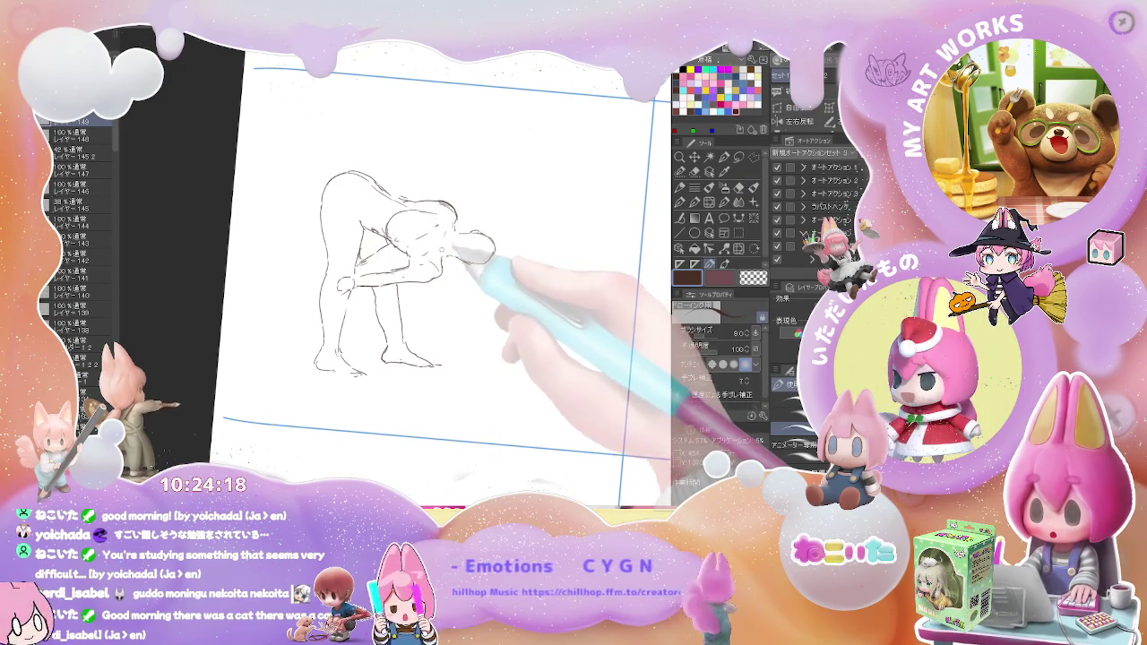
key(e)
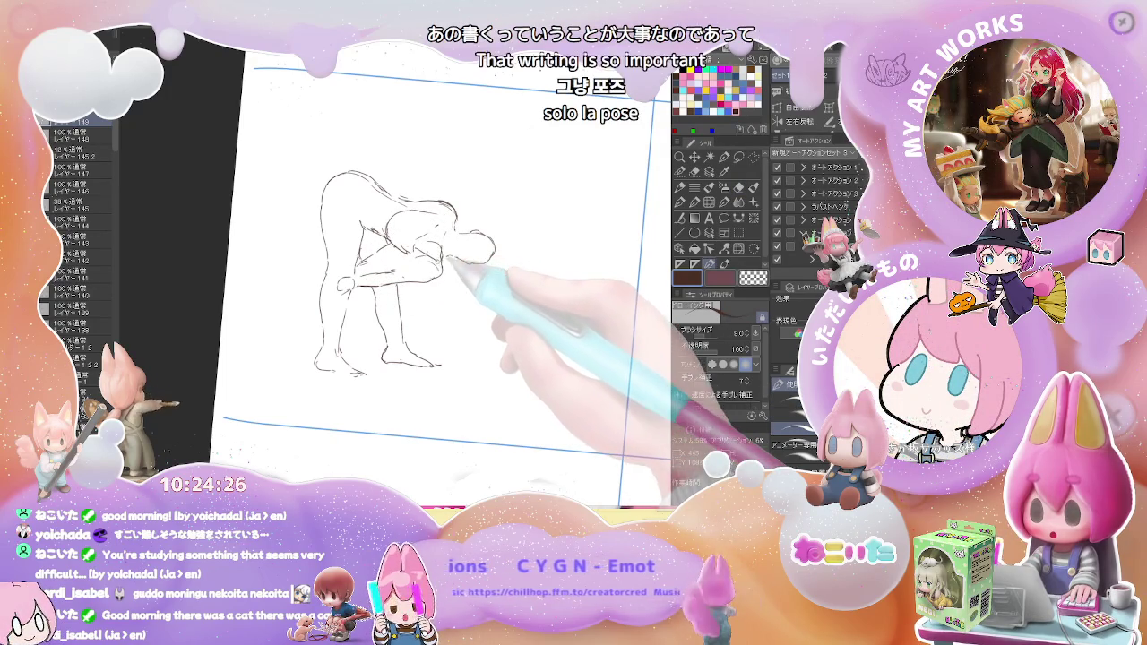
key(ctrl+Tab)
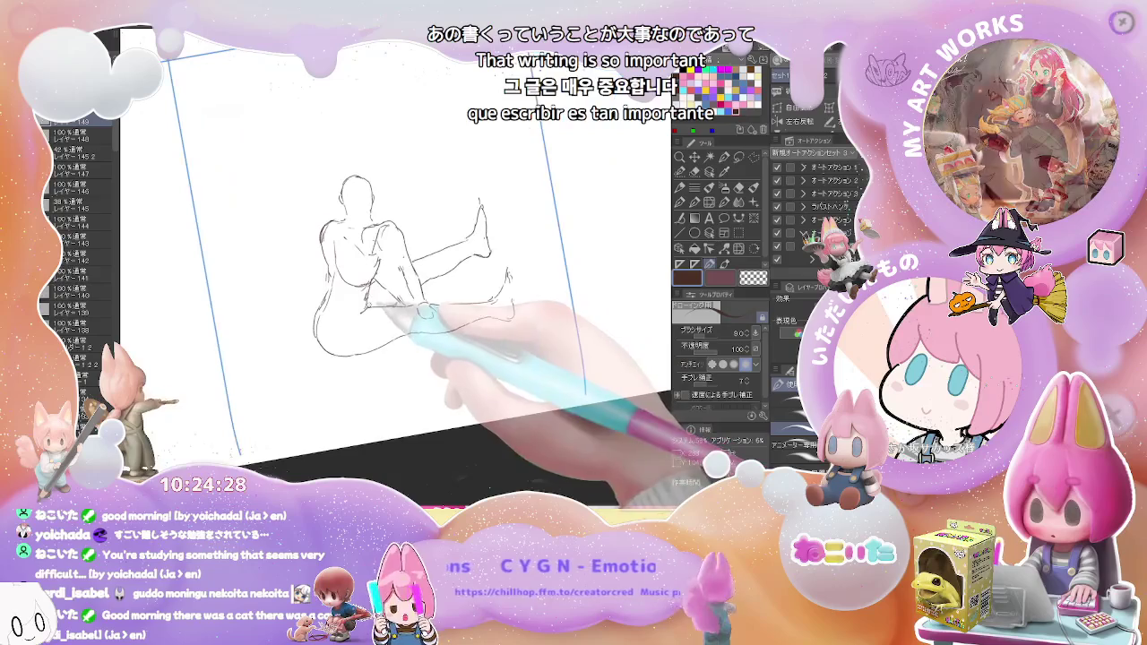
key(minus)
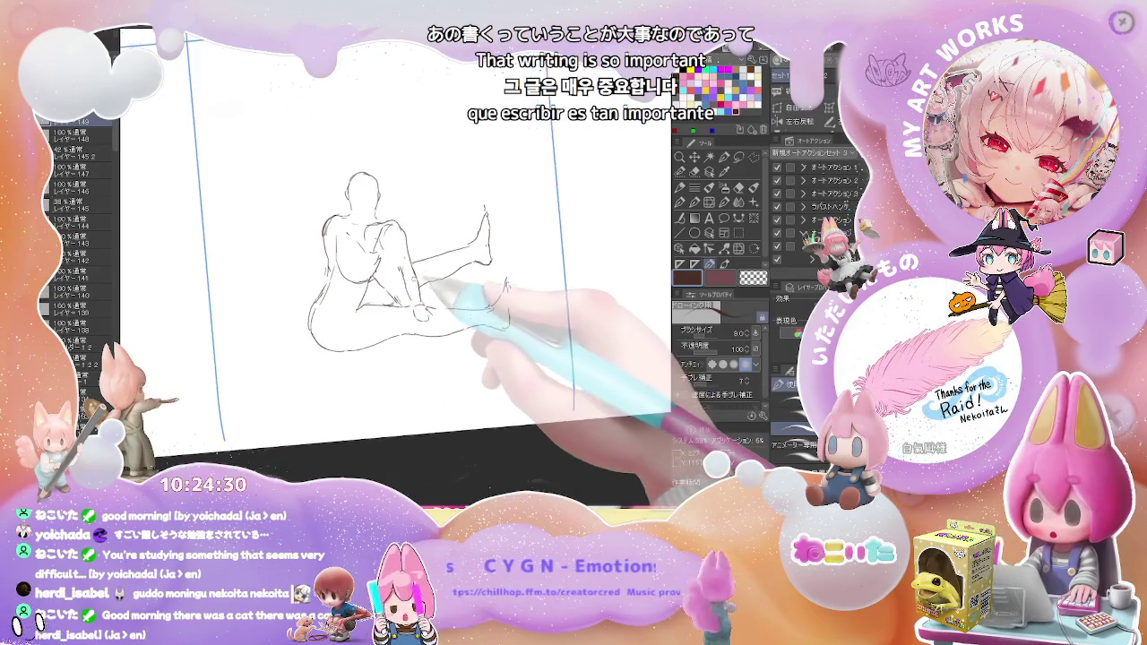
key(asciicircum)
key(asciicircum)
key(asciicircum)
key(p)
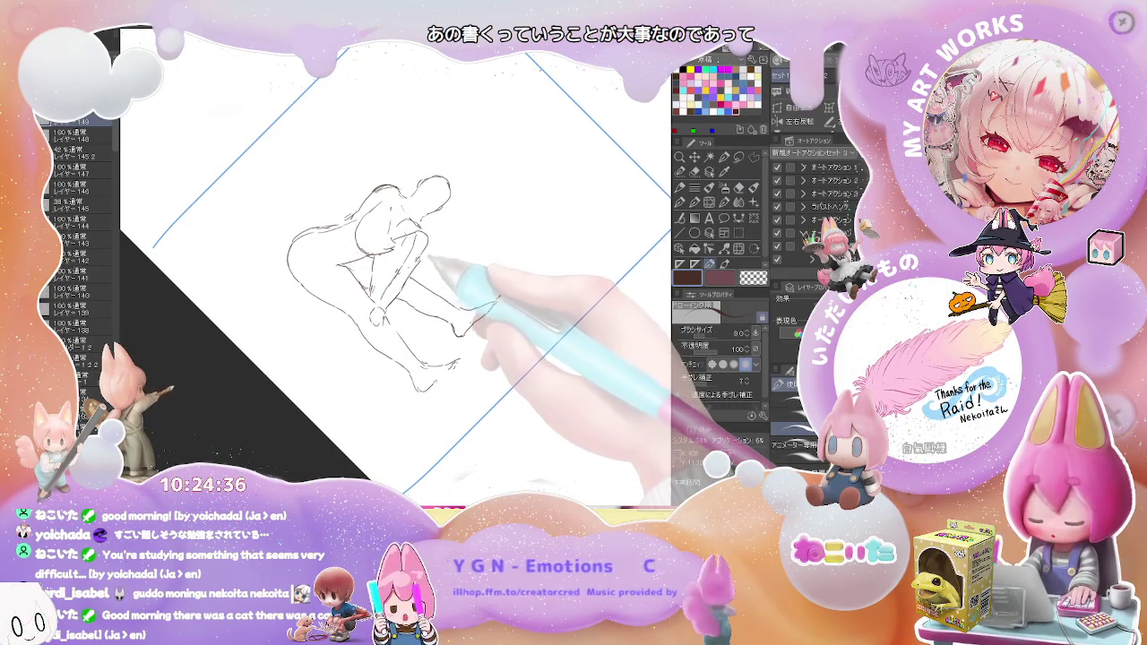
key(e)
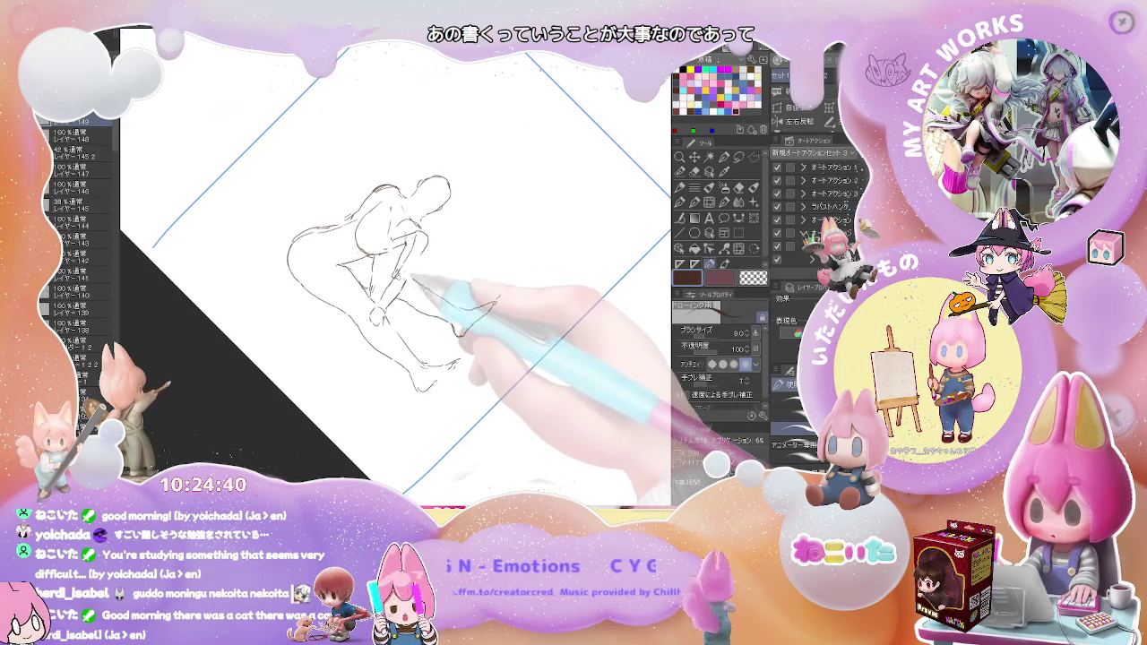
key(p)
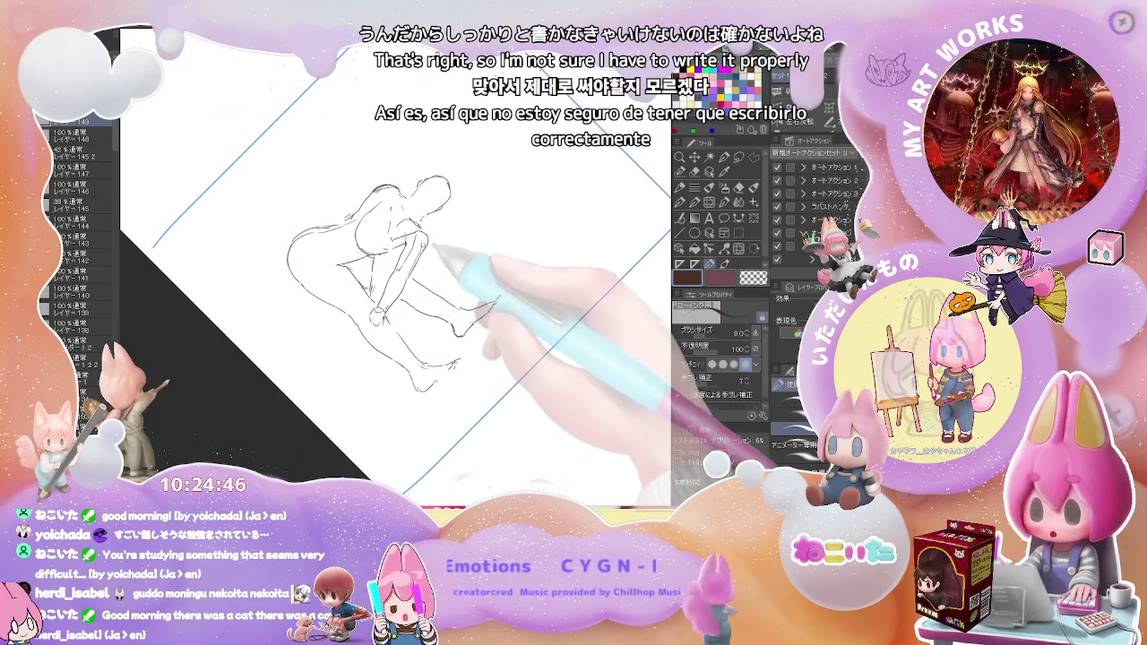
key(e)
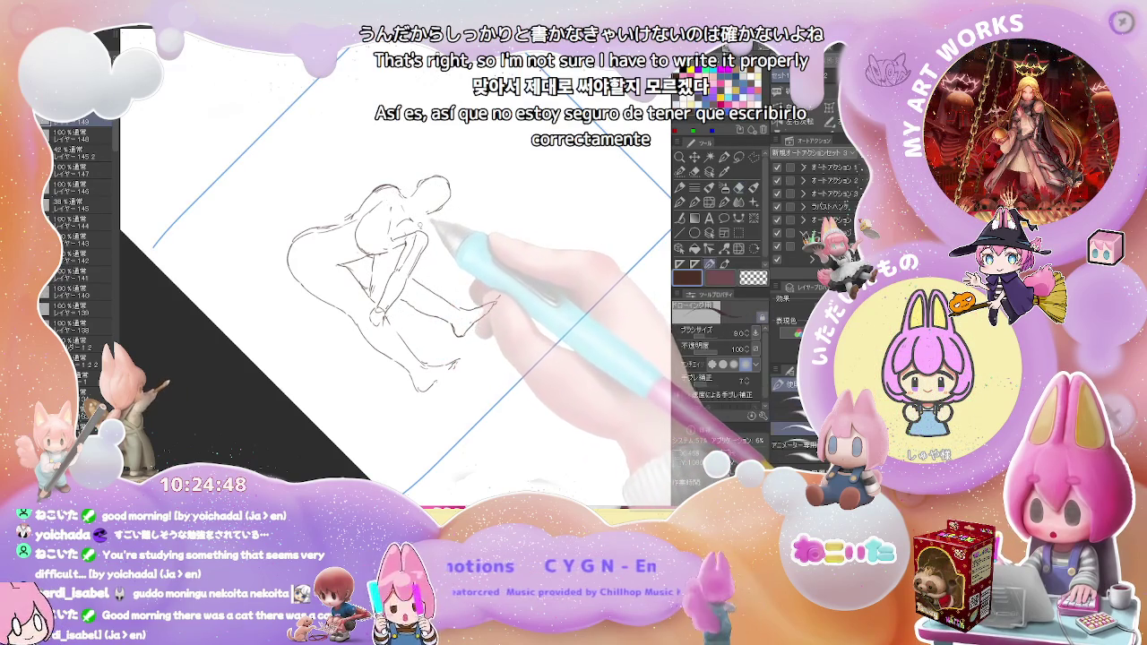
key(ctrl+Tab)
key(e)
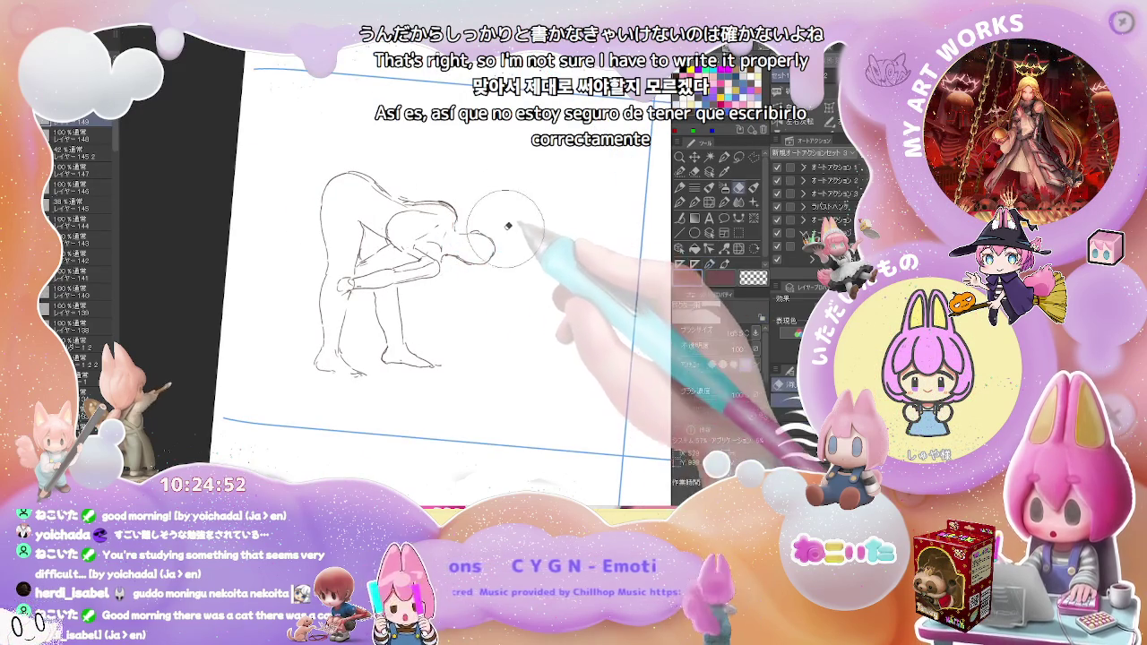
Darken the back and chest lines of the bent-over sketch
key(ctrl+minus)
key(p)
key(ctrl+plus)
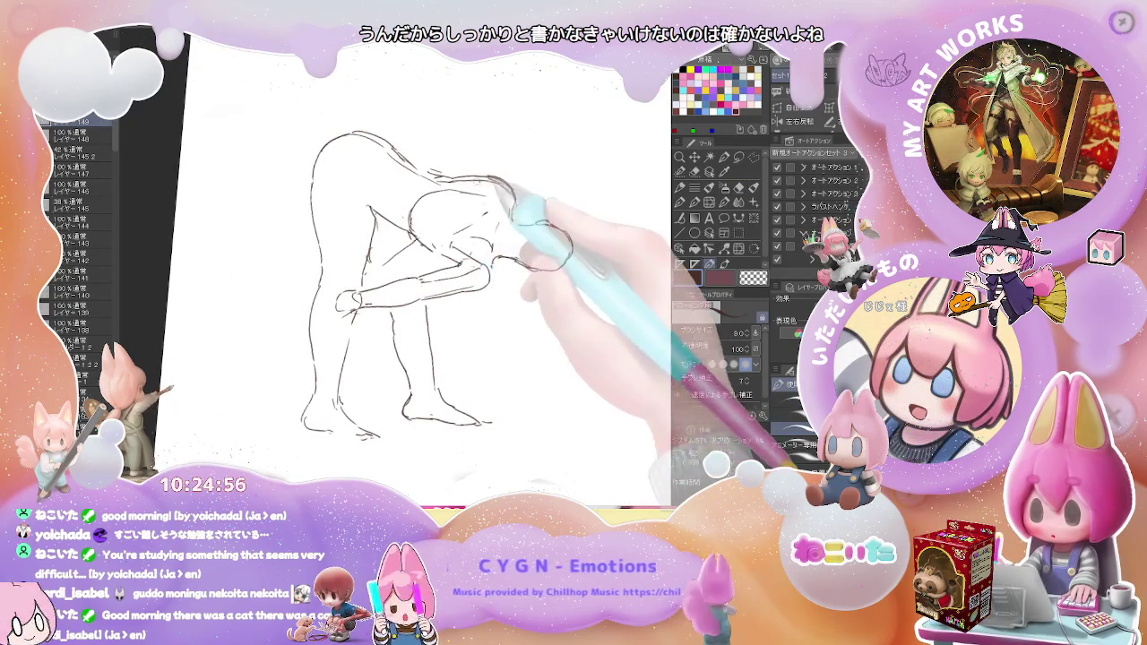
drag(435, 179, 515, 206)
Zoom out to show the skeleton study beside the sketch
key(ctrl+minus)
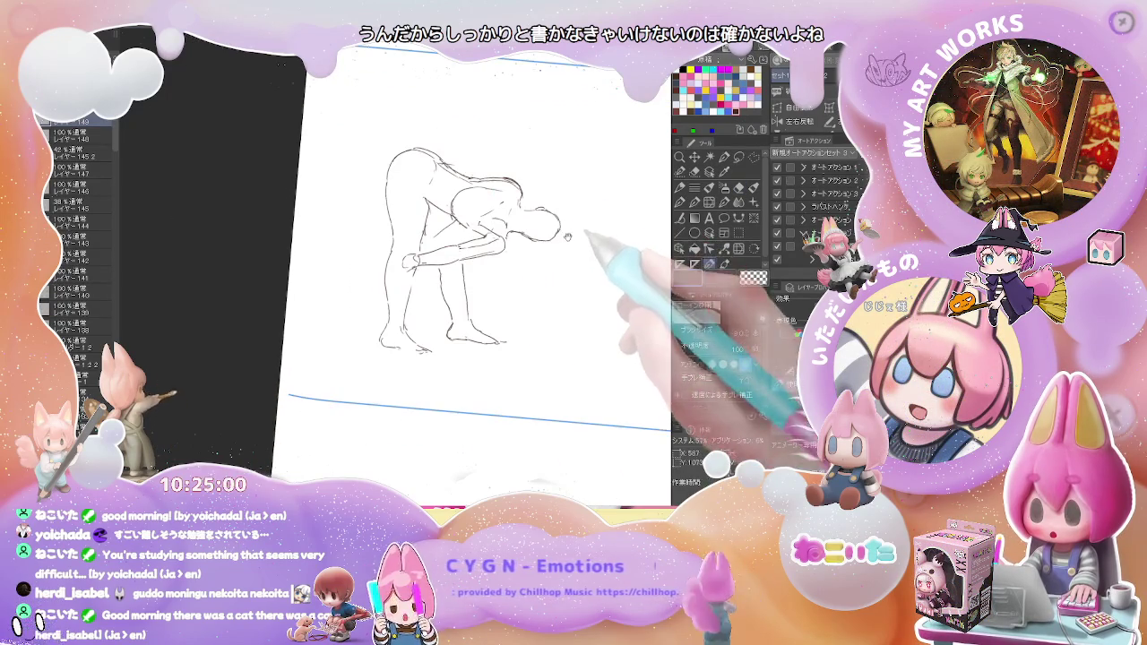
key(e)
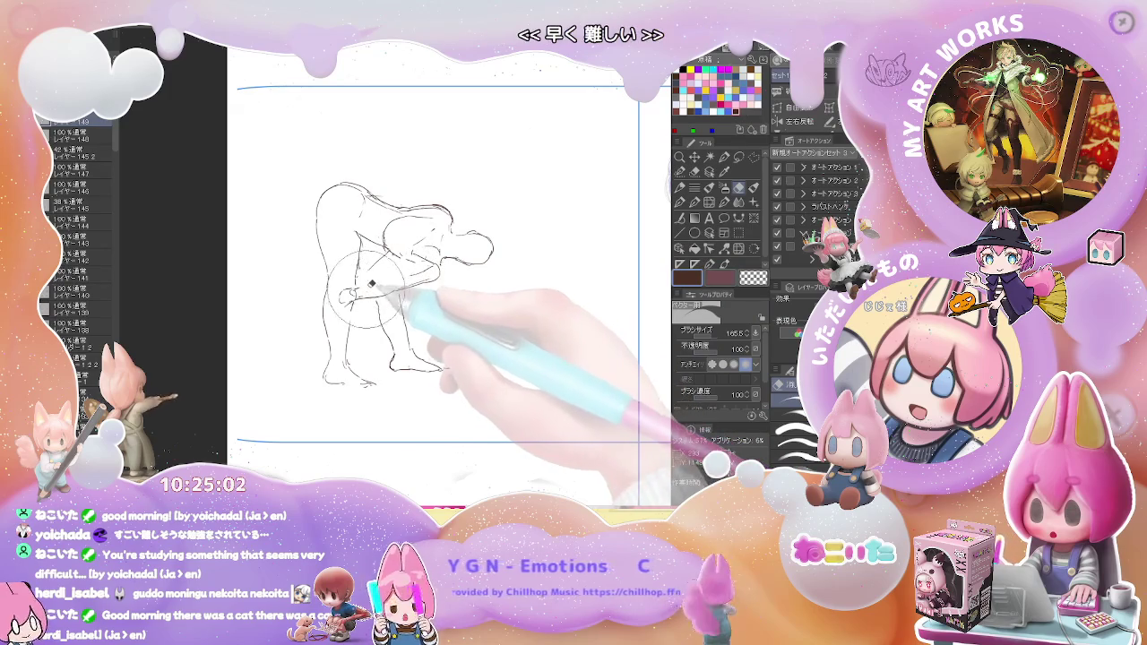
key(p)
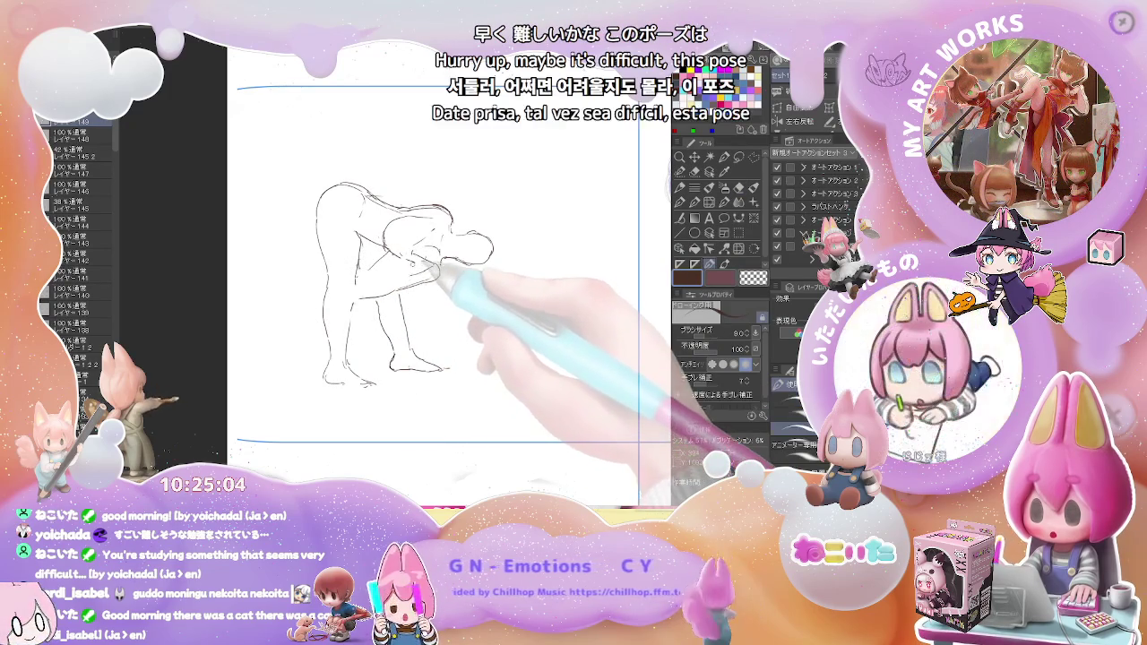
key(e)
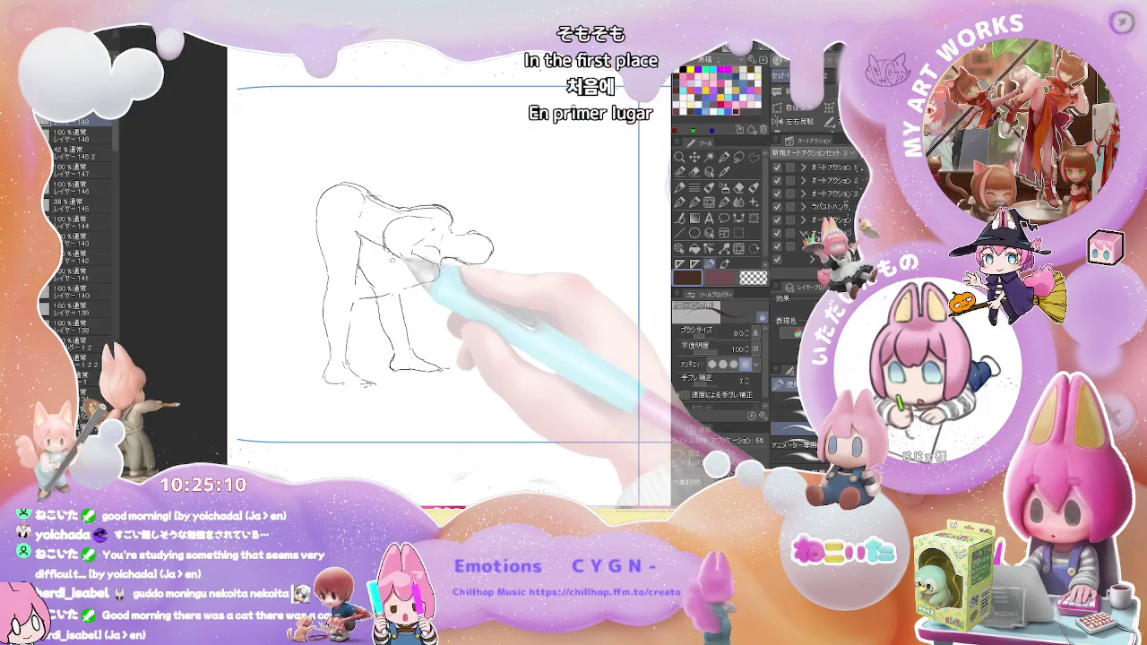
key(ctrl+minus)
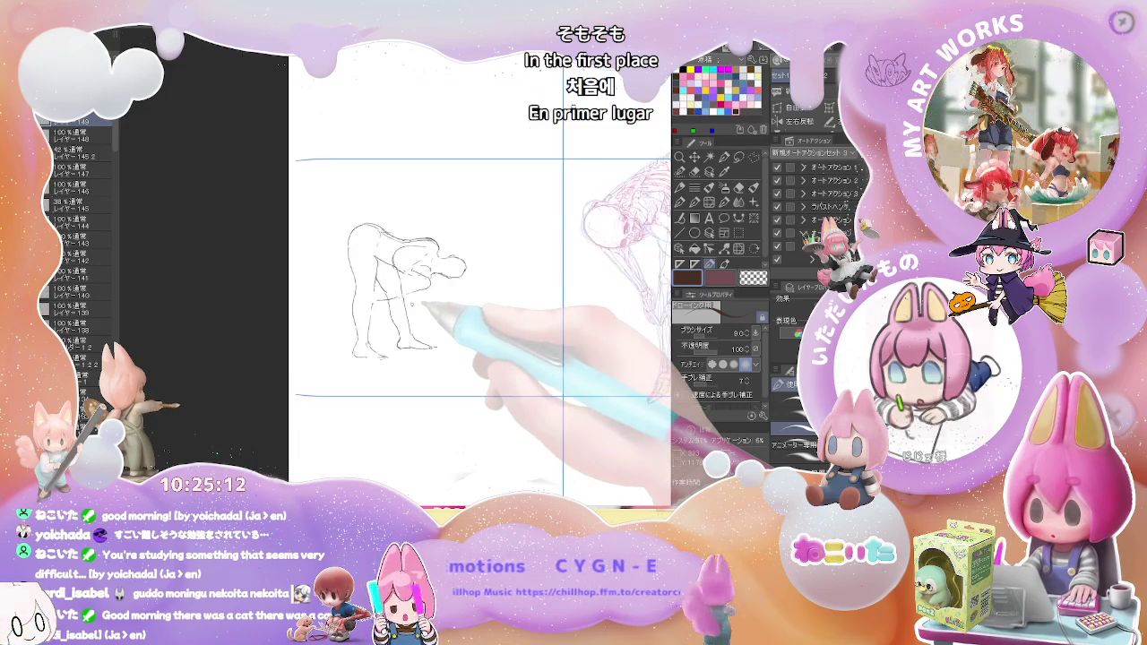
key(ctrl+plus)
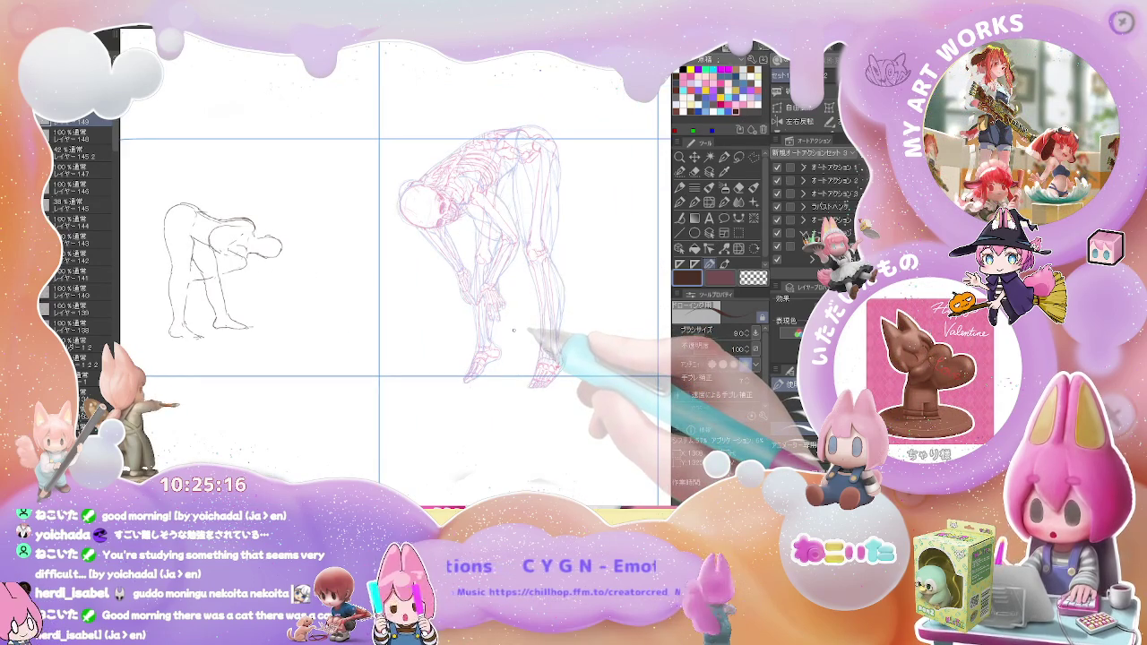
Draw short strokes under the figure's chin and along its hanging arm toward the shins
drag(328, 299, 402, 337)
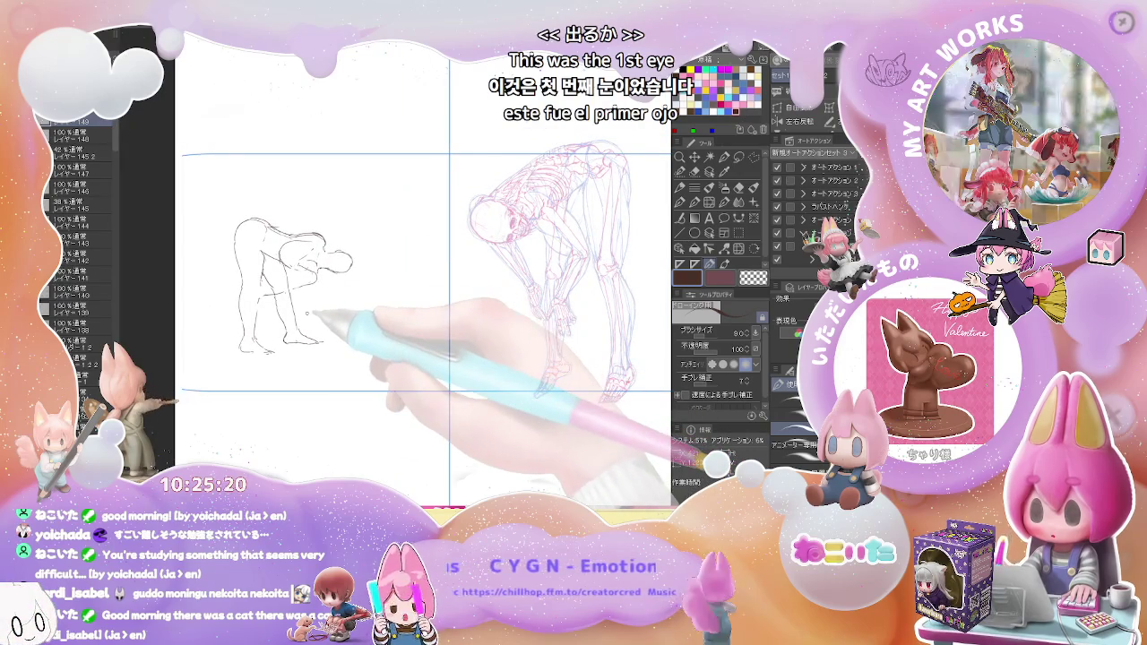
scroll(303, 287, up, 2)
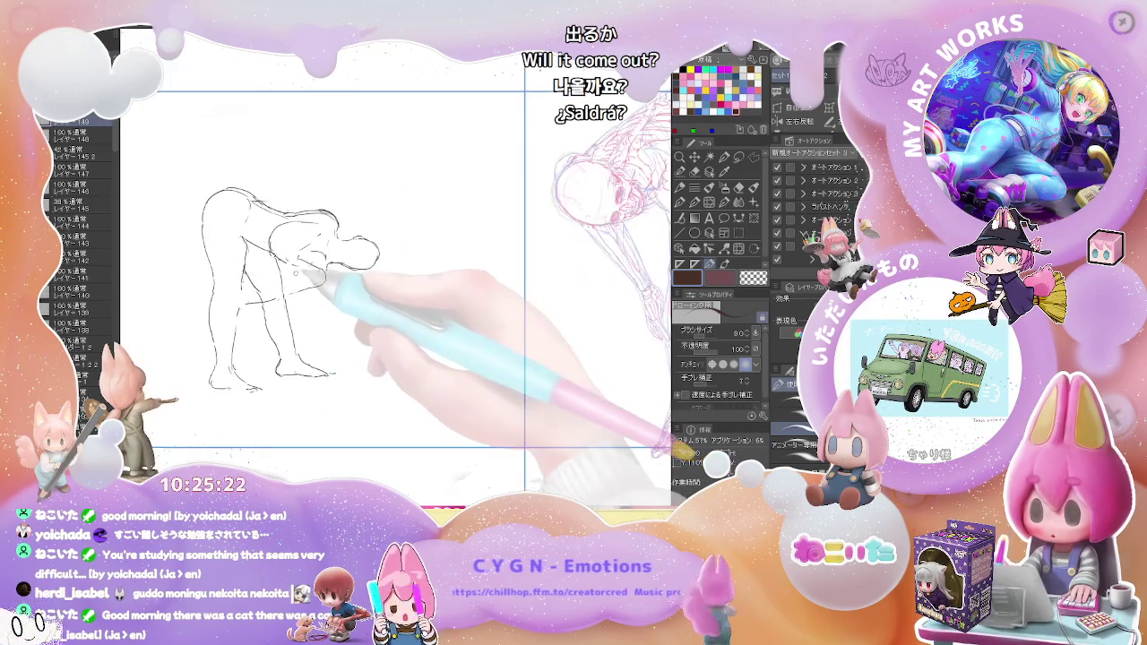
key(e)
key(p)
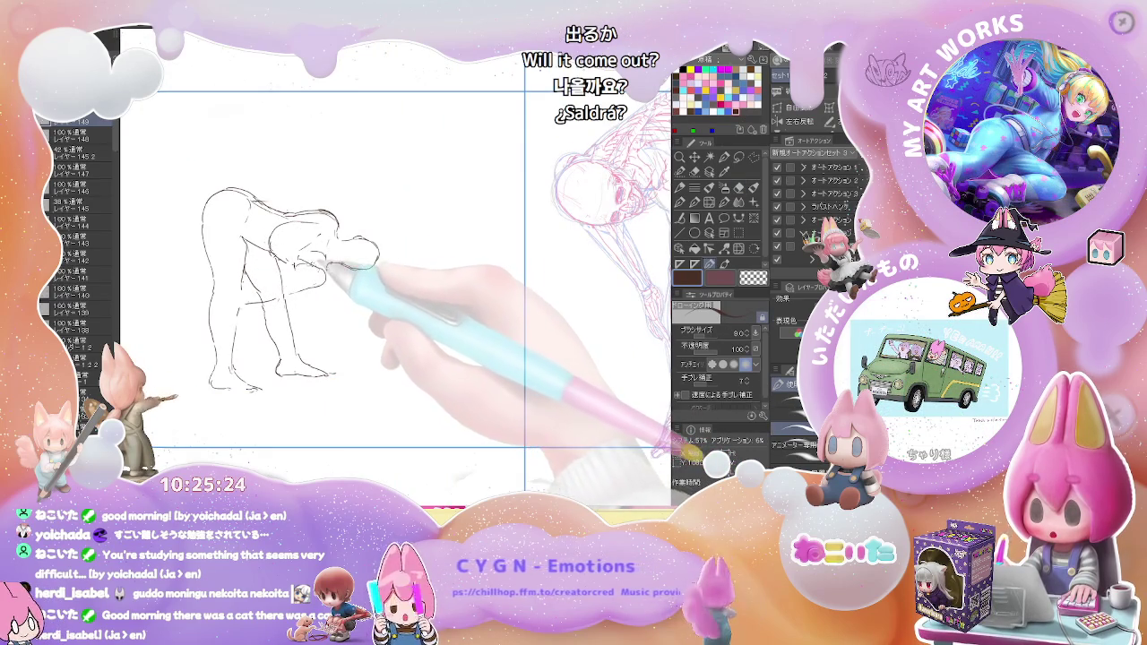
key(e)
key(p)
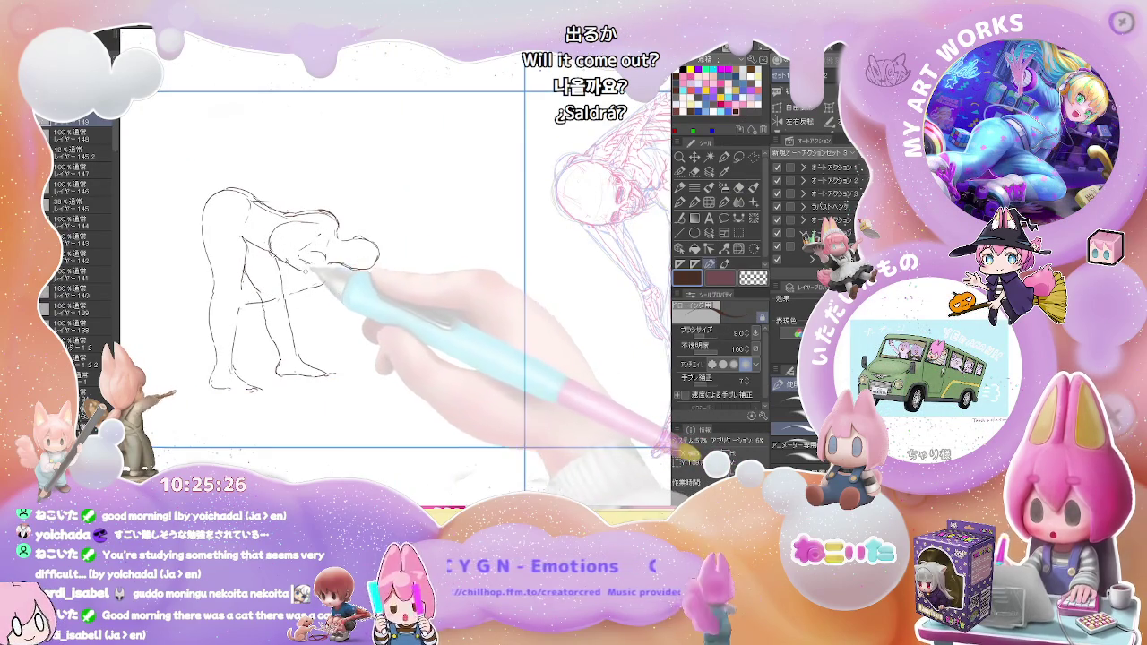
mouse_move(333, 271)
mouse_down()
mouse_move(354, 266)
mouse_move(295, 285)
mouse_up()
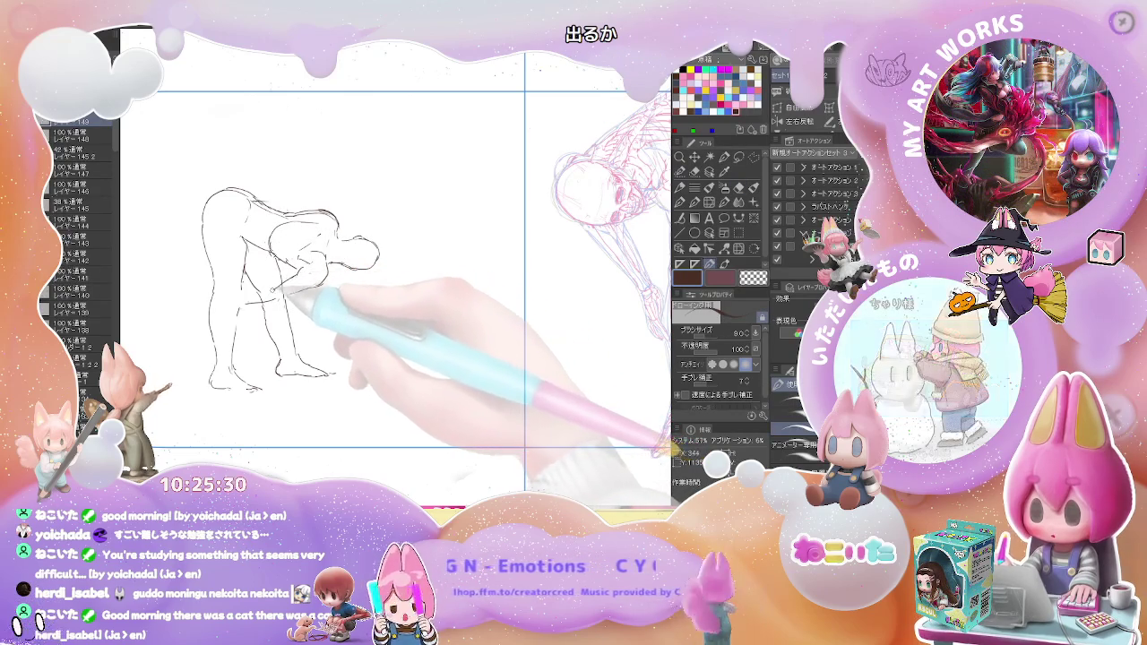
key(e)
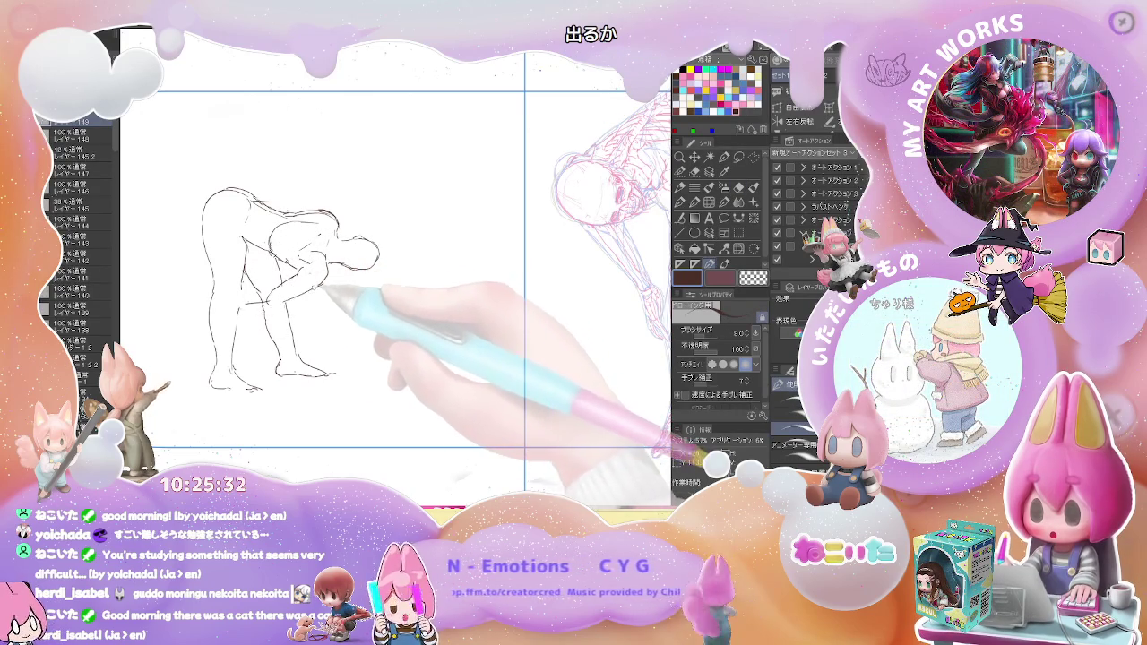
key(e)
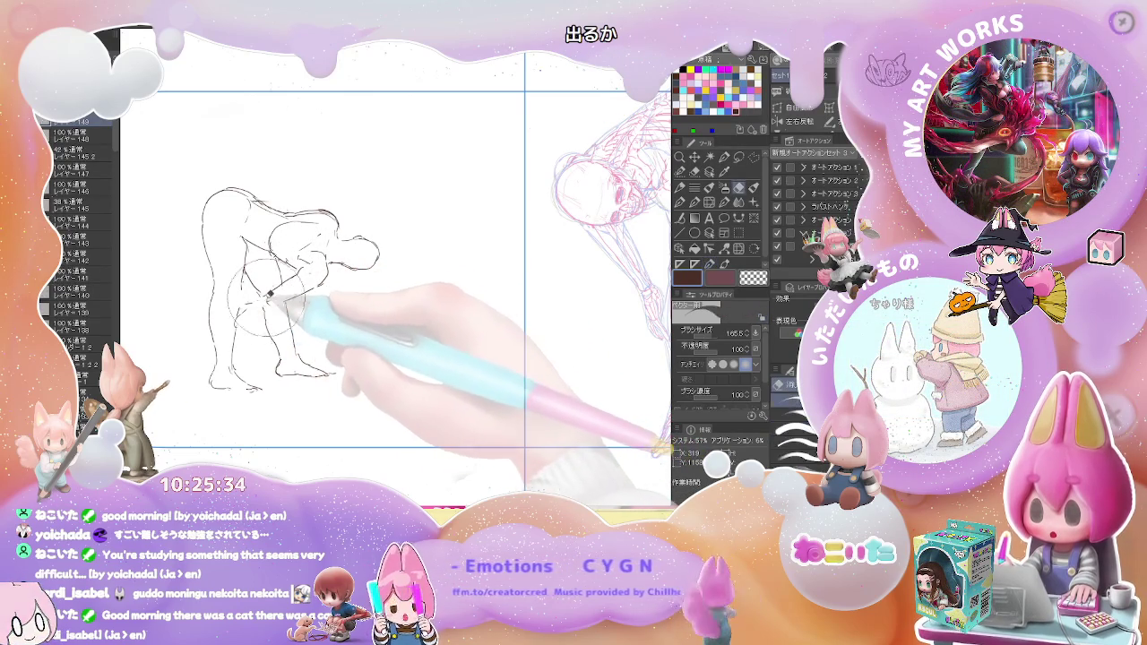
key(p)
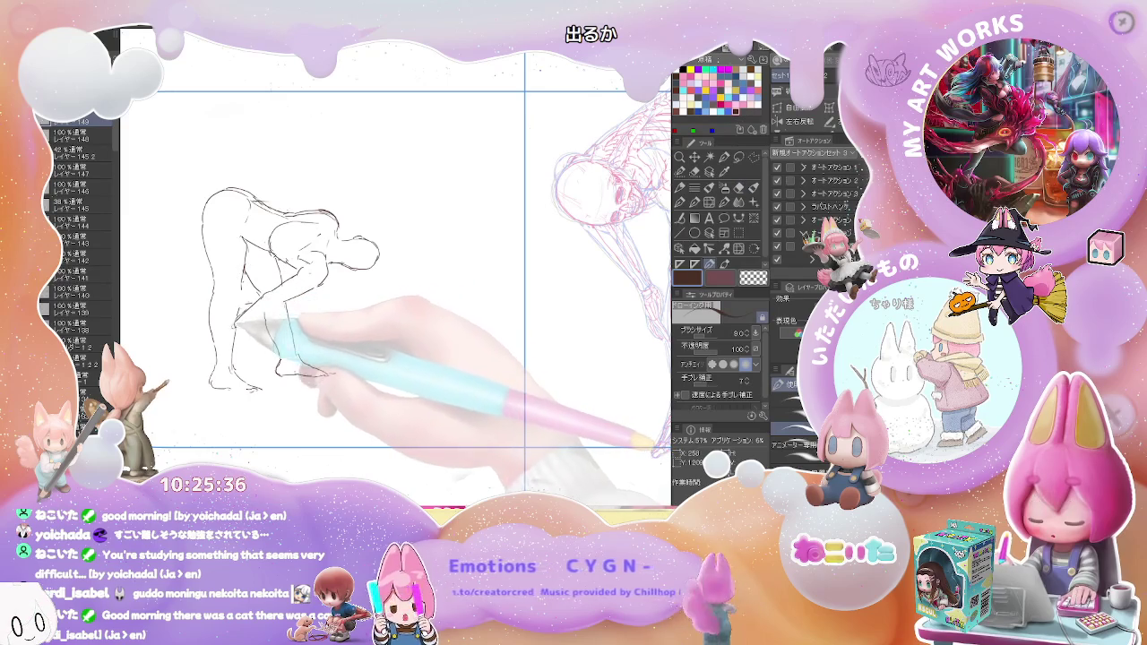